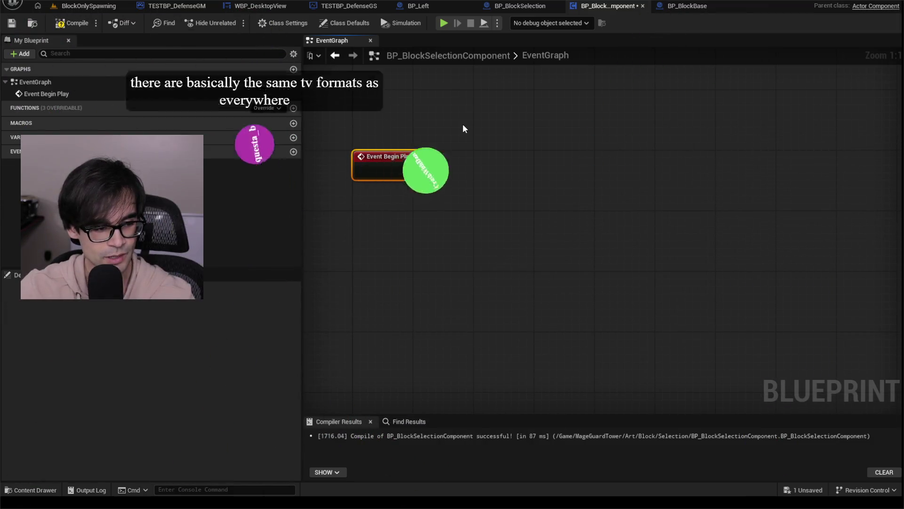
Step: Pan around the BP_BlockSelectionComponent event graph and bring up the All Actions menu on empty space
left_click_drag(482, 169, 563, 196)
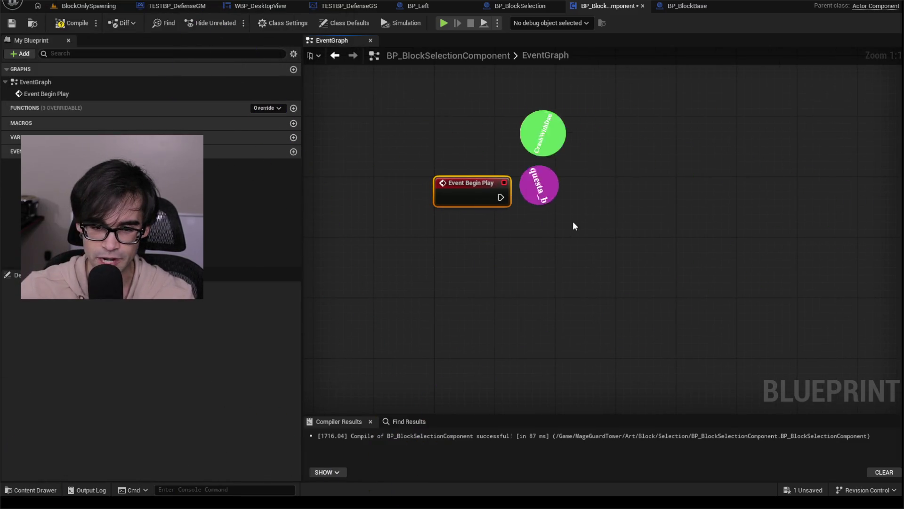
mouse_move(547, 236)
left_mouse_down()
mouse_move(483, 214)
mouse_move(474, 151)
mouse_move(452, 135)
left_mouse_up()
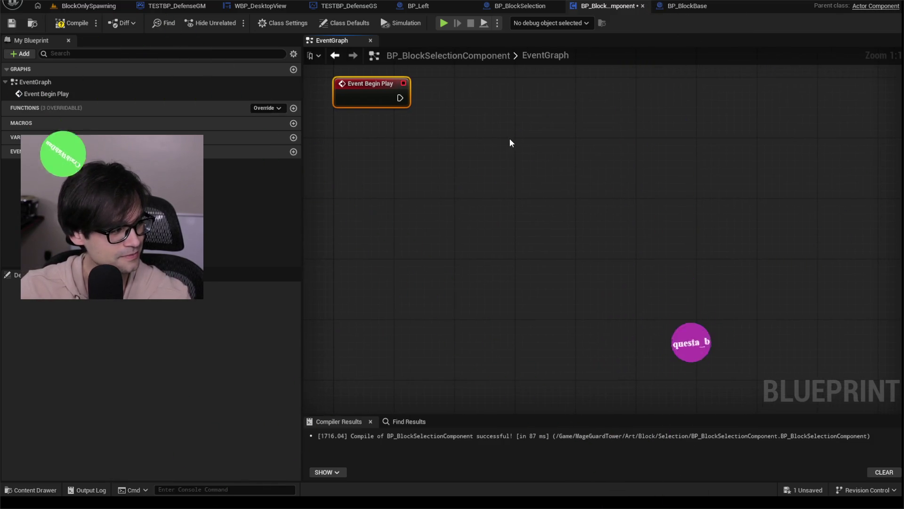
mouse_move(510, 139)
left_mouse_down()
mouse_move(542, 167)
mouse_move(530, 178)
left_mouse_up()
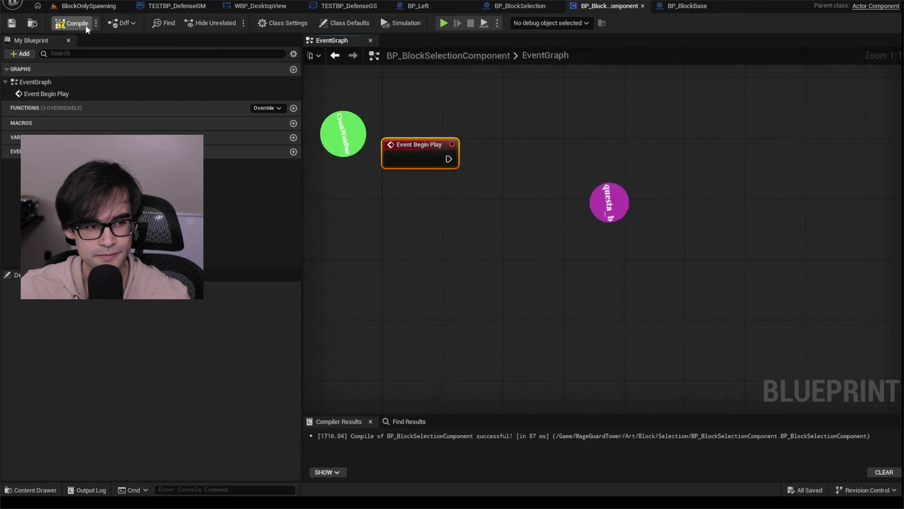
right_click(516, 137)
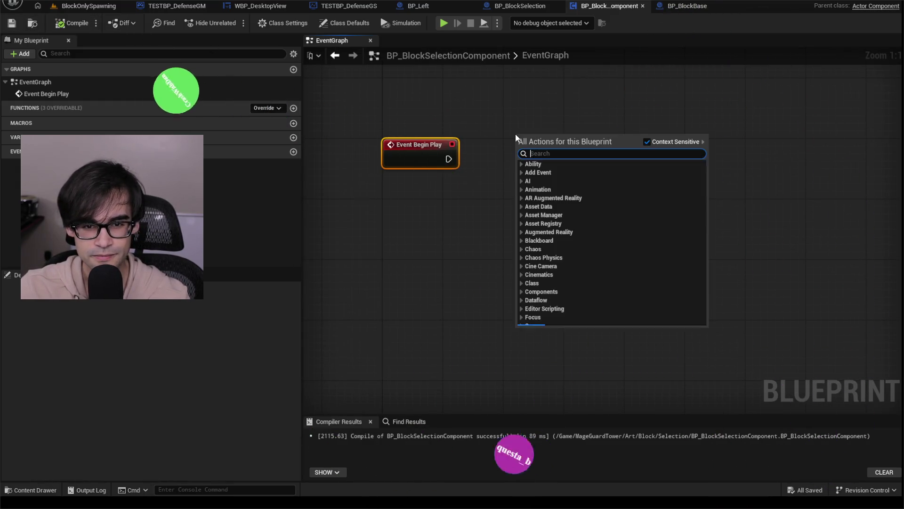
Step: Search the action list for 'acto component' and browse the results, then dismiss them
type("acto component")
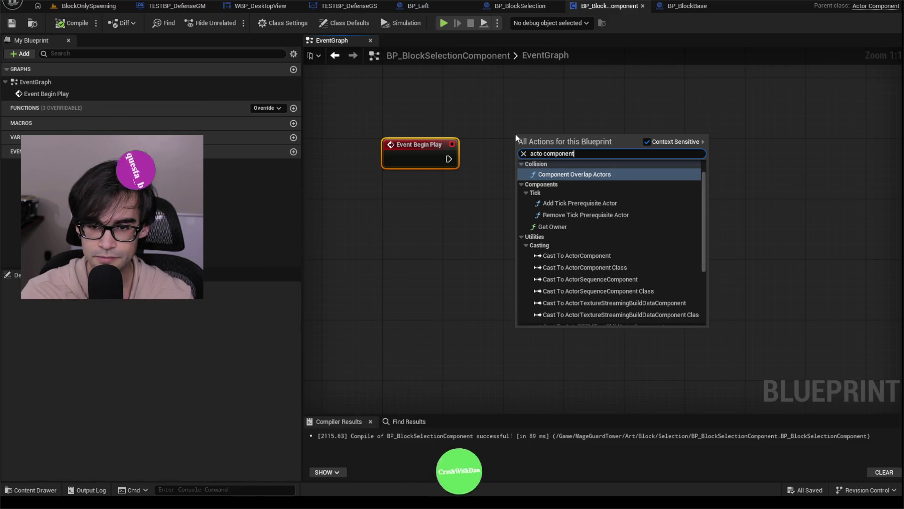
key("Down")
key("Down")
key("Down")
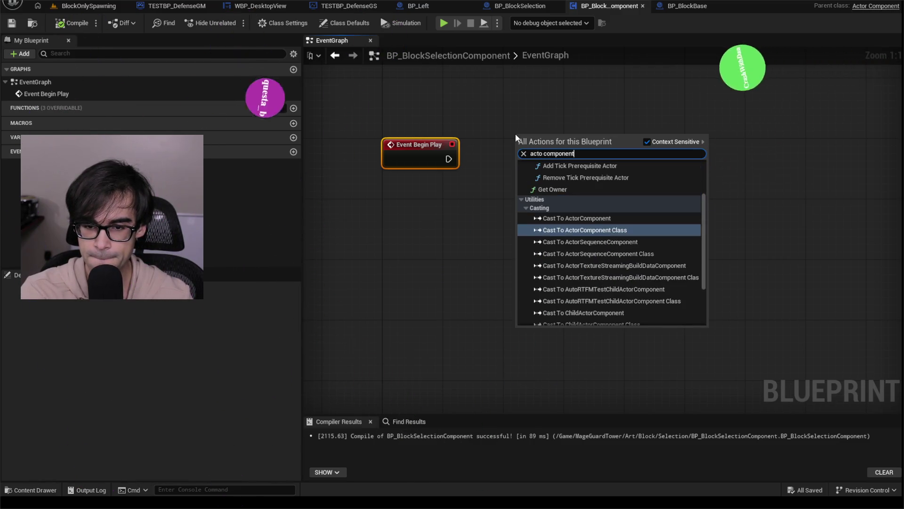
key("Down")
key("Down")
key("Down")
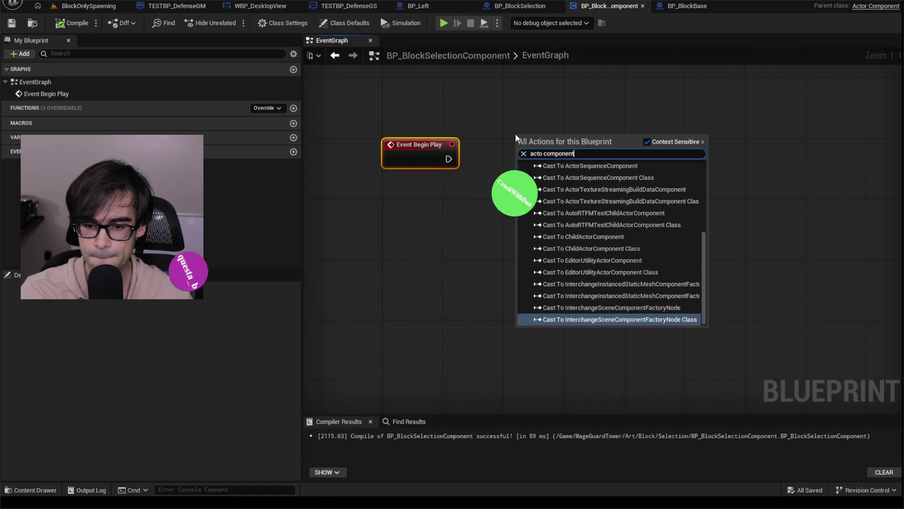
scroll(578, 264, "up", 5)
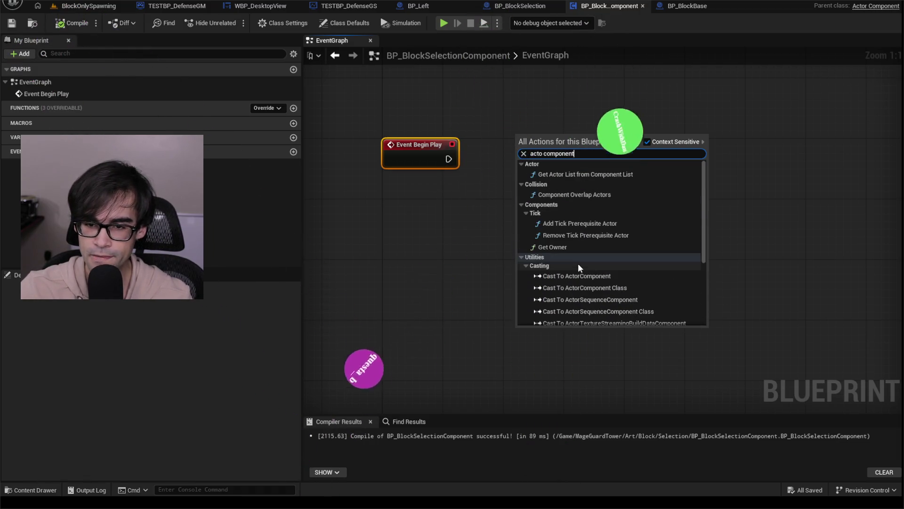
key("Escape")
Step: Add an Overlap (Box) node from an 'overlap' search, delete it, and compile the blueprint
right_click(522, 137)
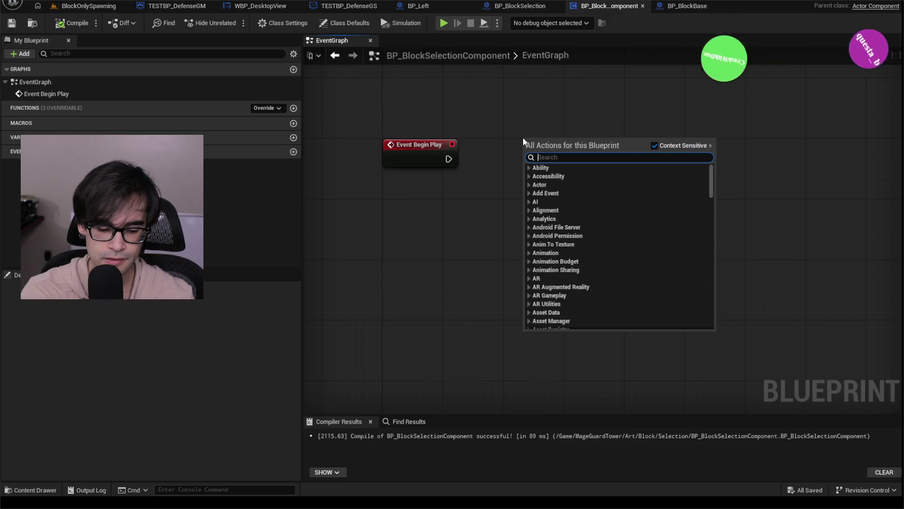
type("overlap")
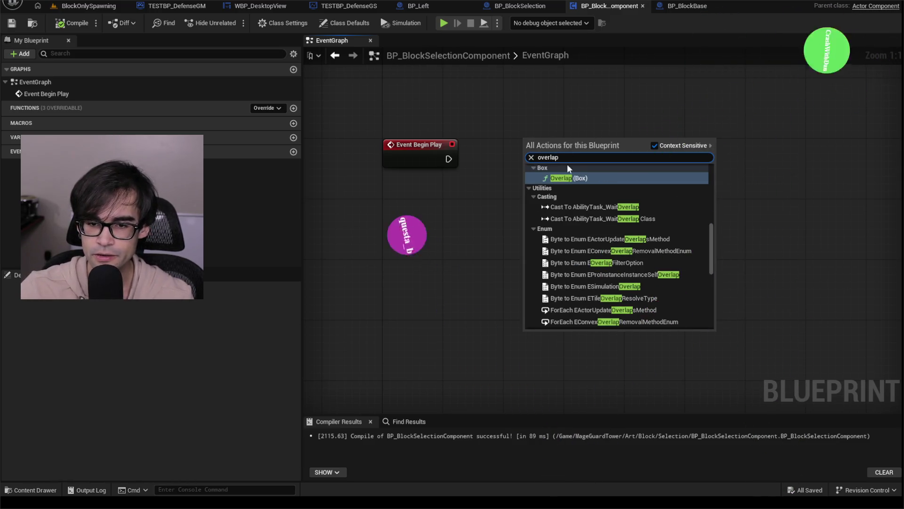
left_click(573, 179)
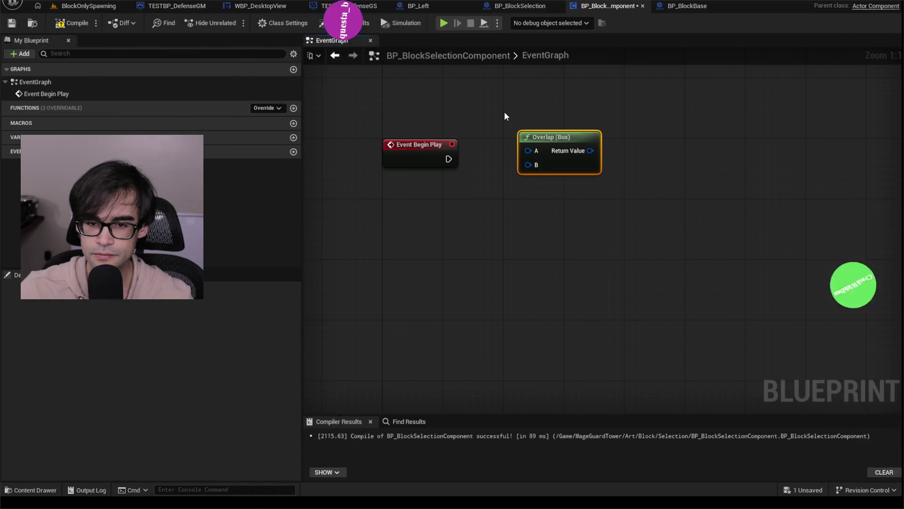
key("Delete")
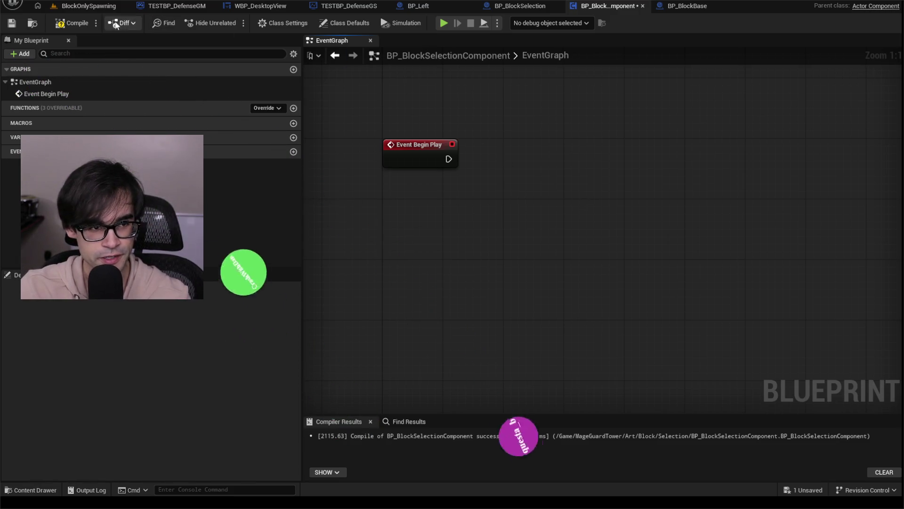
left_click(87, 29)
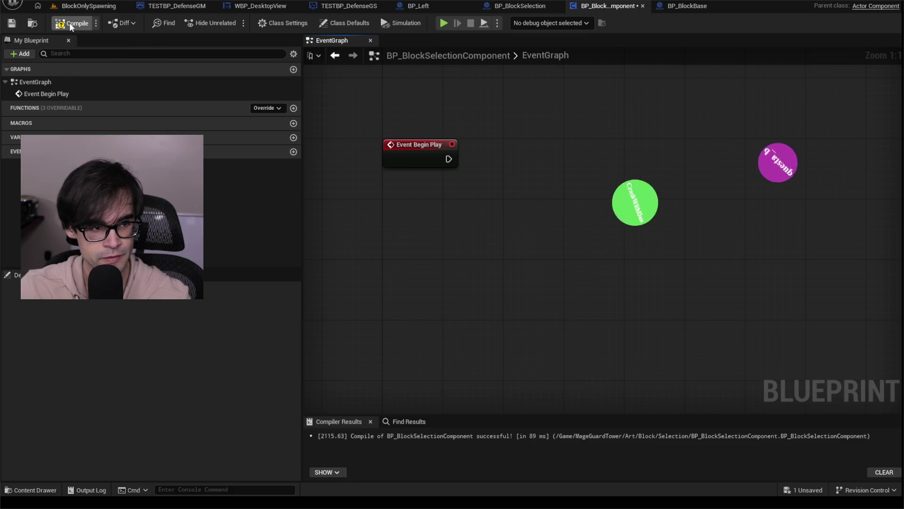
Step: Save the blueprint and reposition Event Begin Play higher in the panned graph
left_click(17, 27)
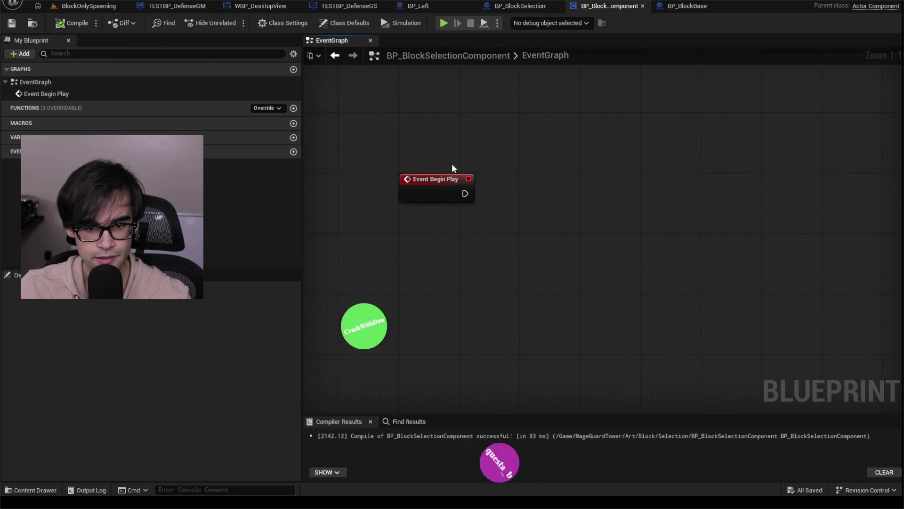
left_click_drag(444, 171, 434, 144)
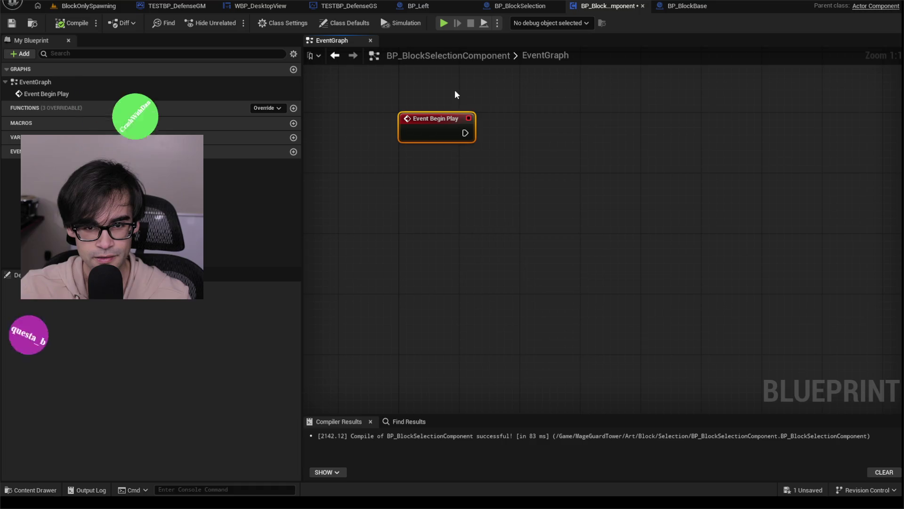
right_click(455, 94)
left_click_drag(420, 84, 417, 203)
Step: Browse 'box collision' actions without adding any node, then reopen the action list
right_click(563, 218)
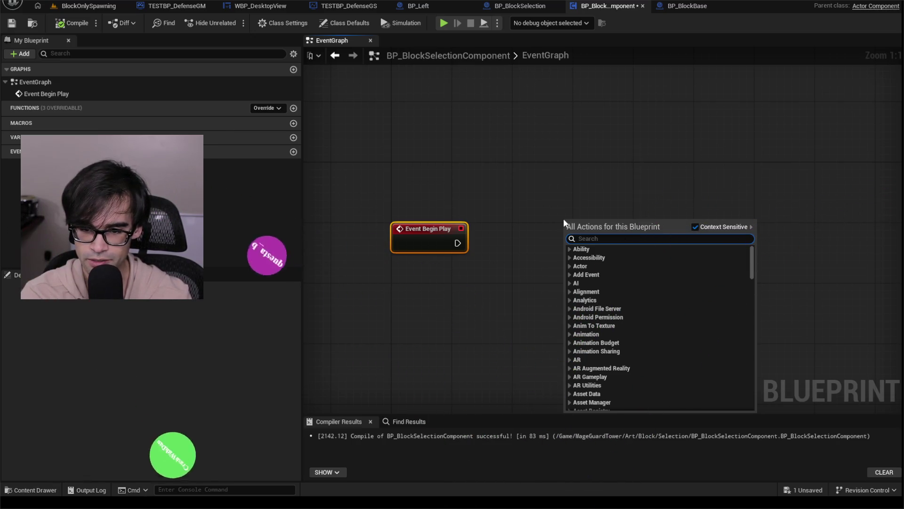
key("Up")
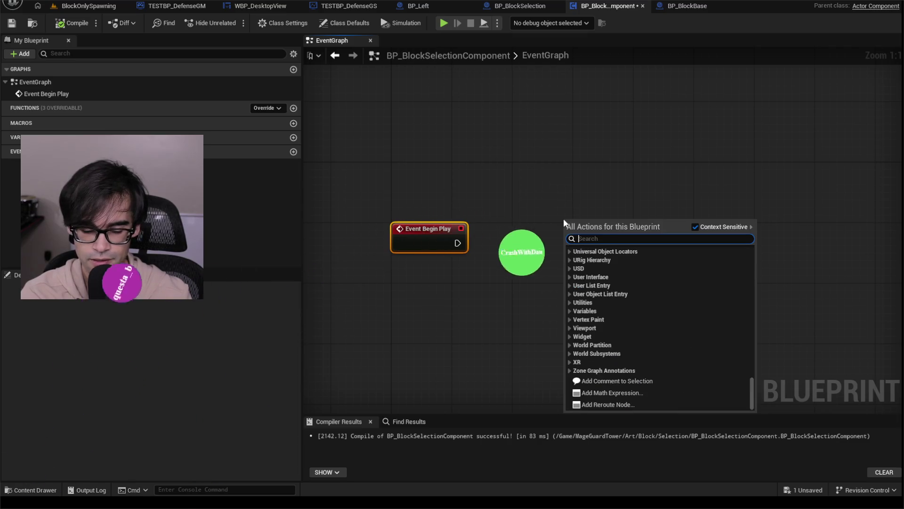
type("box")
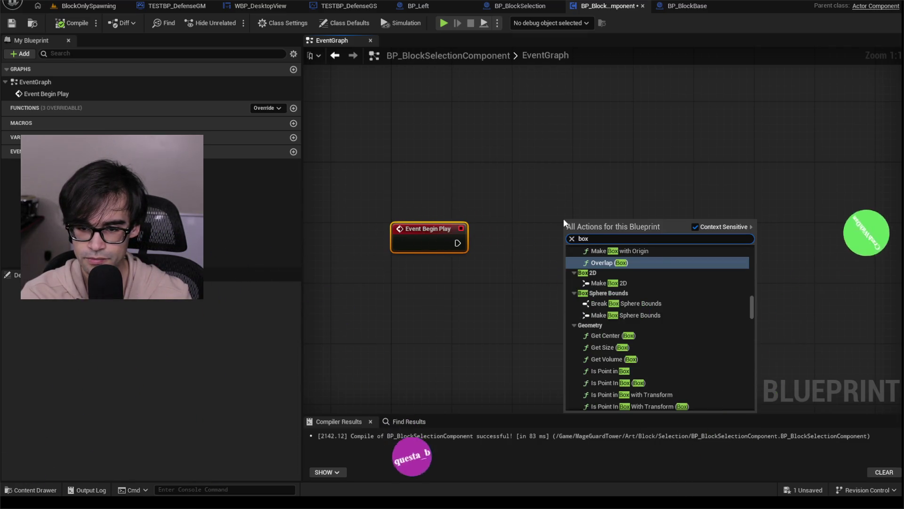
type(" collision")
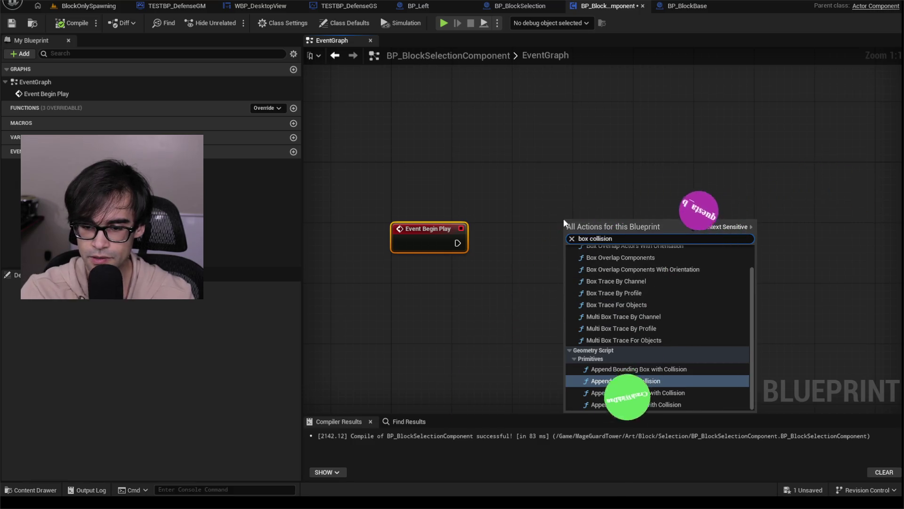
scroll(663, 338, "up", 2)
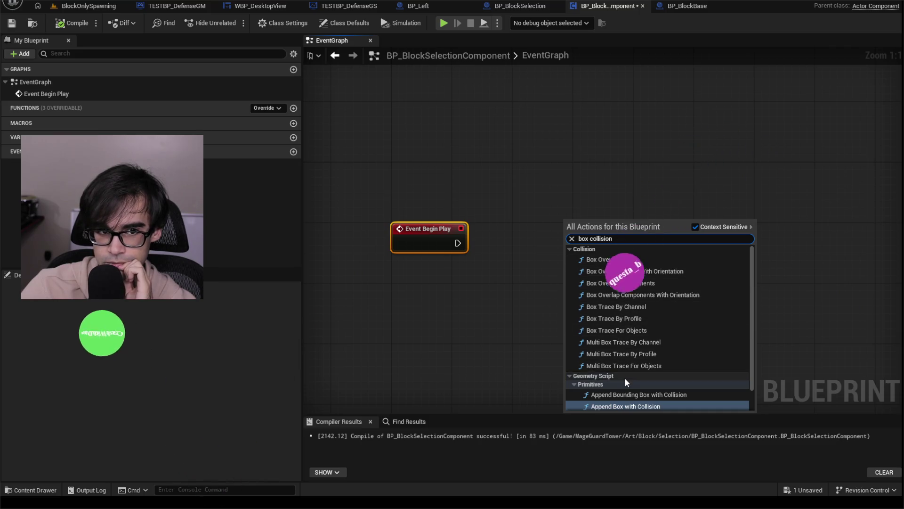
scroll(625, 378, "down", 2)
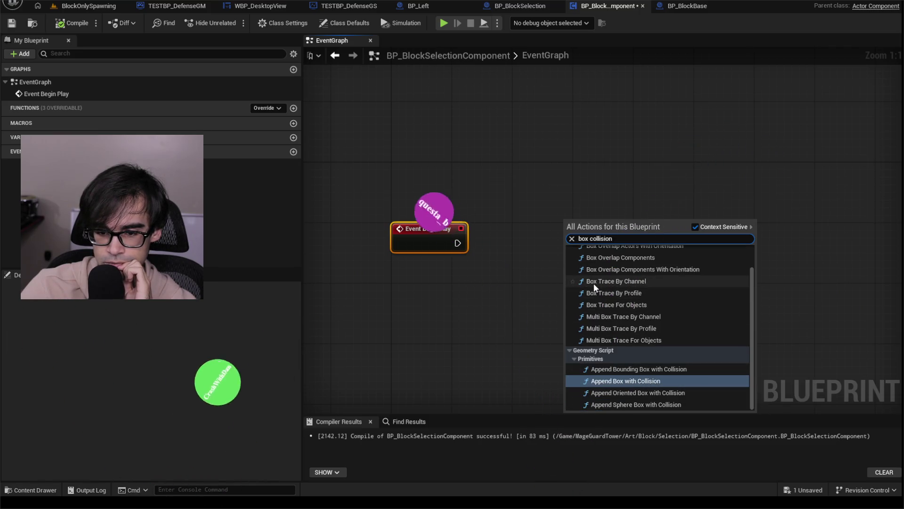
left_click(515, 191)
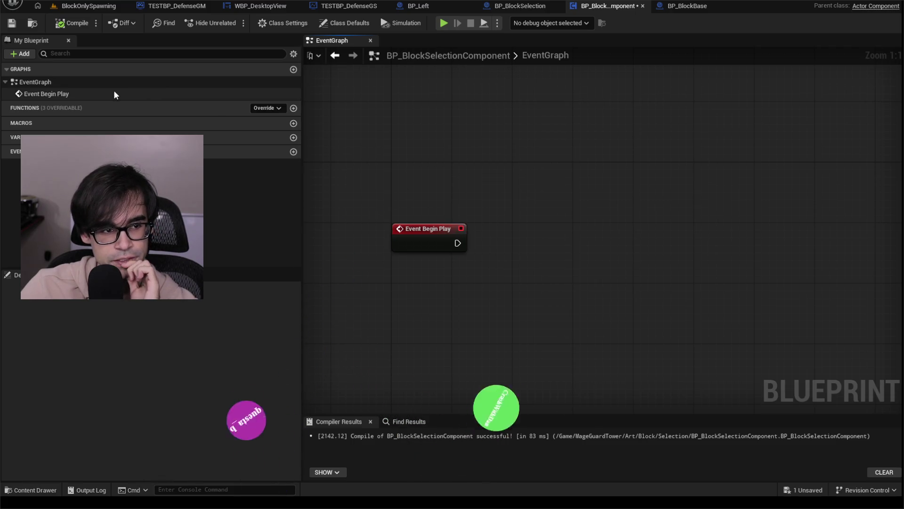
right_click(526, 215)
Step: Scroll through the 'spawn' action results and close the menu without adding a node
type("spaw")
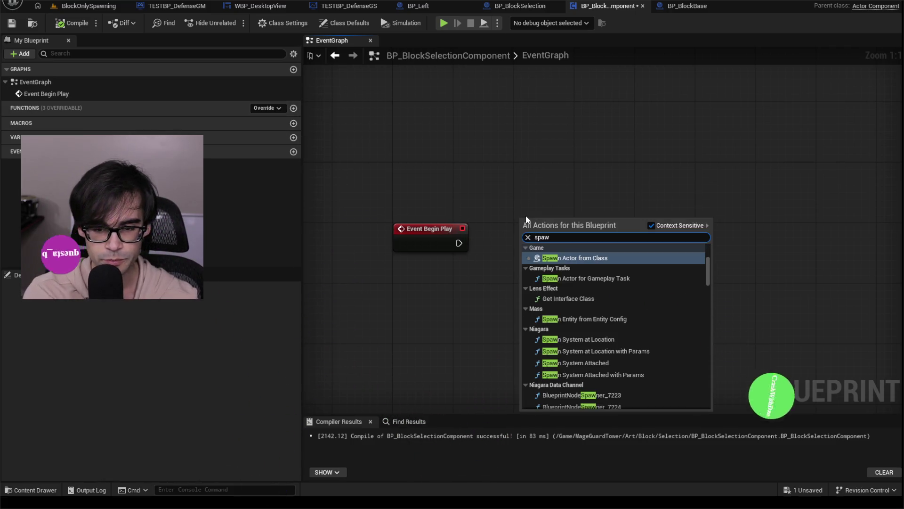
type("n")
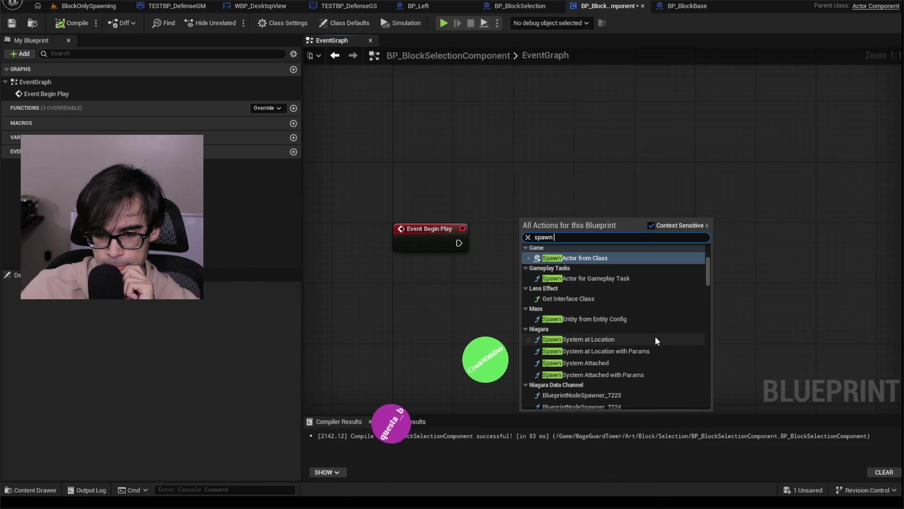
scroll(657, 340, "down", 1)
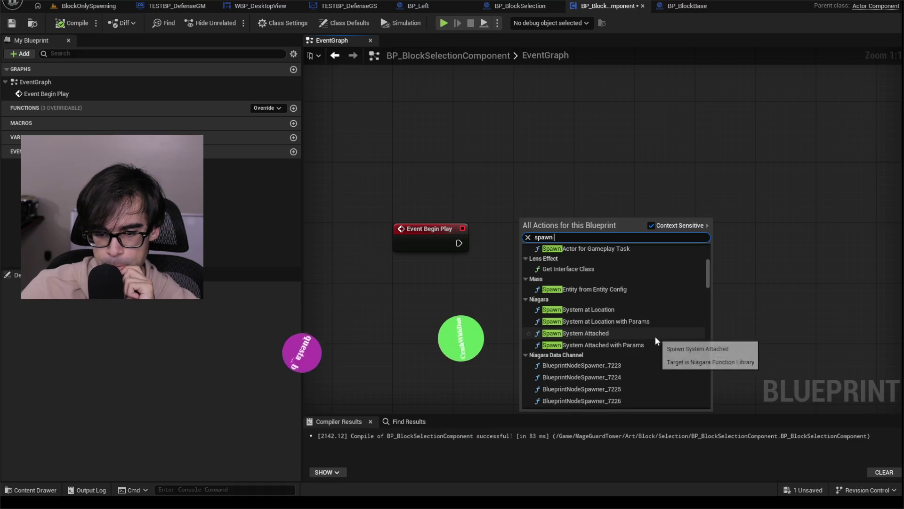
scroll(656, 339, "down", 1)
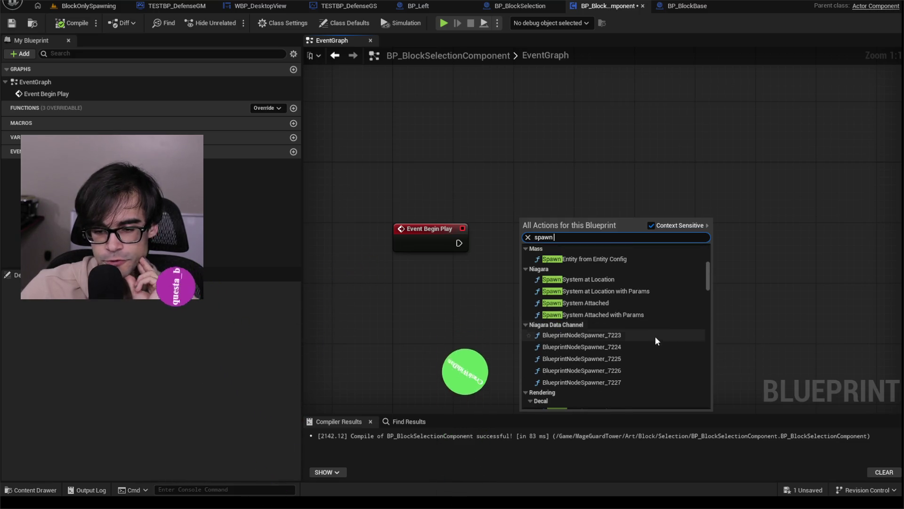
scroll(657, 340, "down", 4)
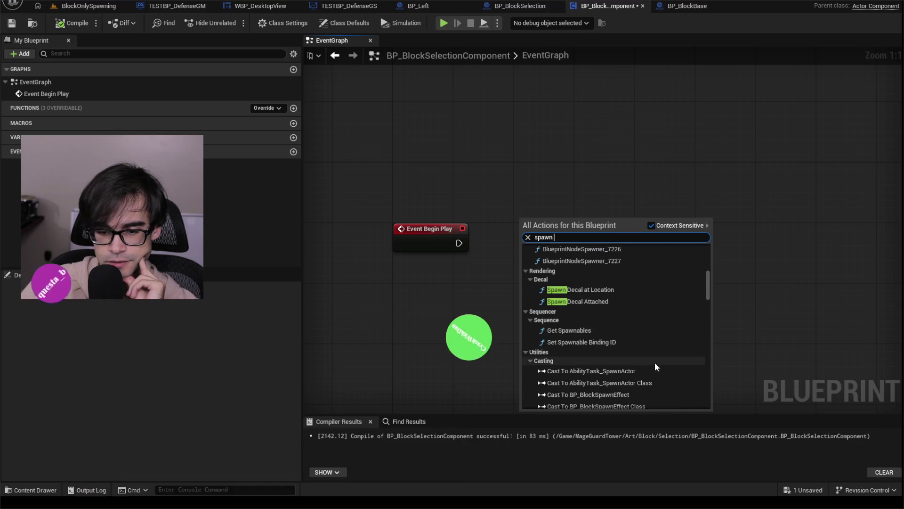
scroll(656, 341, "down", 10)
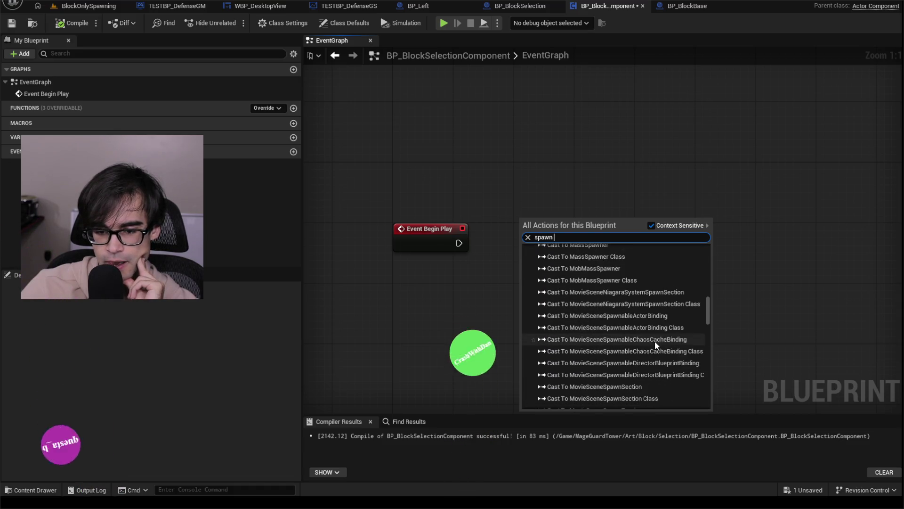
scroll(654, 340, "down", 10)
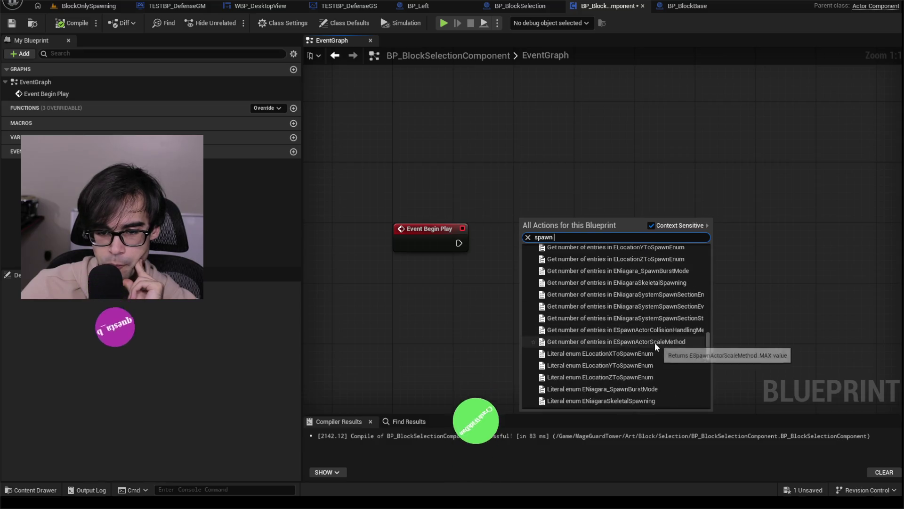
scroll(655, 343, "down", 10)
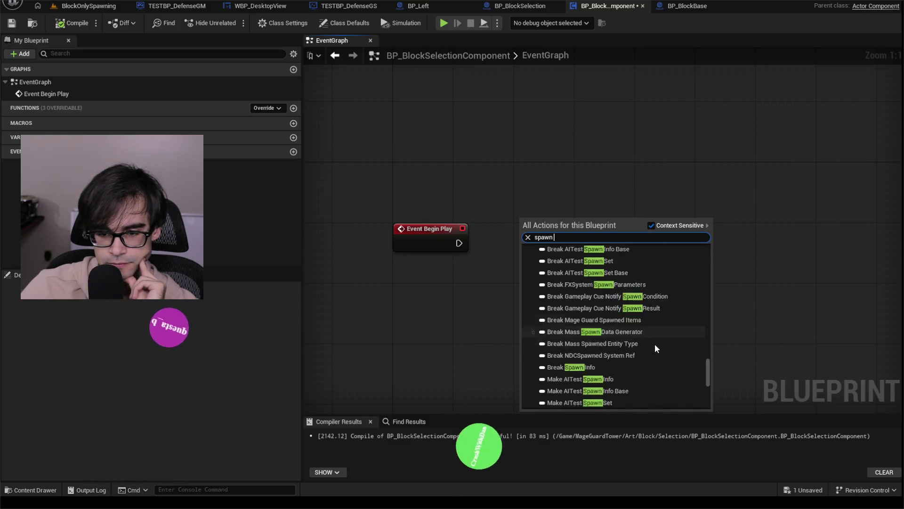
scroll(656, 345, "down", 8)
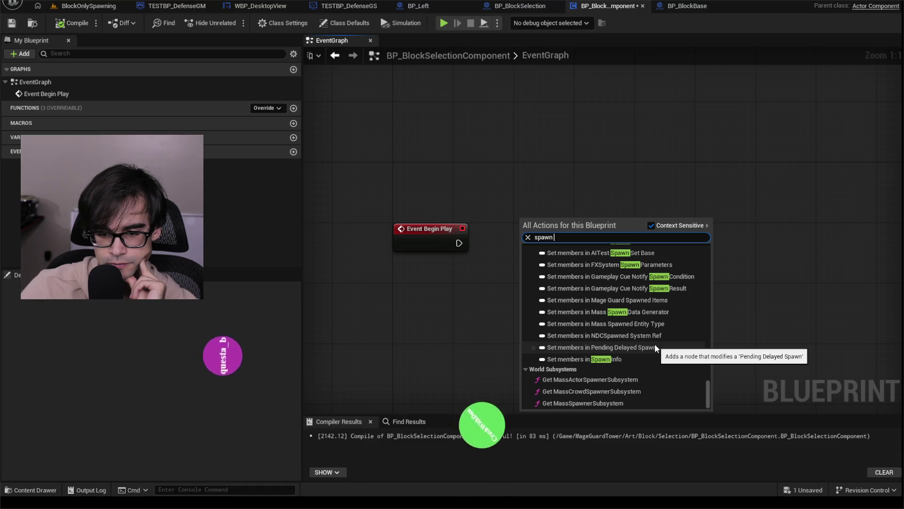
left_click(568, 205)
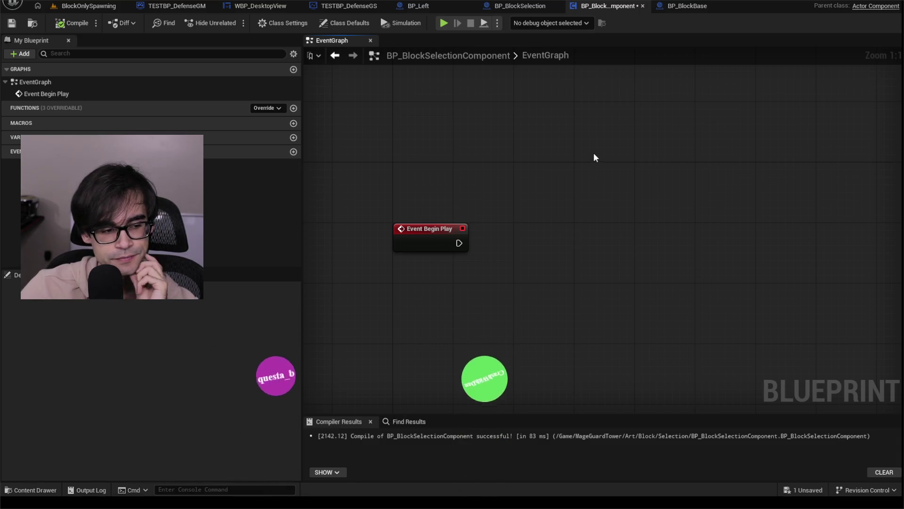
Step: Compile and save BP_BlockSelectionComponent, then switch to the BP_BlockSelection blueprint
left_click(71, 22)
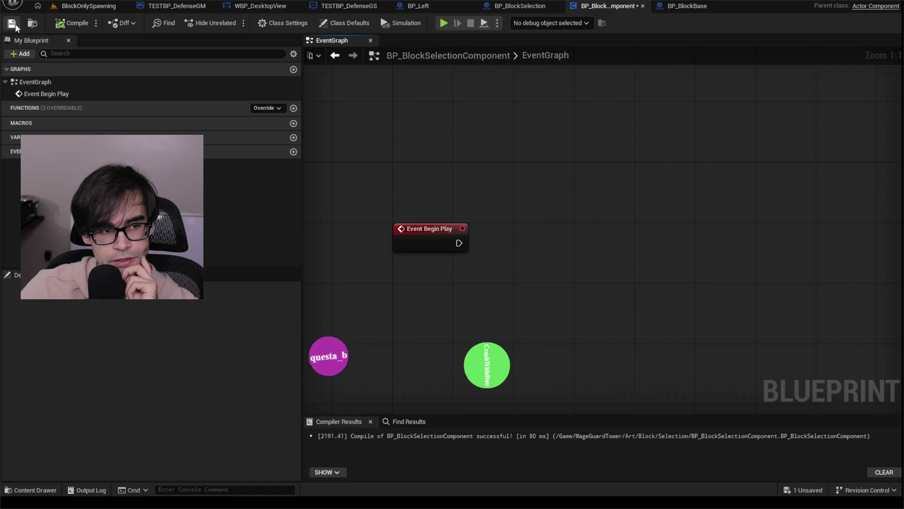
left_click(16, 27)
left_click(505, 10)
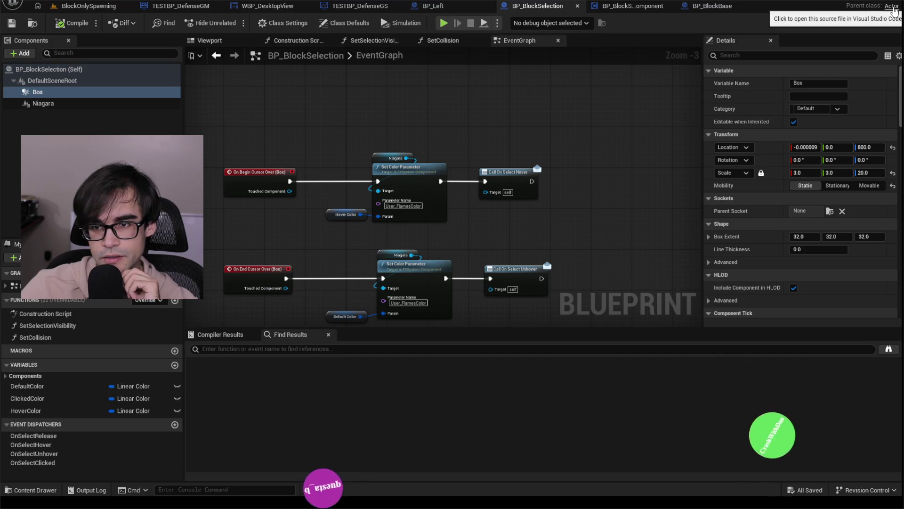
Step: Glance at the BP_BlockSelectionComponent and BP_Left tabs before returning to BP_BlockSelection
left_click(632, 10)
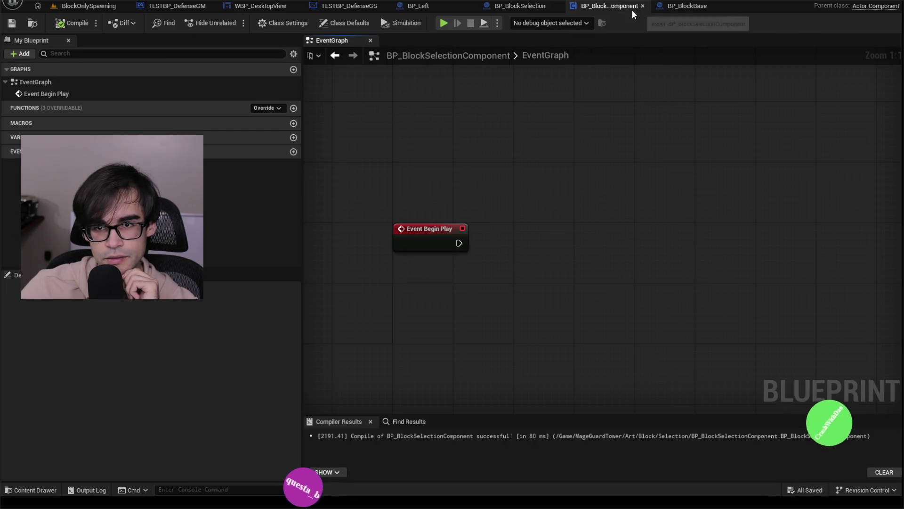
left_click(531, 10)
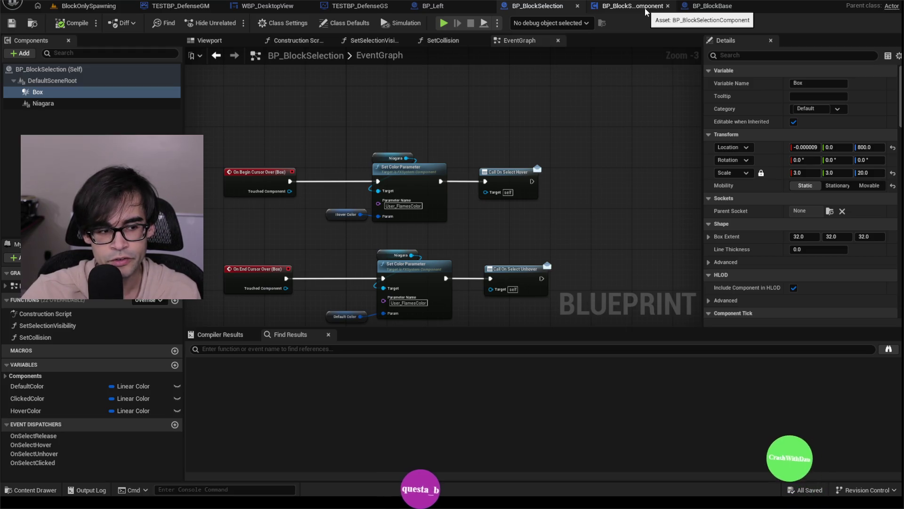
left_click(433, 6)
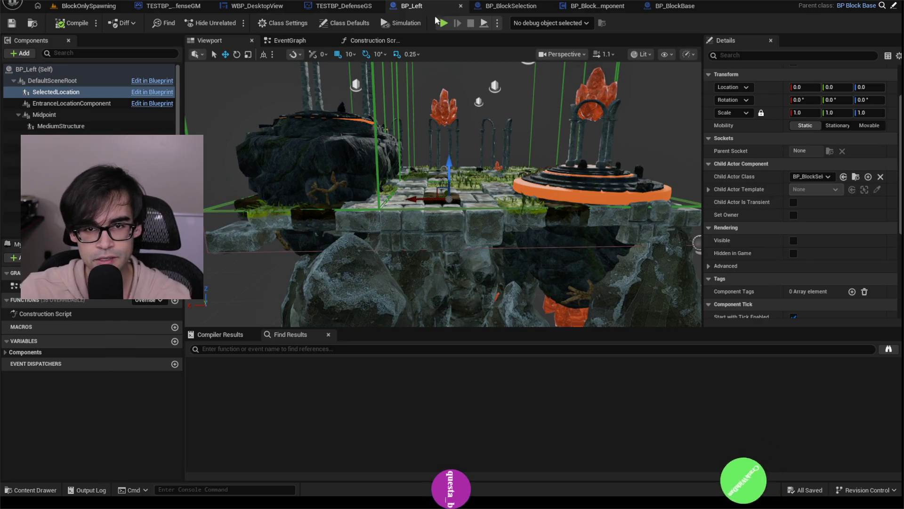
left_click(511, 6)
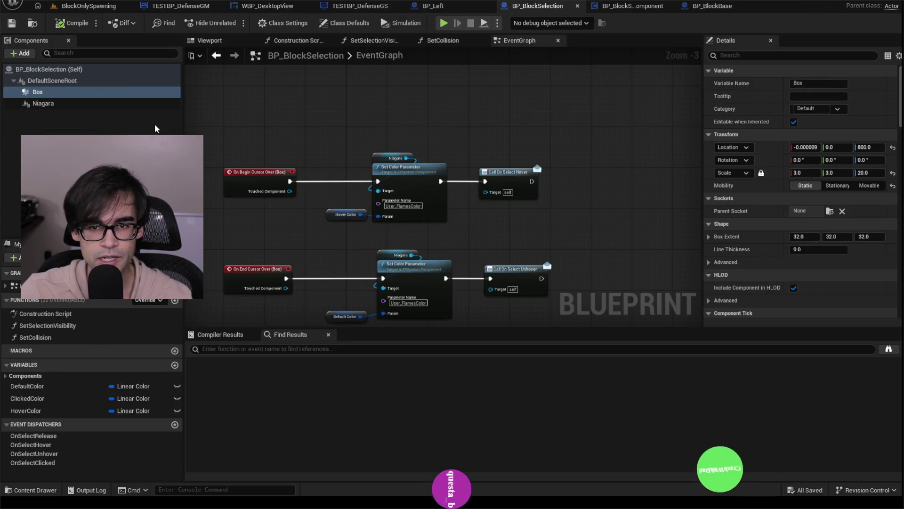
Step: Compare the Box and Niagara component properties in BP_BlockSelection
left_click(73, 103)
left_click(77, 93)
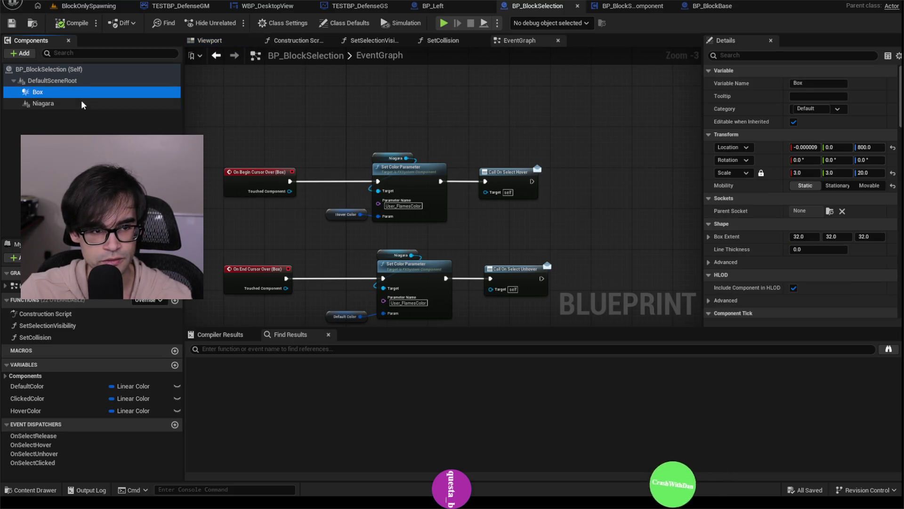
left_click(81, 100)
left_click(84, 92)
left_click(81, 103)
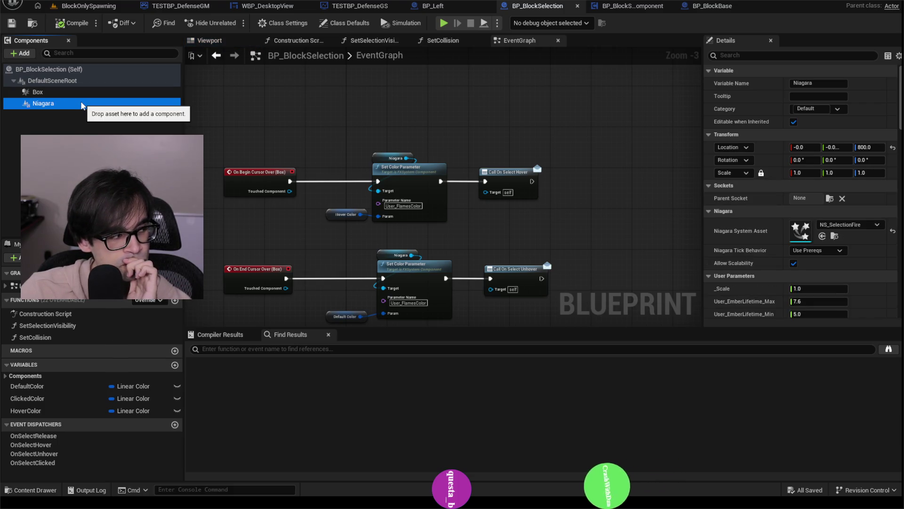
left_click(90, 92)
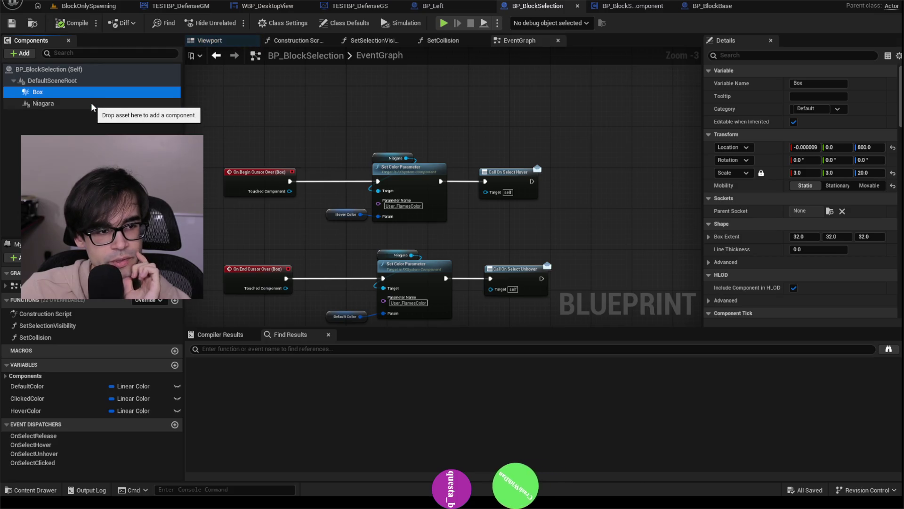
left_click(92, 102)
left_click(97, 93)
Step: View the box and fire effect in the Viewport, then scroll the EventGraph and marquee-select its event nodes
left_click(205, 40)
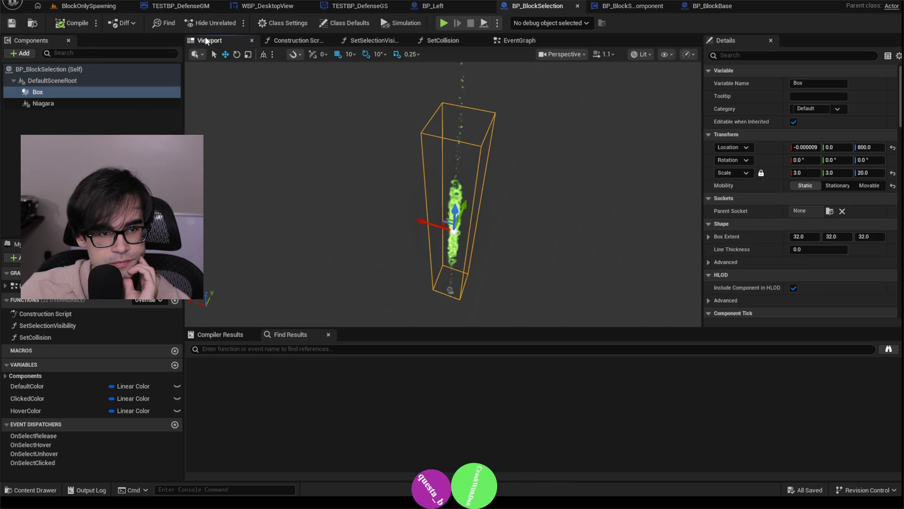
left_click(530, 42)
scroll(330, 146, "down", 3)
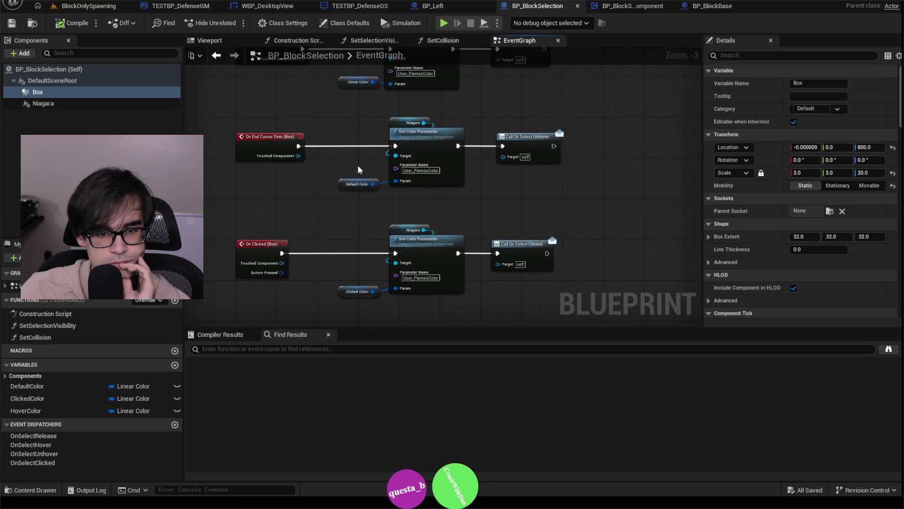
scroll(357, 172, "down", 3)
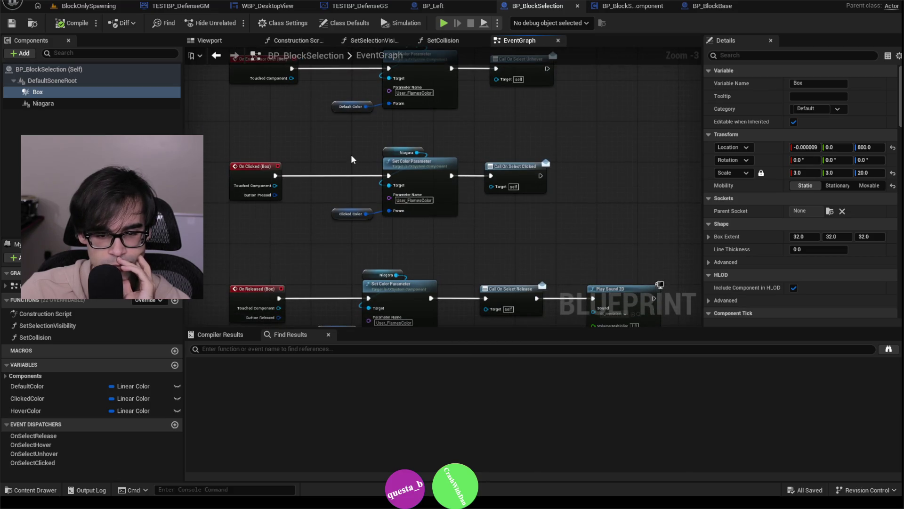
scroll(351, 155, "down", 3)
scroll(575, 215, "down", 4)
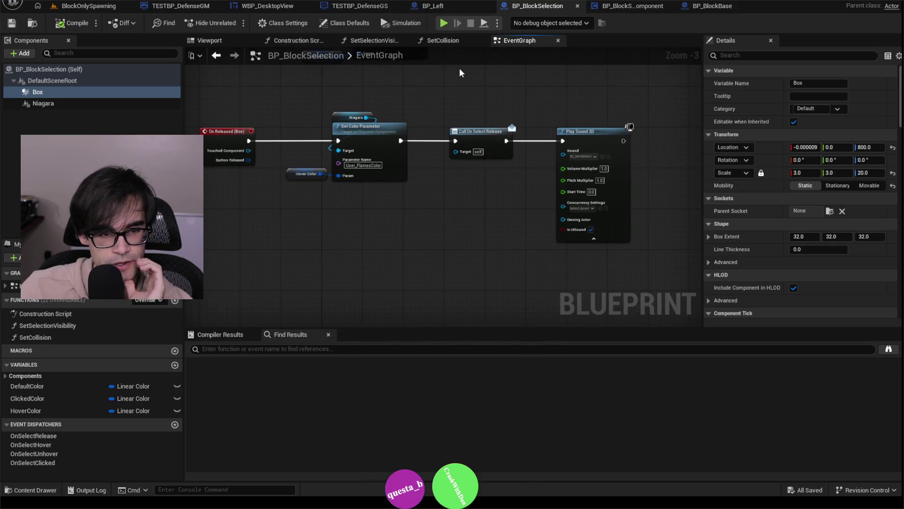
scroll(430, 155, "up", 10)
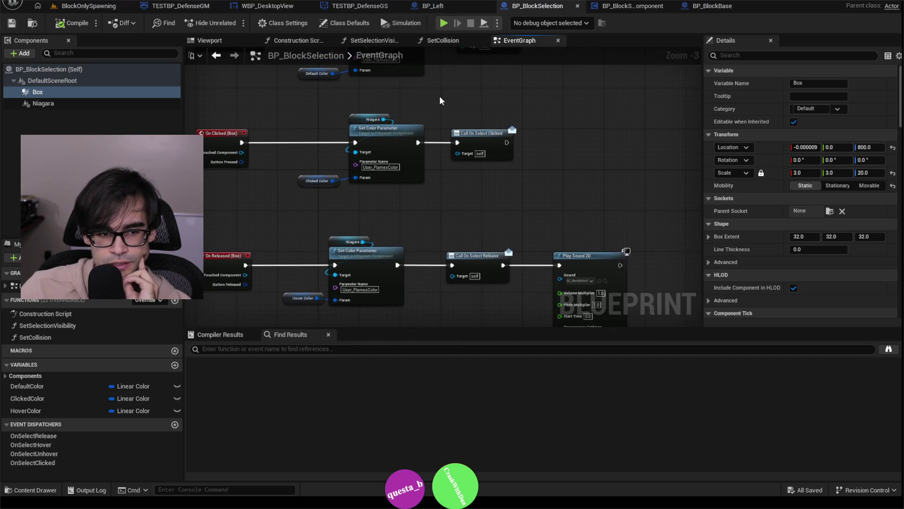
scroll(483, 169, "up", 5)
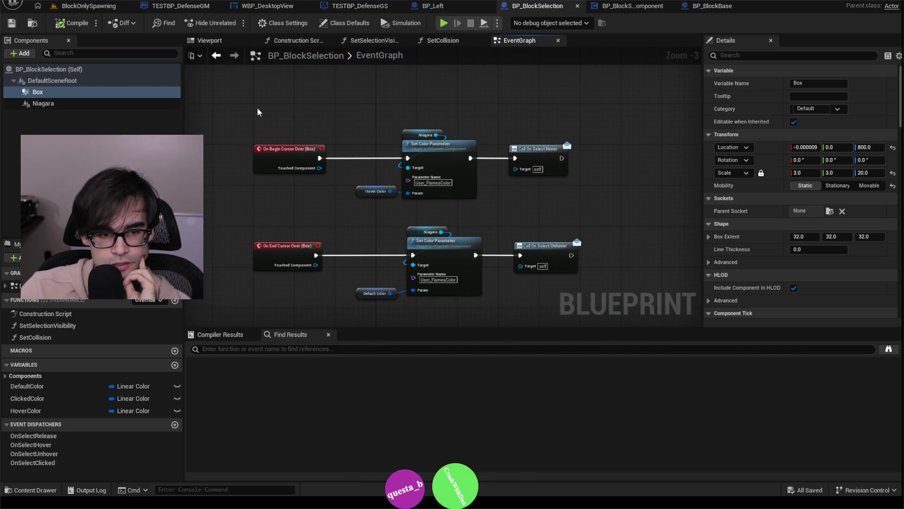
left_click_drag(516, 271, 551, 308)
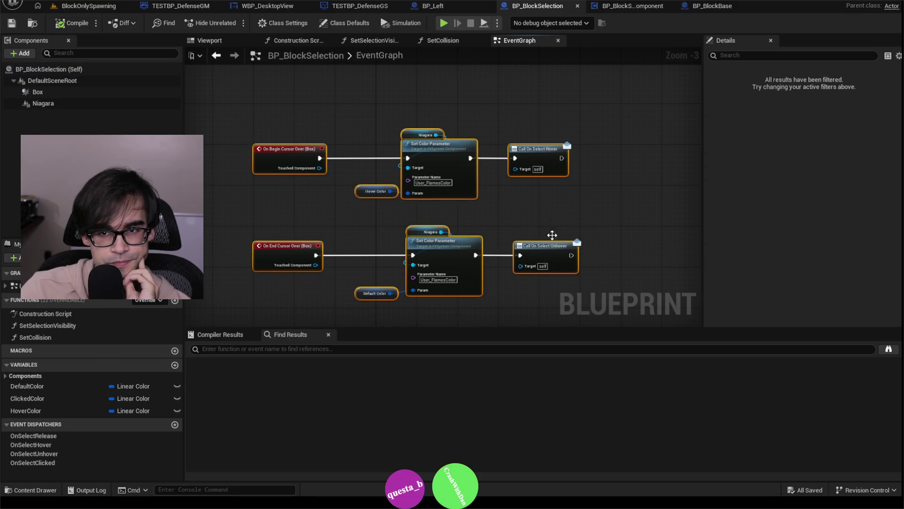
left_click(623, 8)
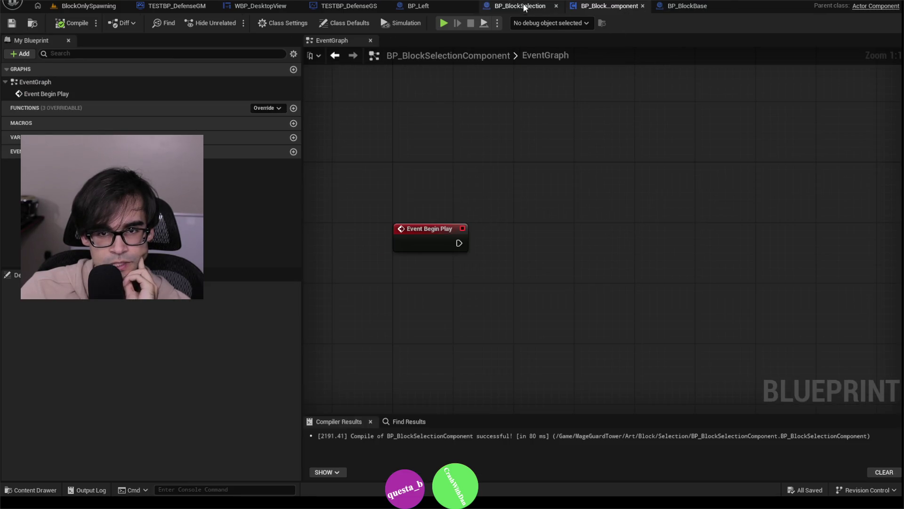
Step: Compare BP_Left's SelectedLocation and EntranceLocationComponent settings, then go back to the BlockOnlySpawning level
left_click(525, 9)
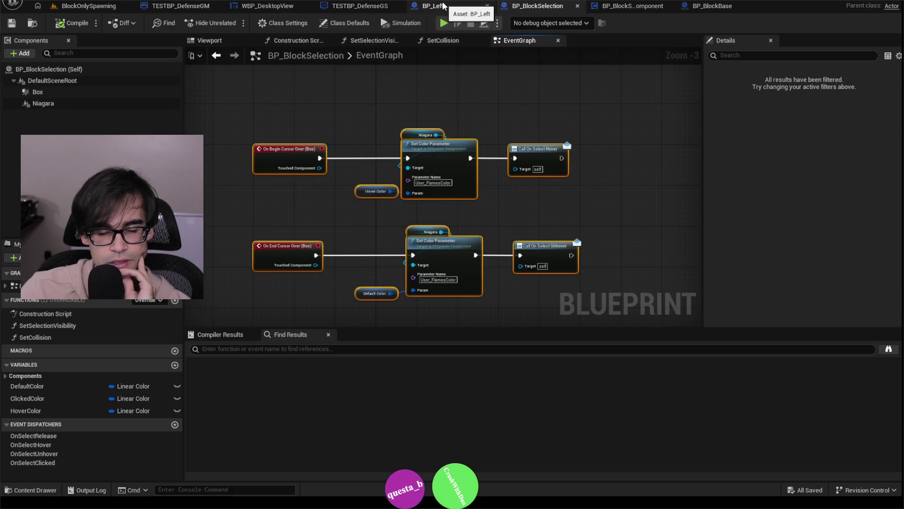
left_click(444, 5)
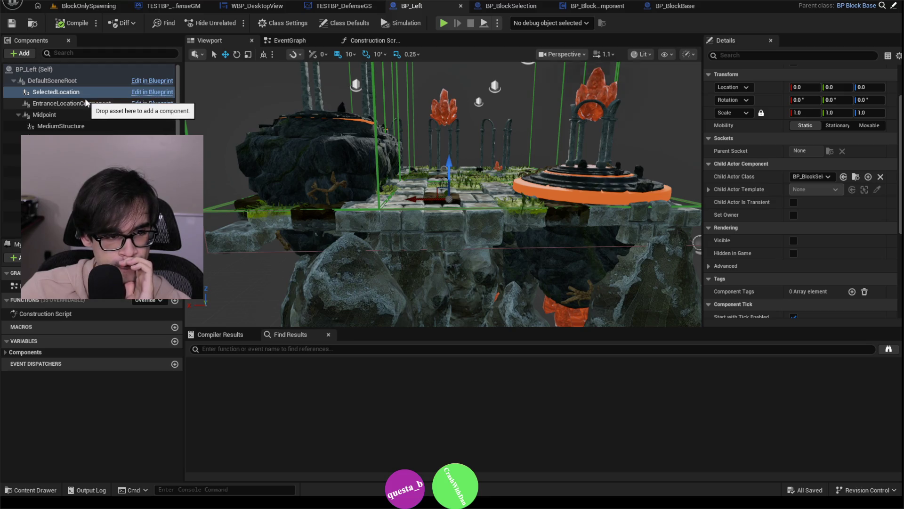
left_click(85, 101)
left_click(94, 90)
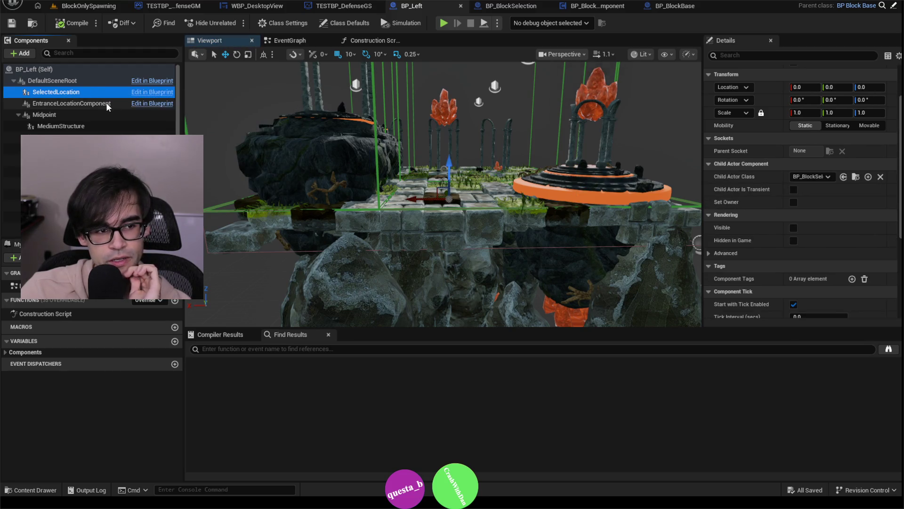
left_click(106, 103)
left_click(94, 93)
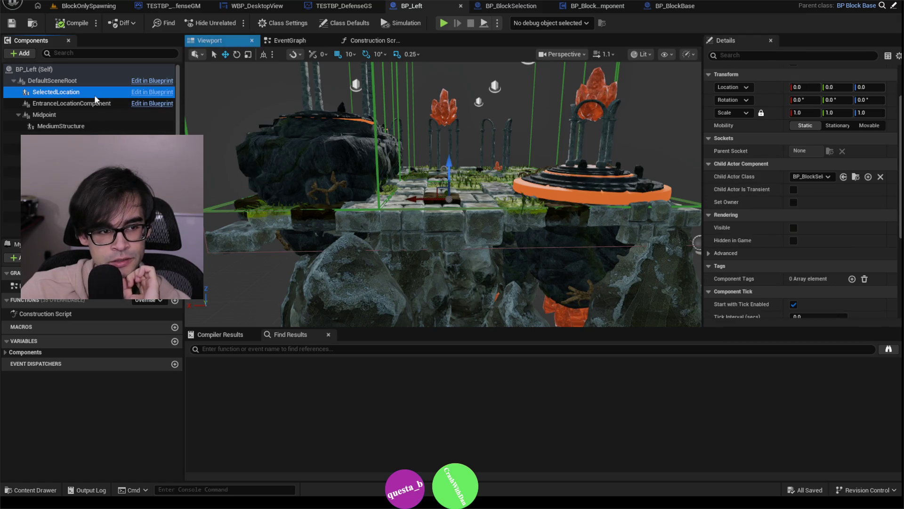
left_click(100, 104)
left_click(95, 93)
left_click(506, 7)
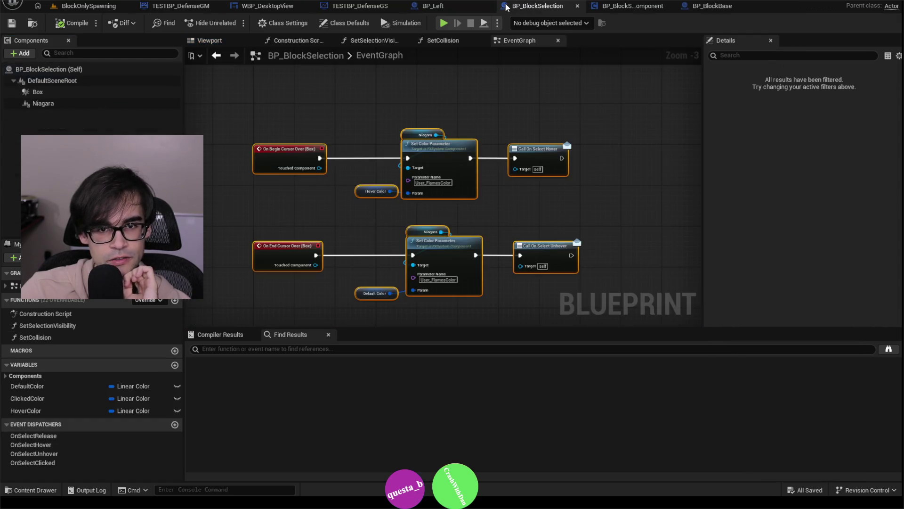
left_click(88, 6)
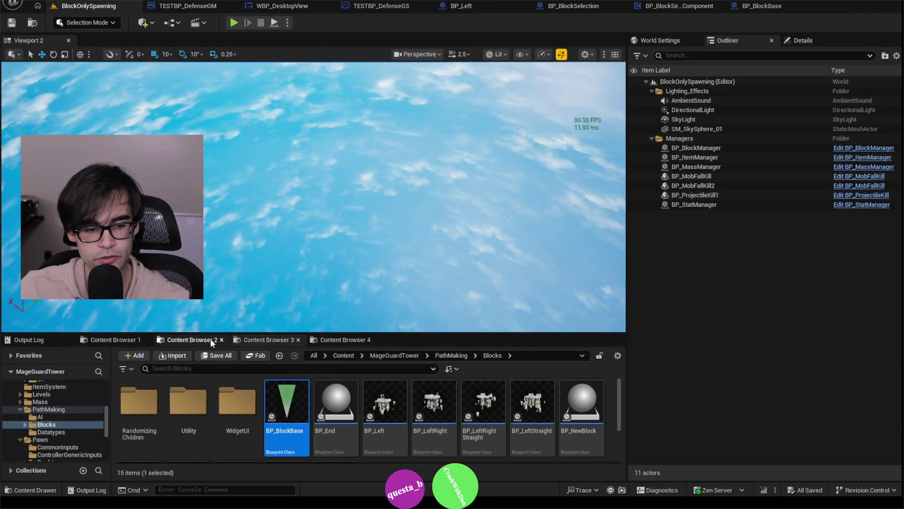
Step: Flip between the Tests/BlockTesting, Levels/Defense, PathMaking/Blocks and PrimaryUI content browser folders
left_click(210, 338)
left_click(360, 340)
left_click(126, 340)
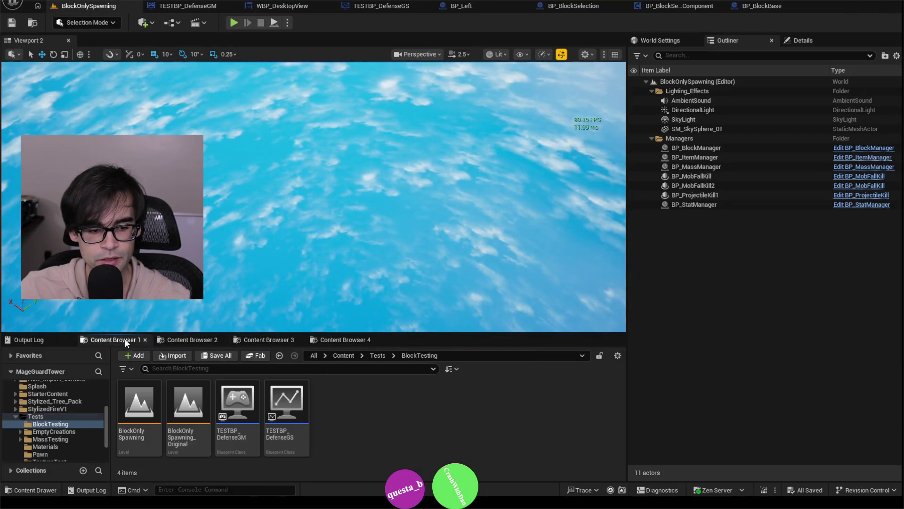
left_click(192, 338)
left_click(267, 339)
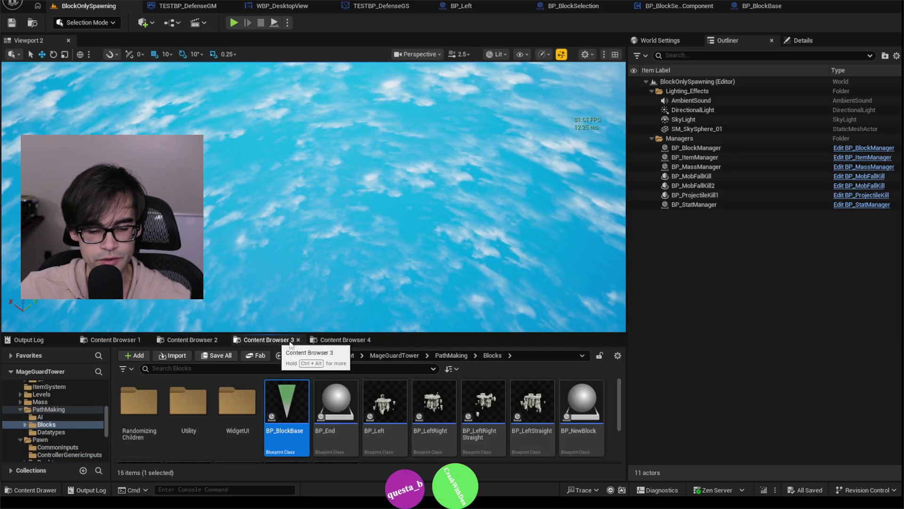
left_click(349, 341)
left_click(265, 340)
left_click(196, 337)
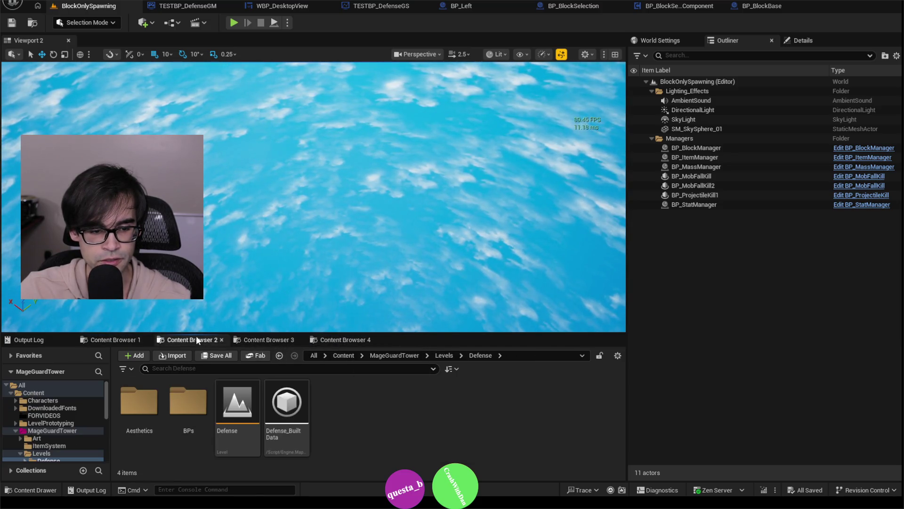
left_click(123, 342)
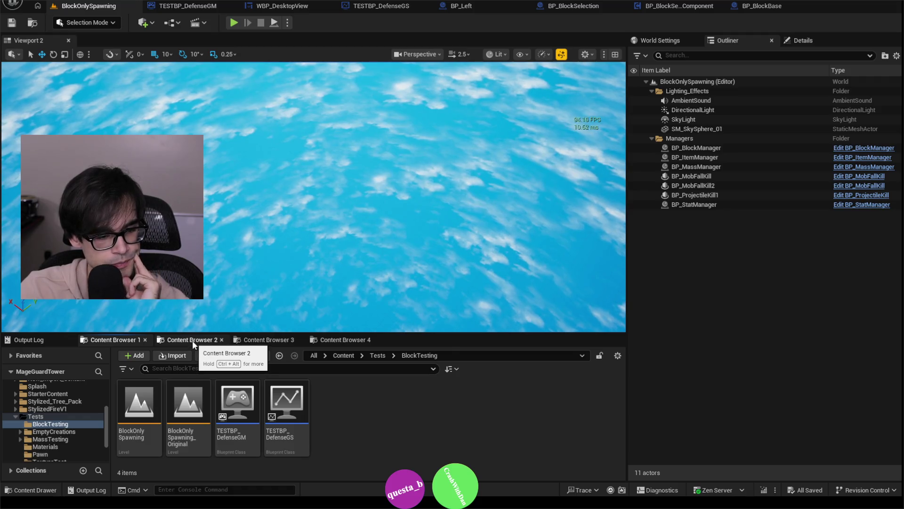
Step: Revisit the PathMaking/Blocks, UI/Defense/PrimaryUI and Levels/Defense folder contents
left_click(269, 340)
left_click(332, 341)
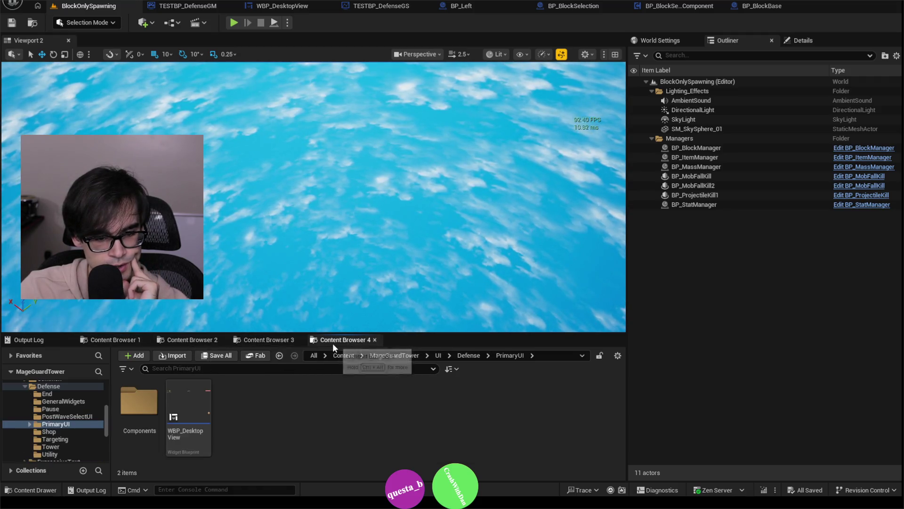
left_click(269, 339)
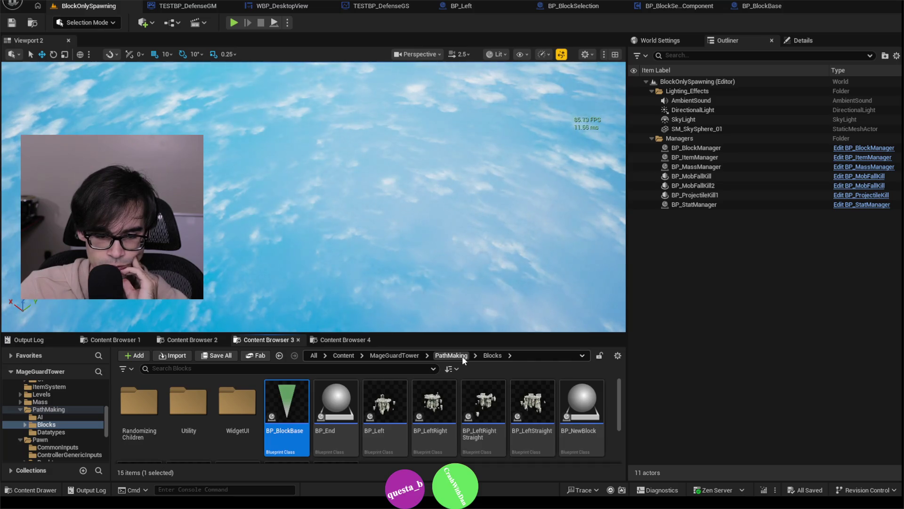
left_click(342, 341)
left_click(278, 340)
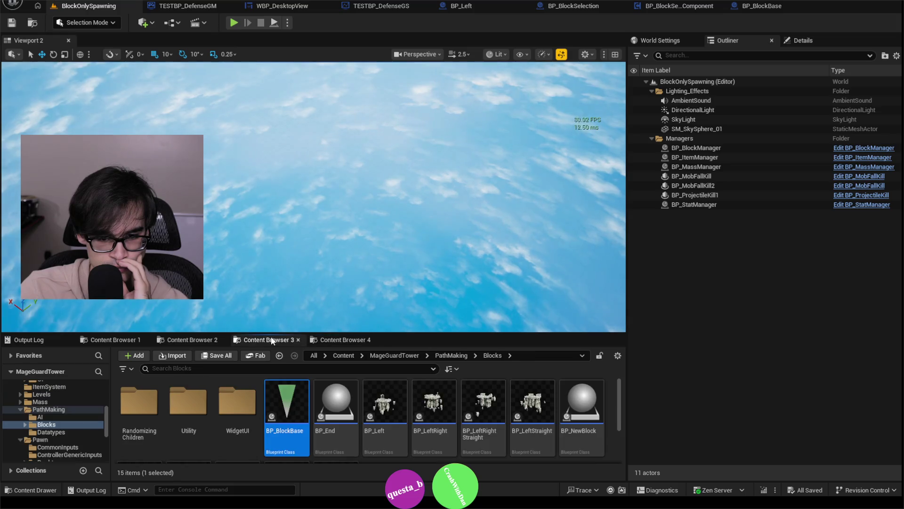
left_click(192, 339)
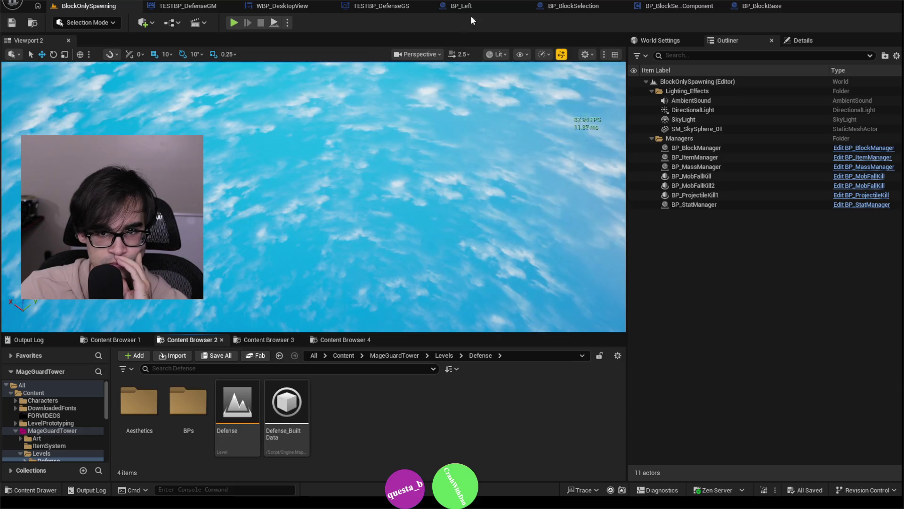
Step: Show BP_BlockSelectionComponent's event graph and locate the asset in the content browser
left_click(569, 6)
left_click(607, 6)
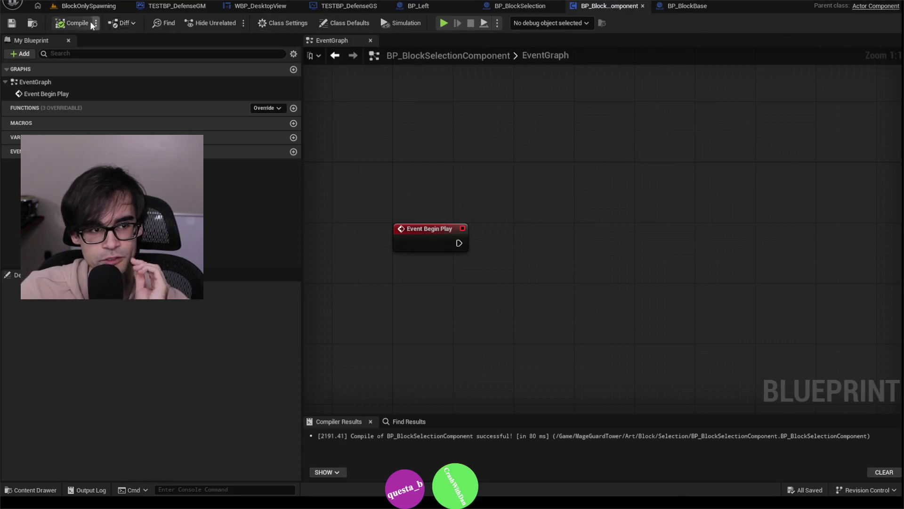
left_click(31, 23)
Step: Add a Blueprint Function Library asset to the Art/Block/Selection folder from the Blueprint category
right_click(349, 416)
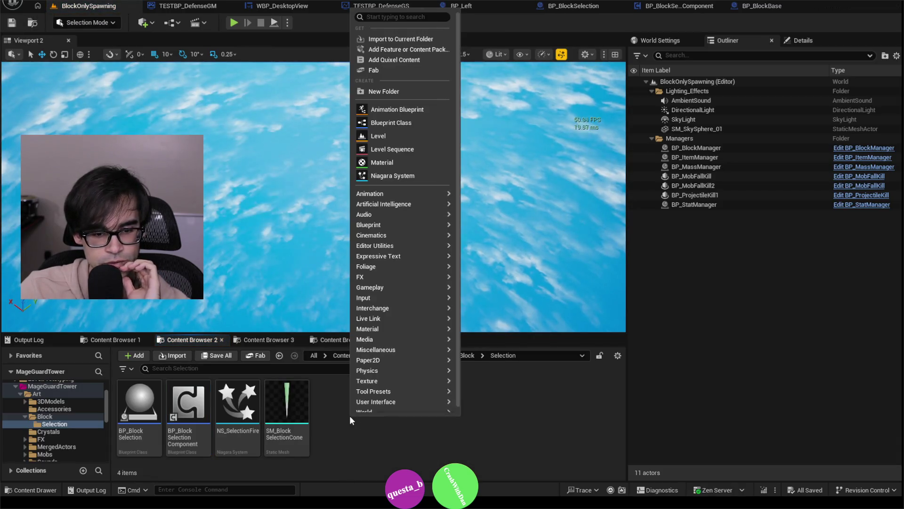
type("util")
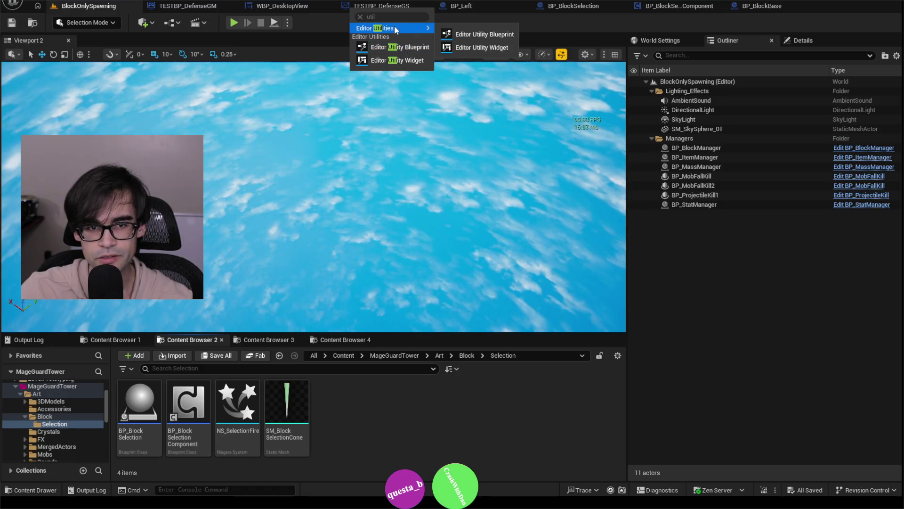
key("BackSpace")
key("BackSpace")
key("BackSpace")
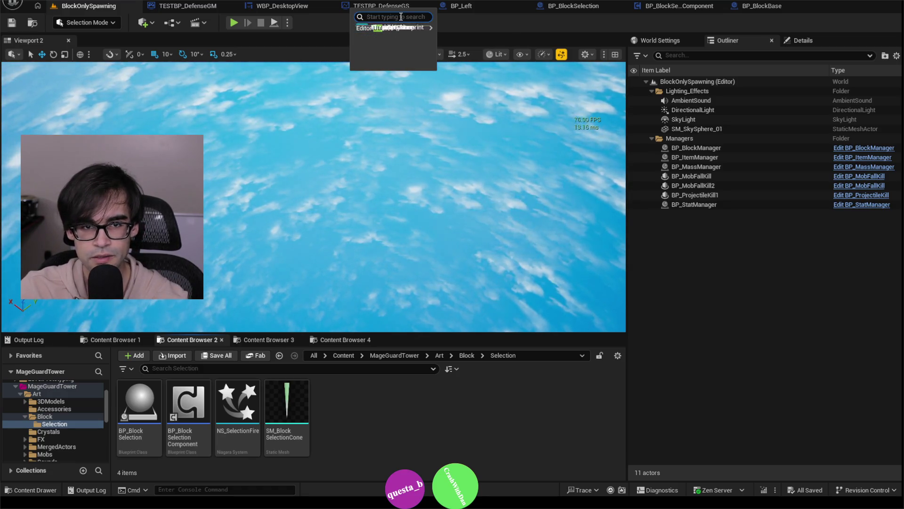
mouse_move(414, 225)
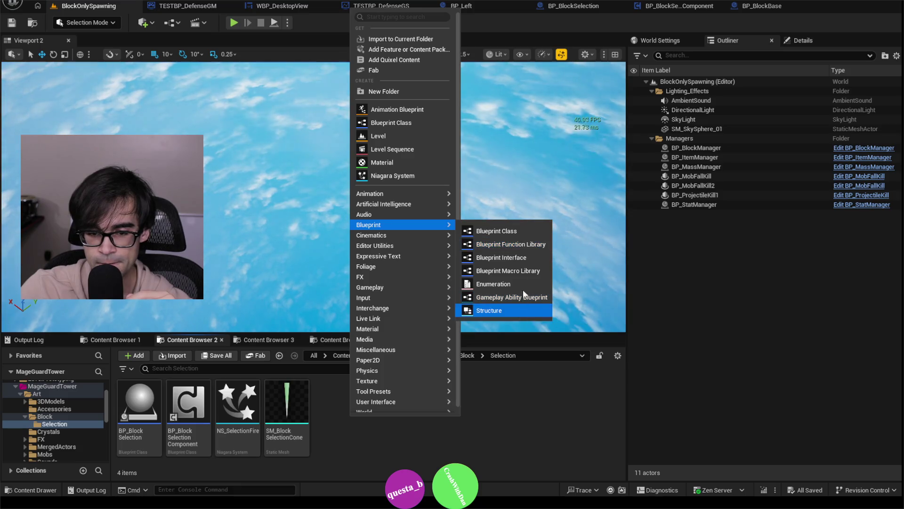
left_click(525, 245)
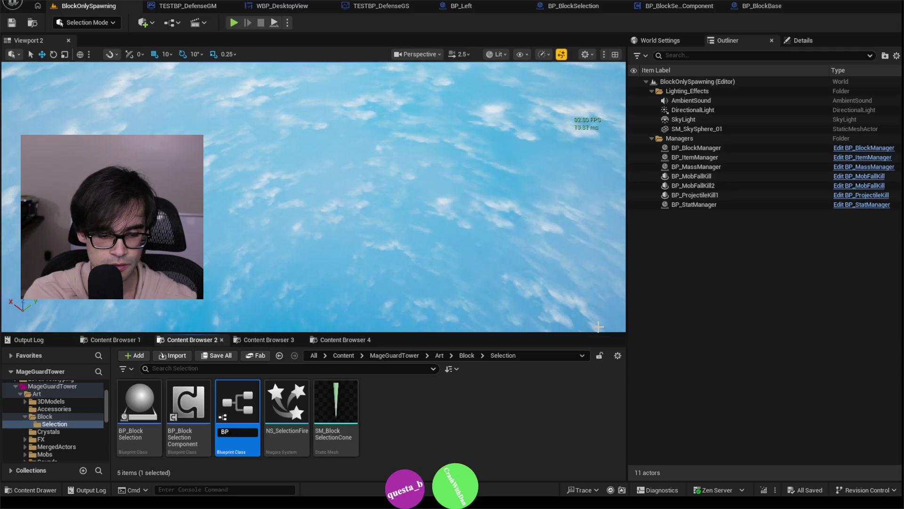
Step: Name the library BP_BlockSelectionFunction and open it in the Blueprint editor
type("BP_")
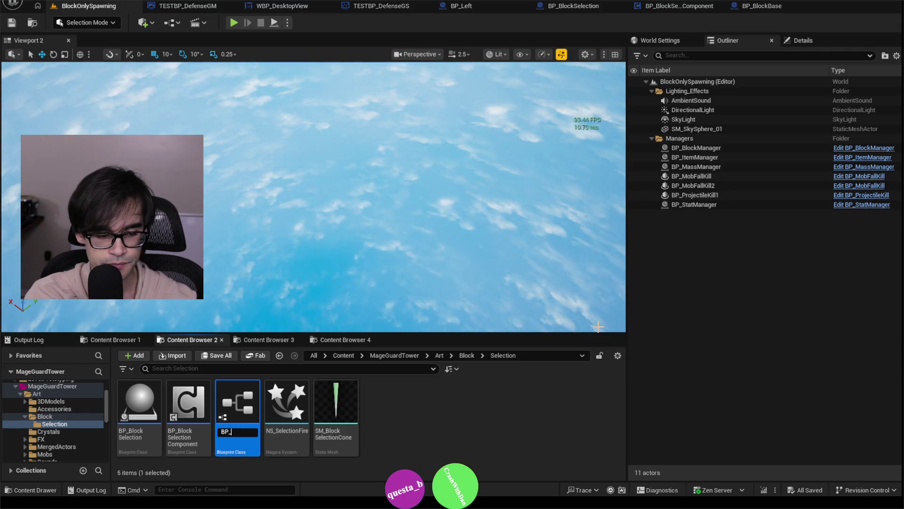
type("BlockSelec")
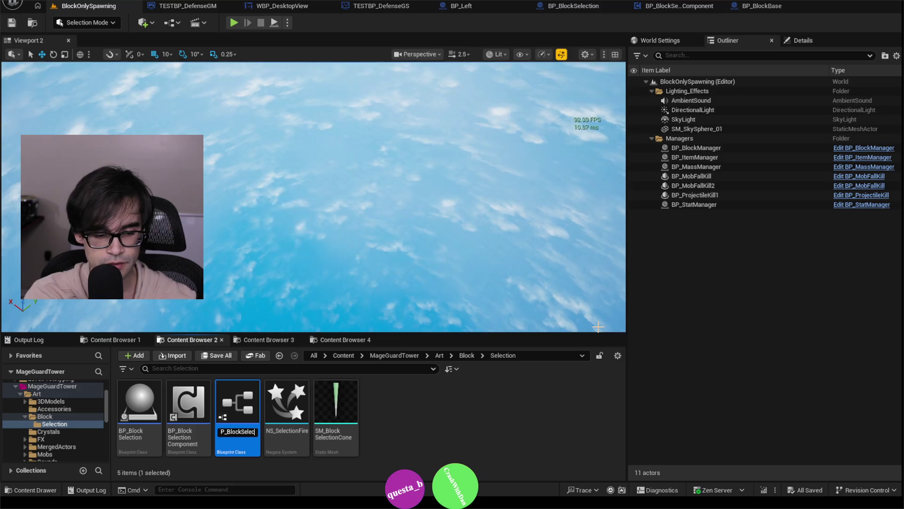
type("tion")
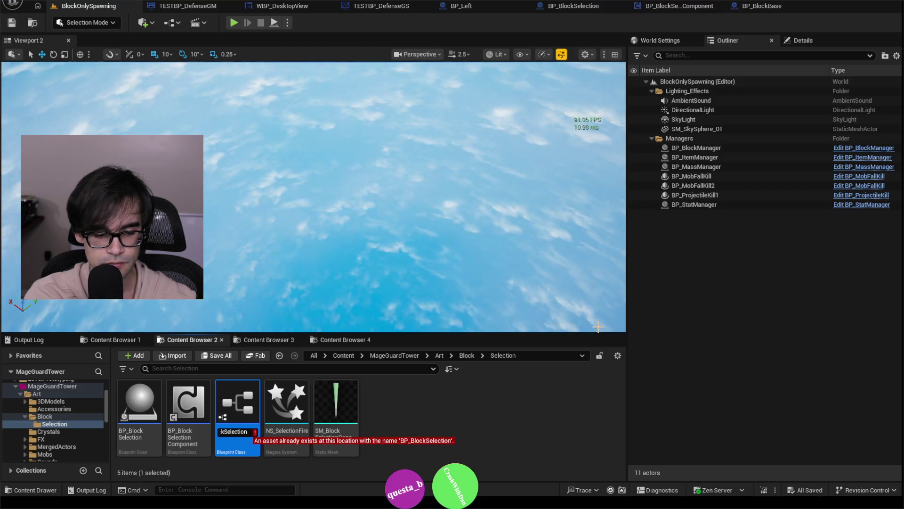
type("Function")
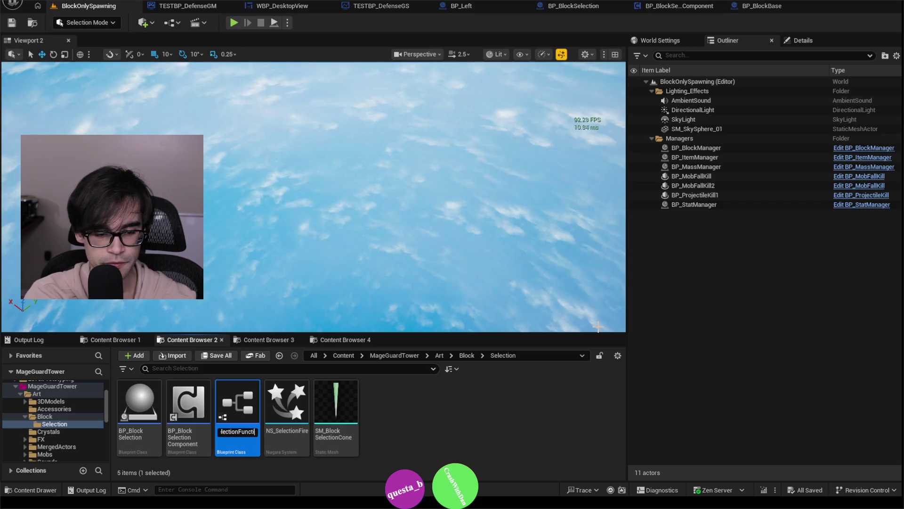
key("Return")
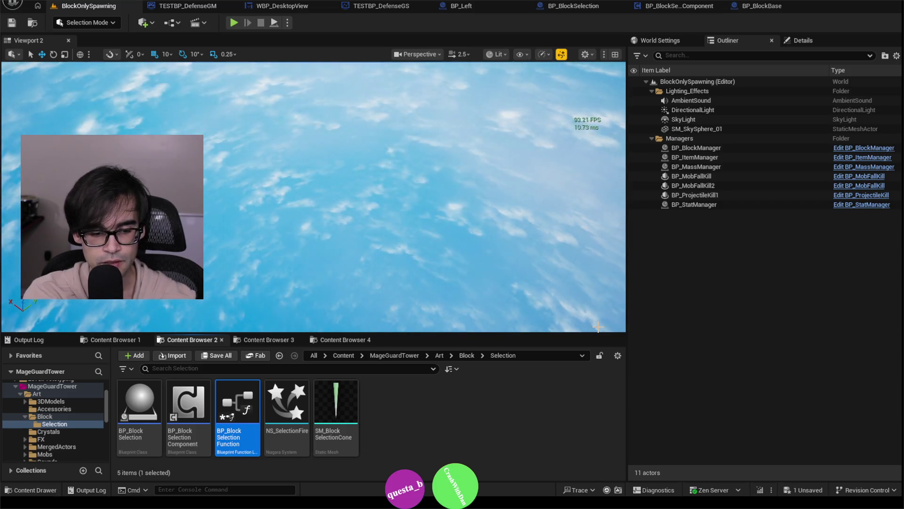
key("Return")
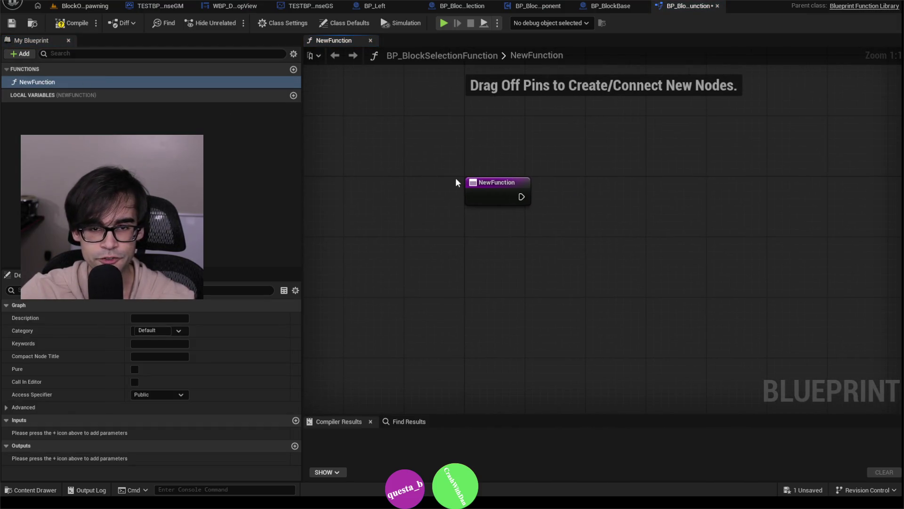
left_click_drag(522, 196, 449, 184)
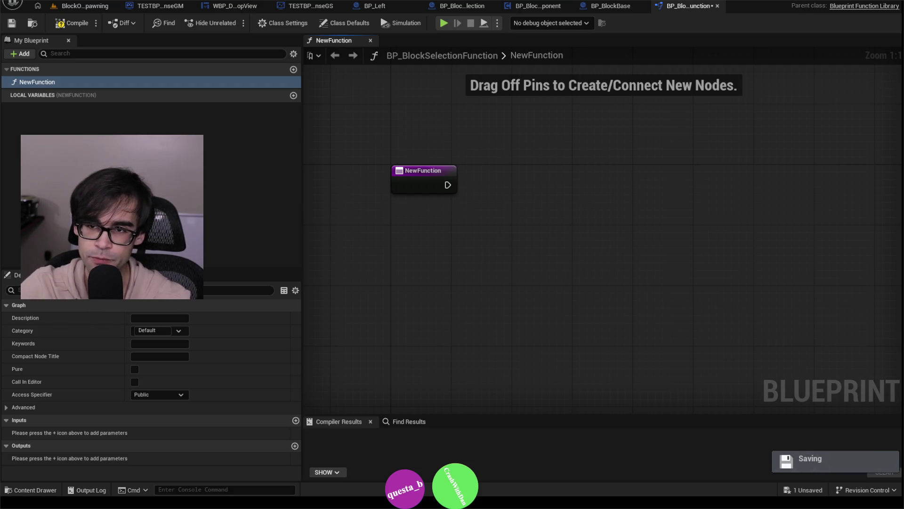
Step: Close the function library, delete BP_BlockSelectionFunction from the content browser, then open BP_BlockBase
left_click(717, 6)
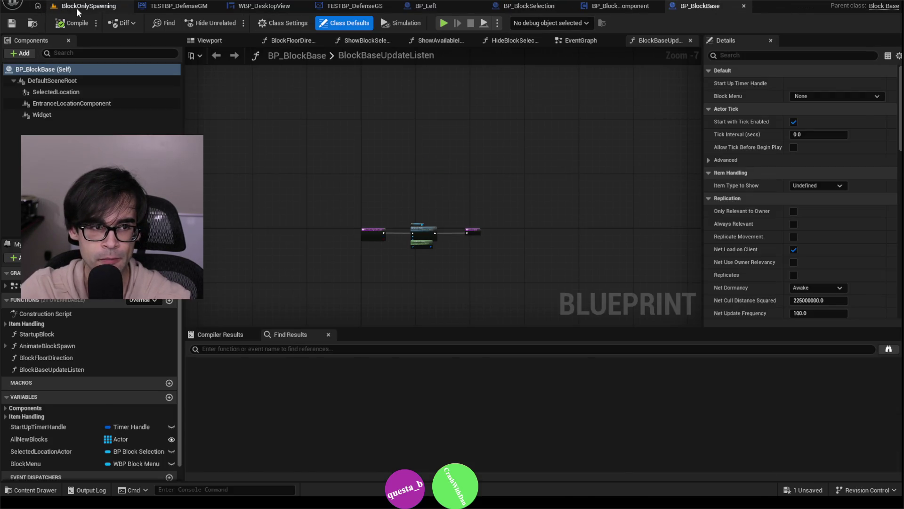
left_click(78, 7)
right_click(244, 405)
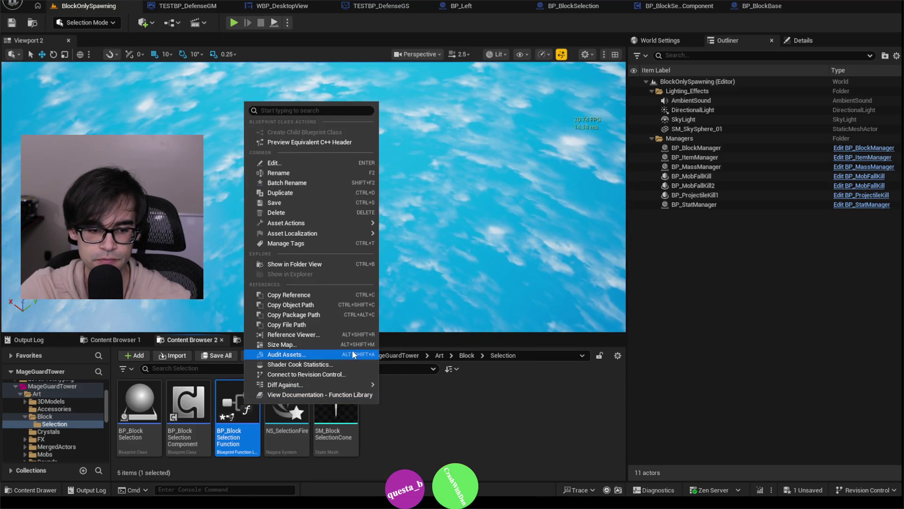
left_click(333, 212)
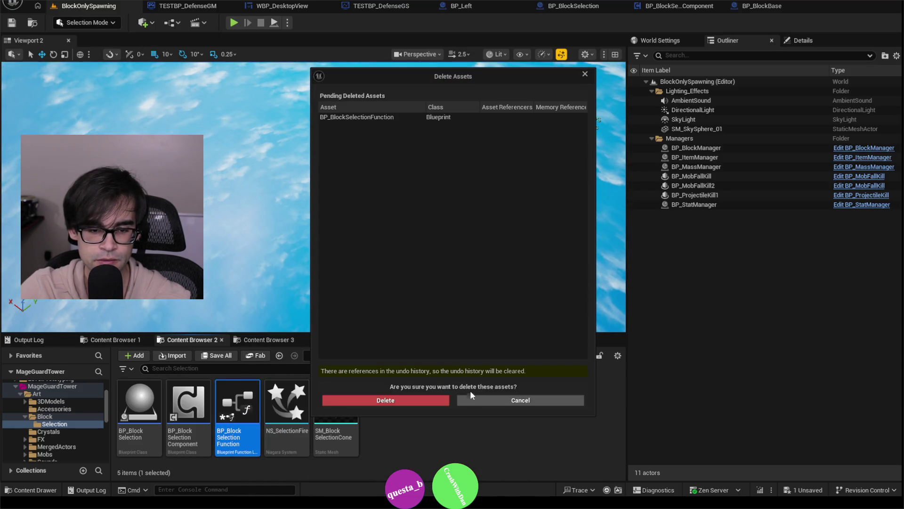
left_click(424, 402)
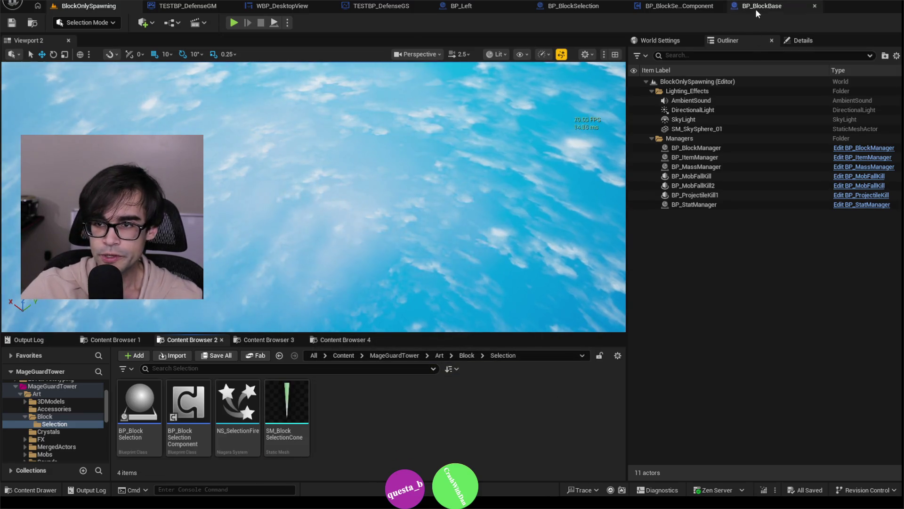
left_click(756, 6)
scroll(406, 213, "up", 5)
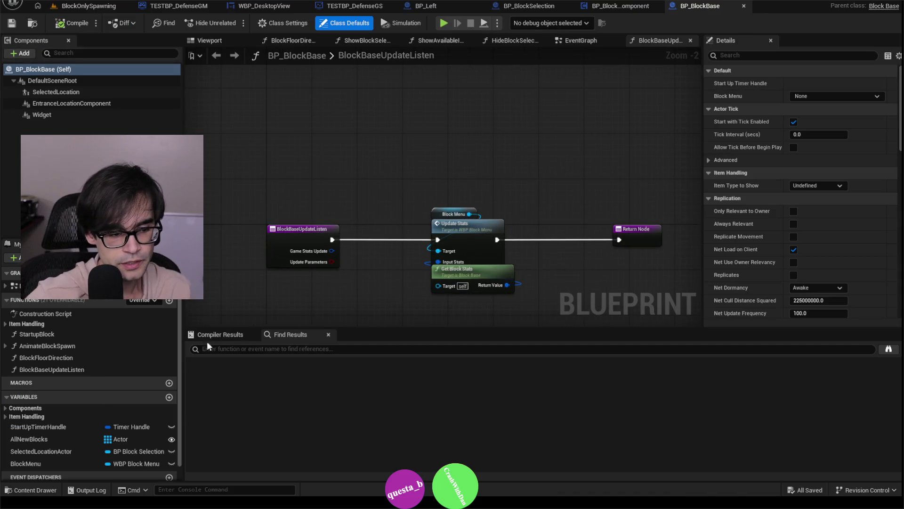
Step: Expand BP_BlockBase's Components list, view its Viewport, then switch to BP_BlockSelection's event graph
scroll(142, 369, "down", 1)
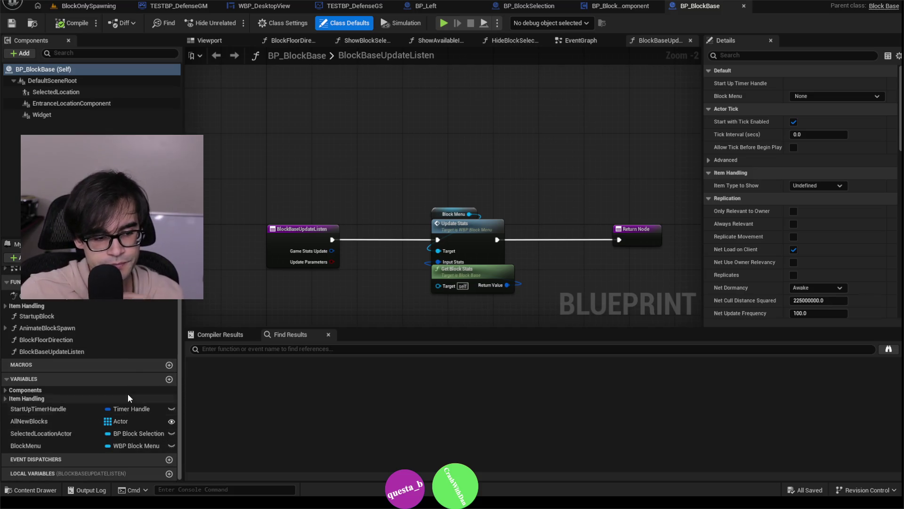
left_click(7, 391)
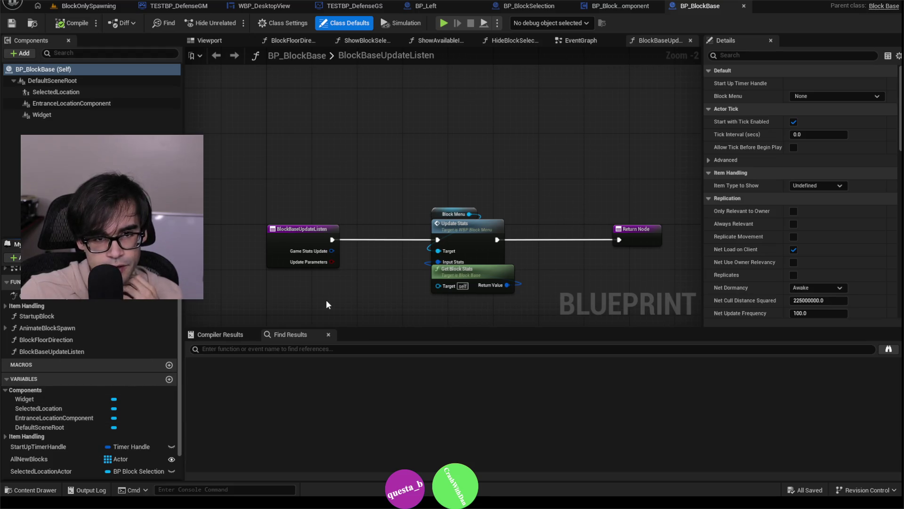
left_click(223, 42)
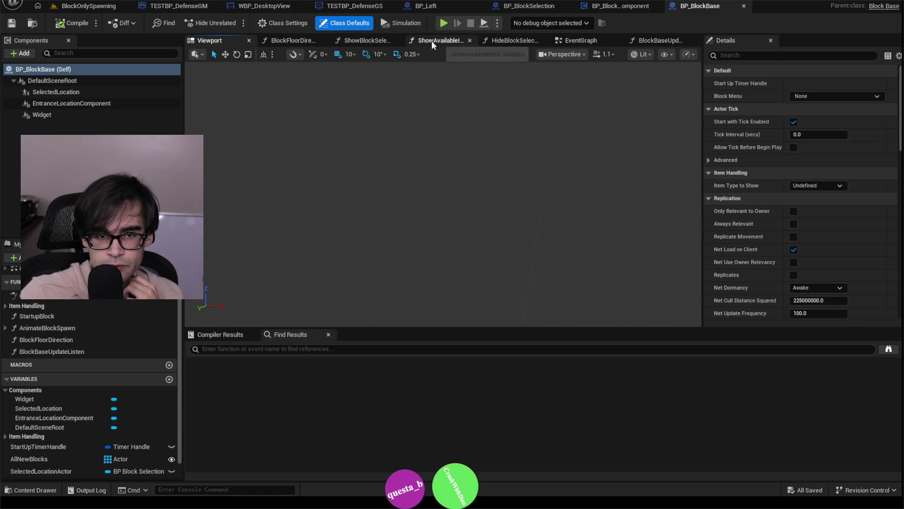
left_click(524, 8)
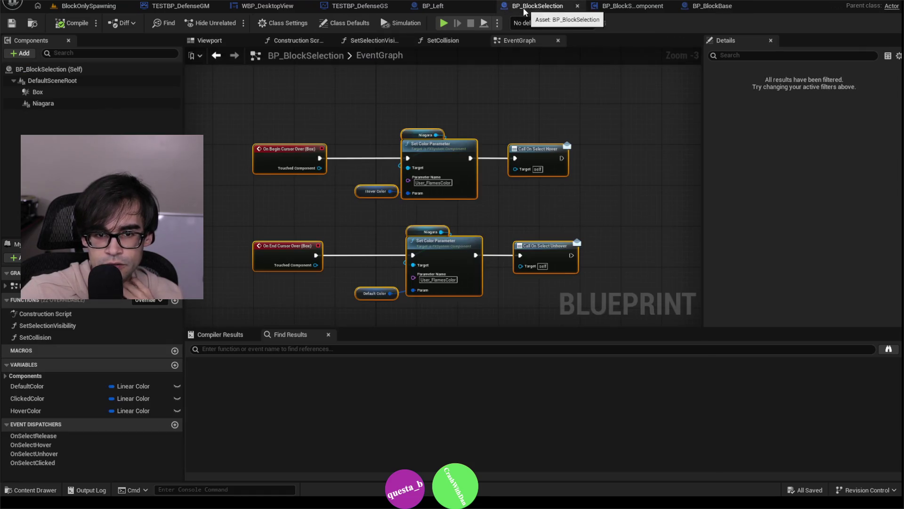
Step: In BP_Left's class defaults, collapse the Default, Actor Tick, Item Handling, Replication and Rendering categories
left_click(431, 8)
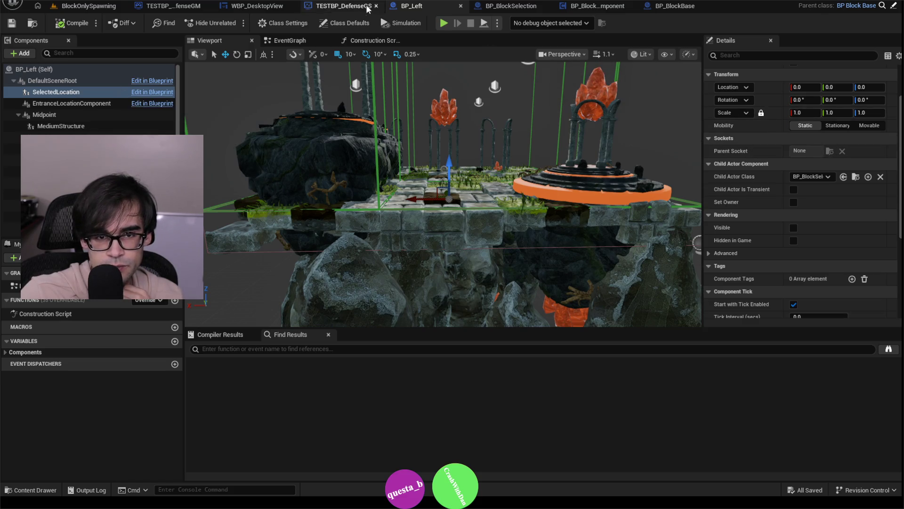
left_click(335, 24)
scroll(774, 179, "up", 5)
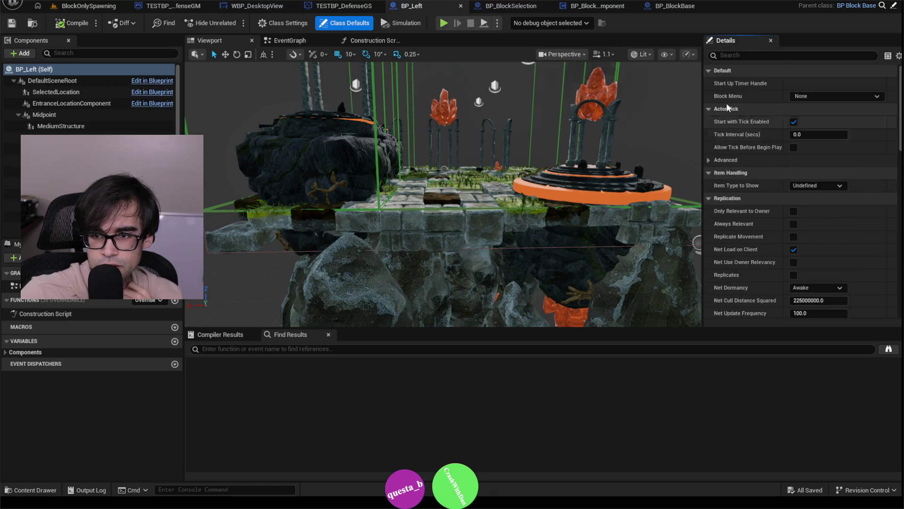
left_click(708, 71)
left_click(708, 82)
left_click(709, 96)
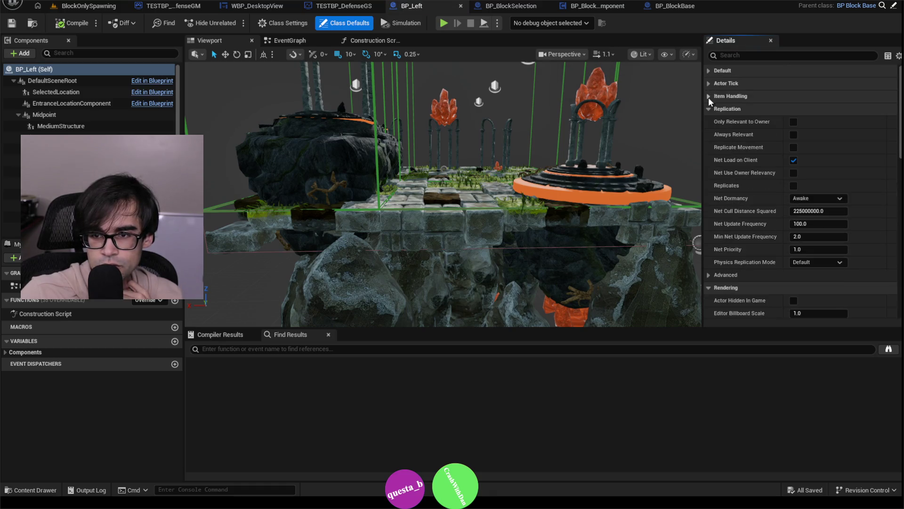
left_click(707, 108)
left_click(708, 122)
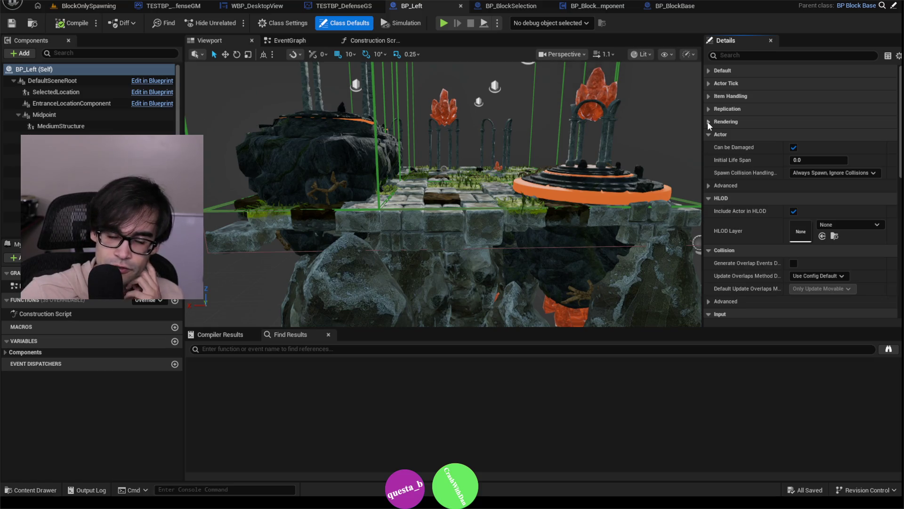
Step: Select the SelectedLocation component and scroll its Details down to Component Tick
left_click(41, 93)
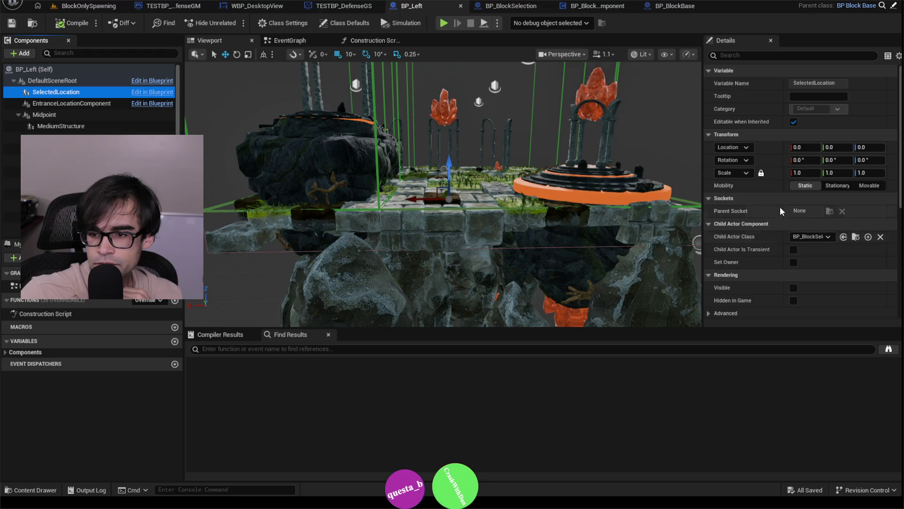
scroll(780, 204, "down", 2)
scroll(774, 233, "down", 2)
scroll(775, 233, "down", 2)
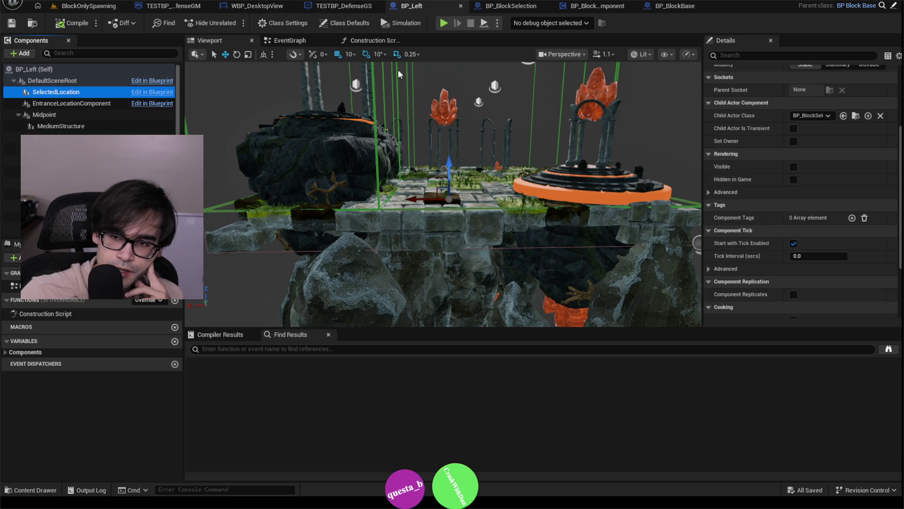
Step: Pan BP_BlockSelection's event graph to review the On Clicked and cursor-over chains
left_click(518, 8)
scroll(454, 161, "down", 2)
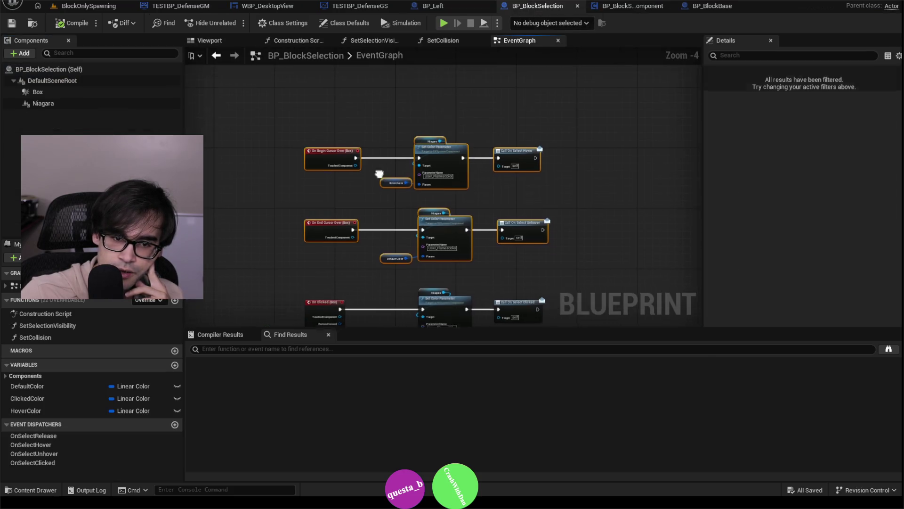
scroll(379, 174, "up", 4)
left_click_drag(368, 216, 391, 152)
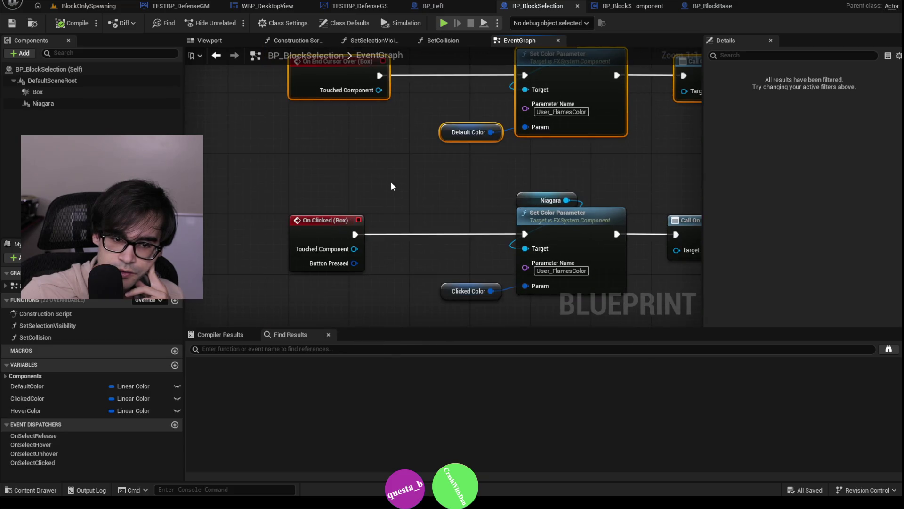
left_click_drag(391, 182, 427, 120)
scroll(411, 261, "down", 1)
left_click_drag(411, 261, 442, 127)
scroll(443, 127, "down", 1)
left_click_drag(414, 156, 410, 227)
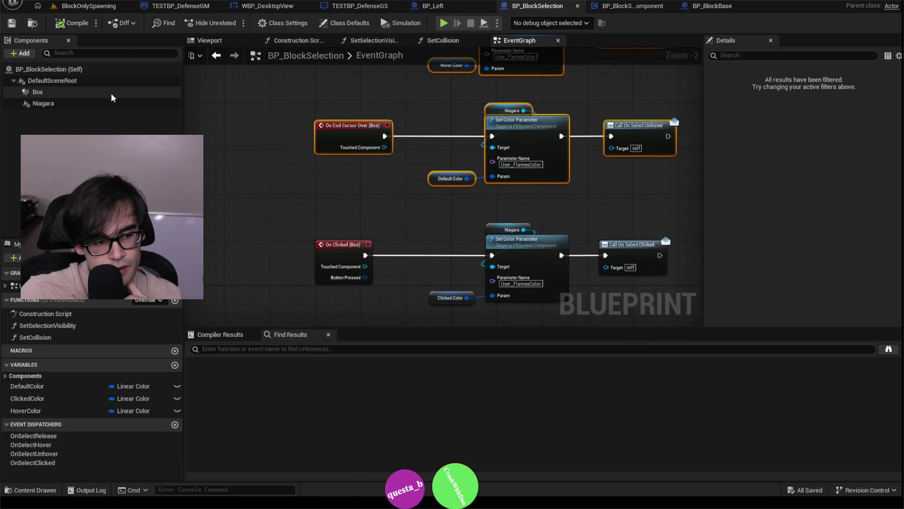
Step: Inspect the Box and Niagara components, then open and close the NS_SelectionFire effect
left_click(96, 94)
left_click(97, 105)
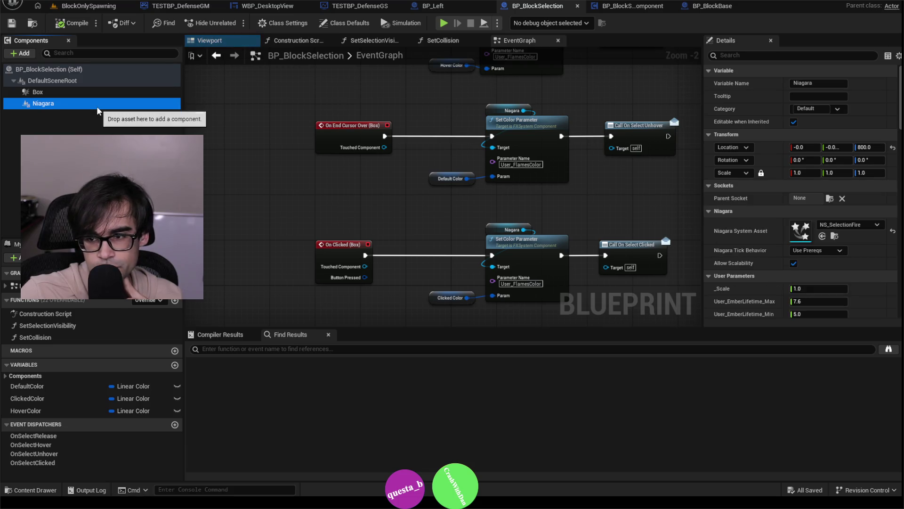
scroll(733, 266, "down", 1)
scroll(733, 265, "down", 3)
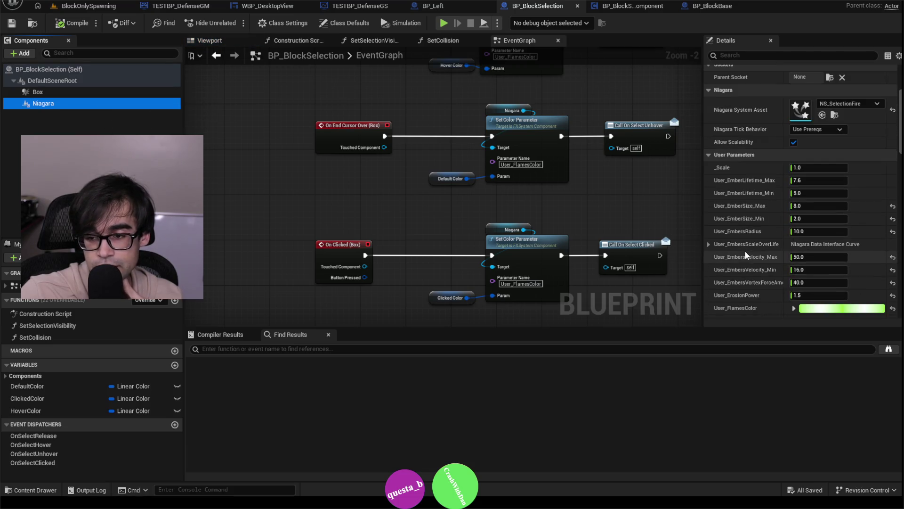
scroll(777, 141, "up", 3)
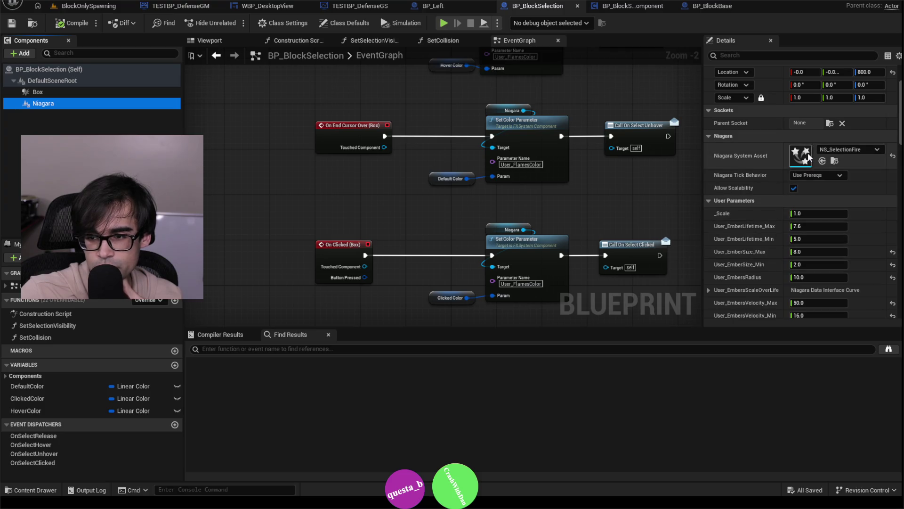
left_click(809, 157)
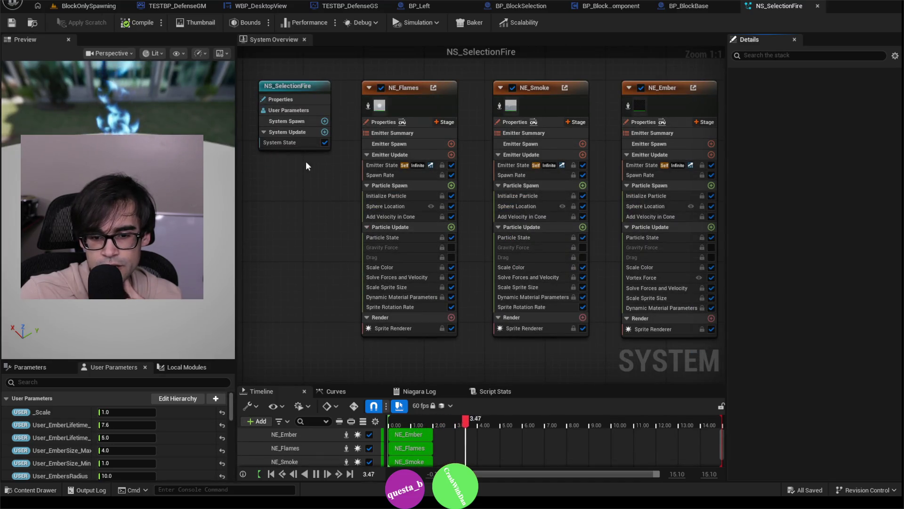
scroll(338, 222, "down", 1)
scroll(388, 158, "up", 1)
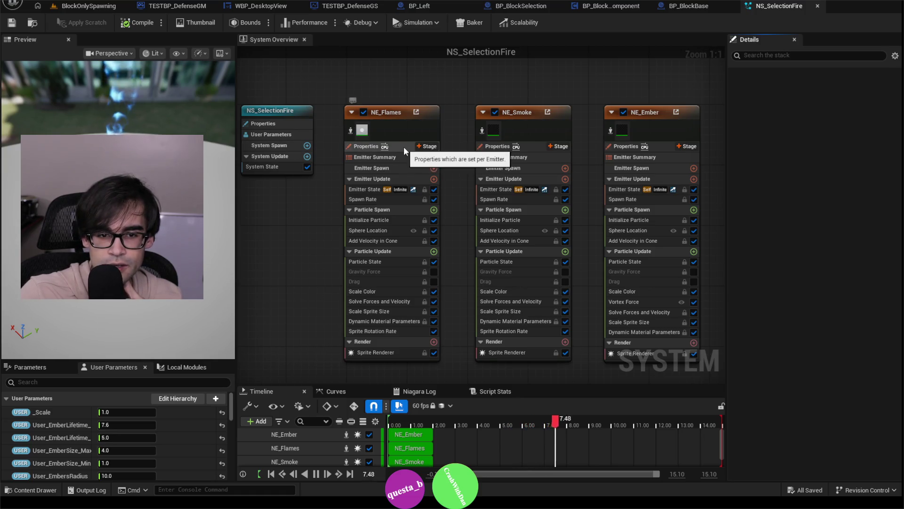
left_click(818, 6)
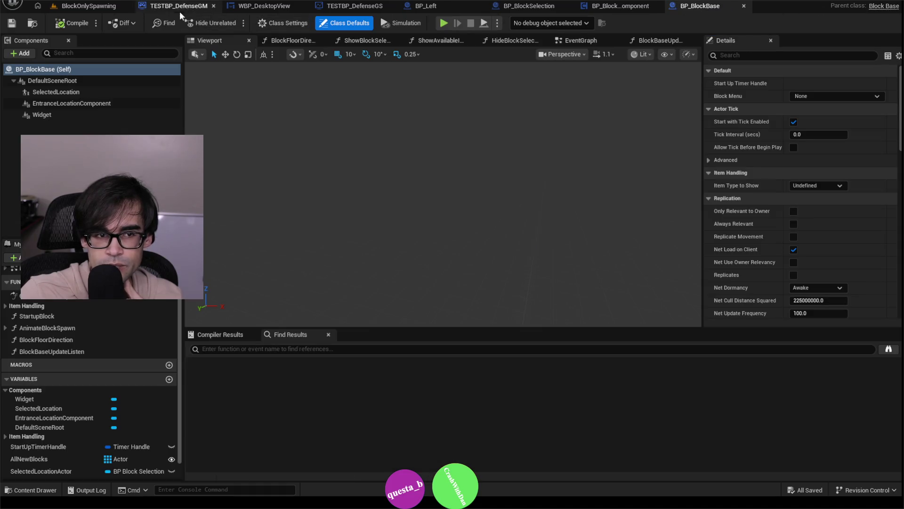
Step: Check Component Tick on BP_Left's entrance location and child actor components, ending on BP_Left (Self)
left_click(607, 5)
left_click(531, 5)
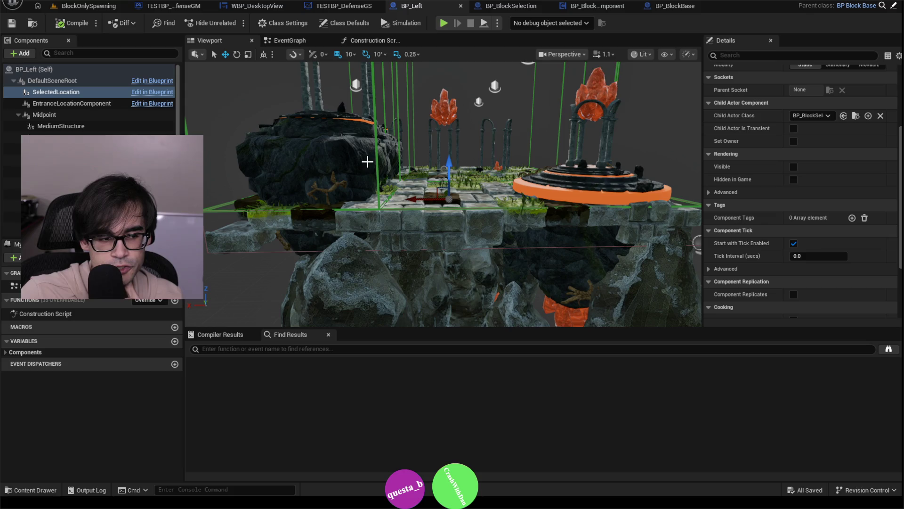
left_click(71, 115)
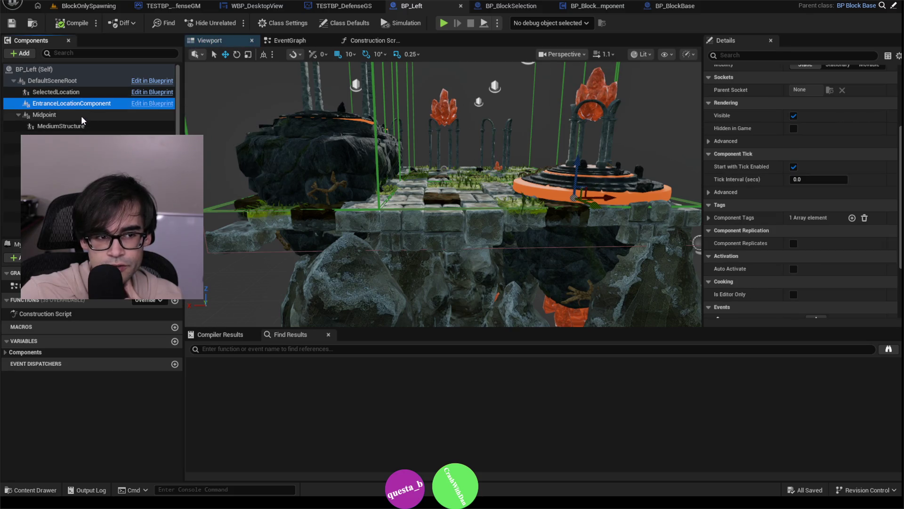
left_click(83, 137)
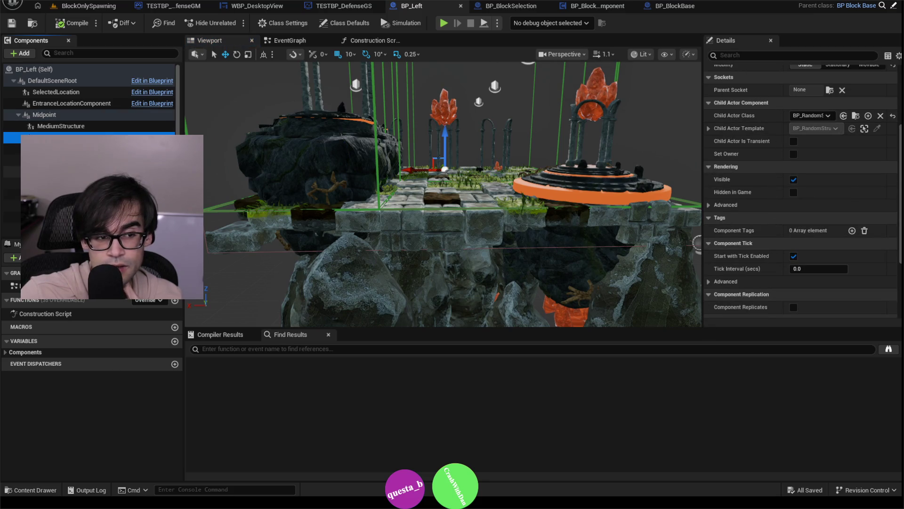
left_click(70, 161)
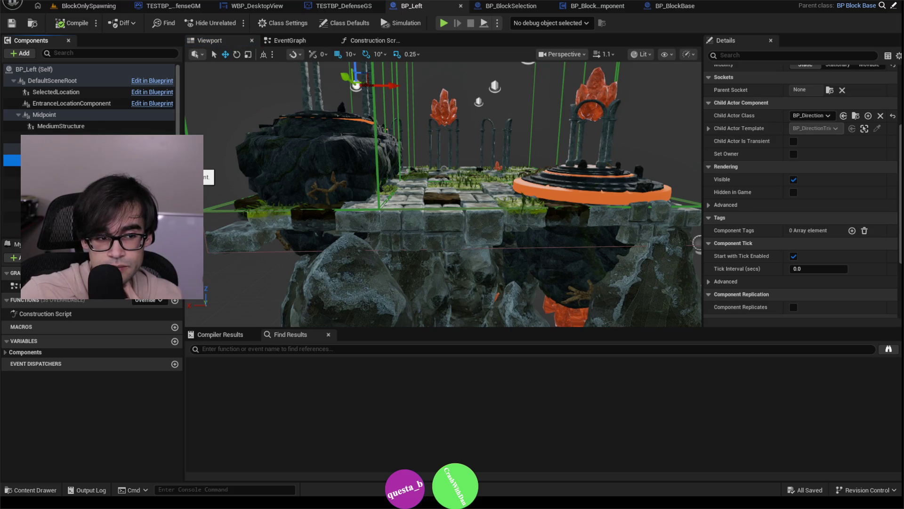
left_click(70, 171)
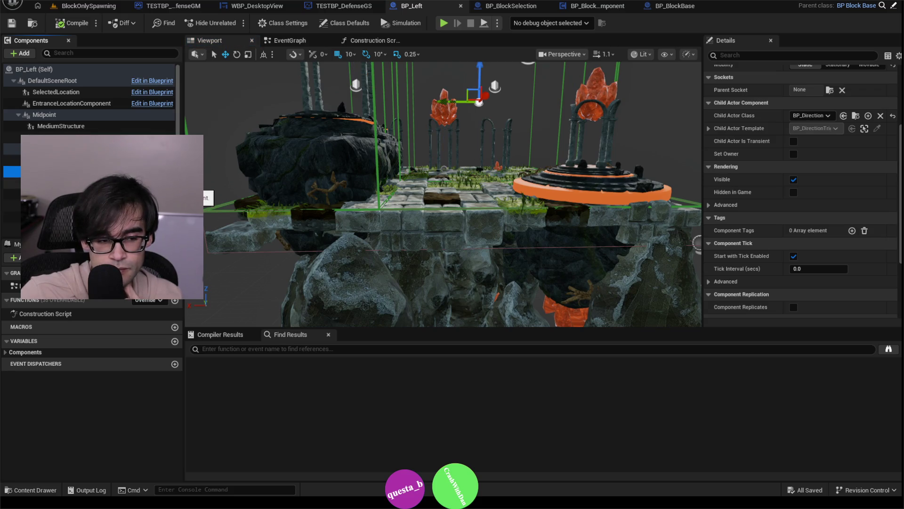
scroll(89, 165, "down", 1)
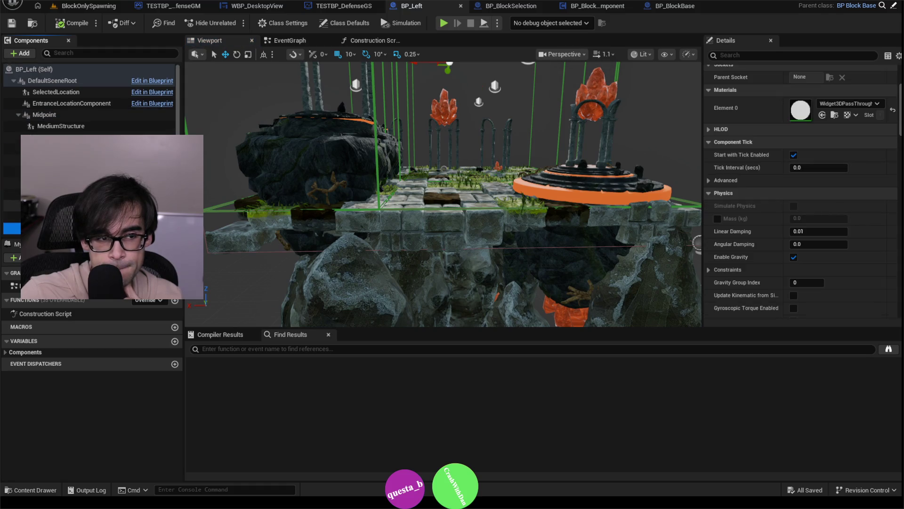
scroll(71, 94, "up", 1)
left_click(71, 70)
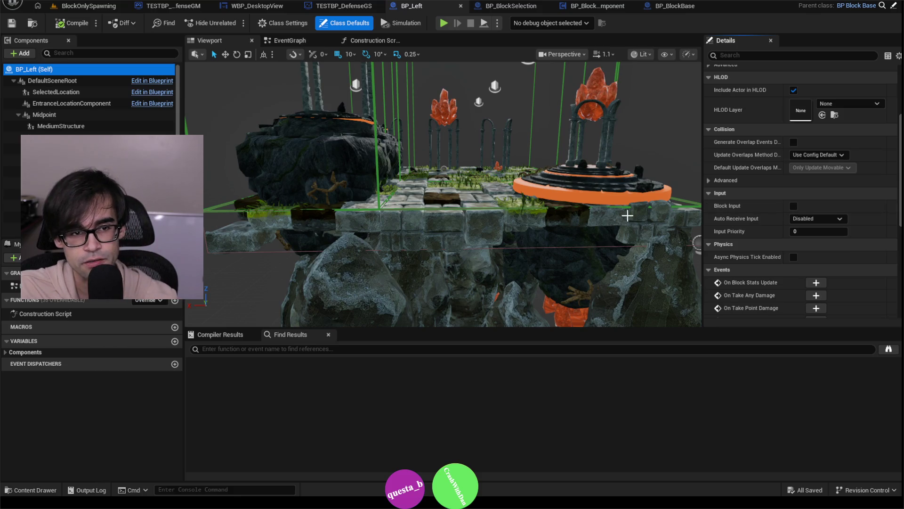
mouse_move(628, 215)
left_mouse_down()
mouse_move(509, 233)
mouse_move(618, 223)
left_mouse_up()
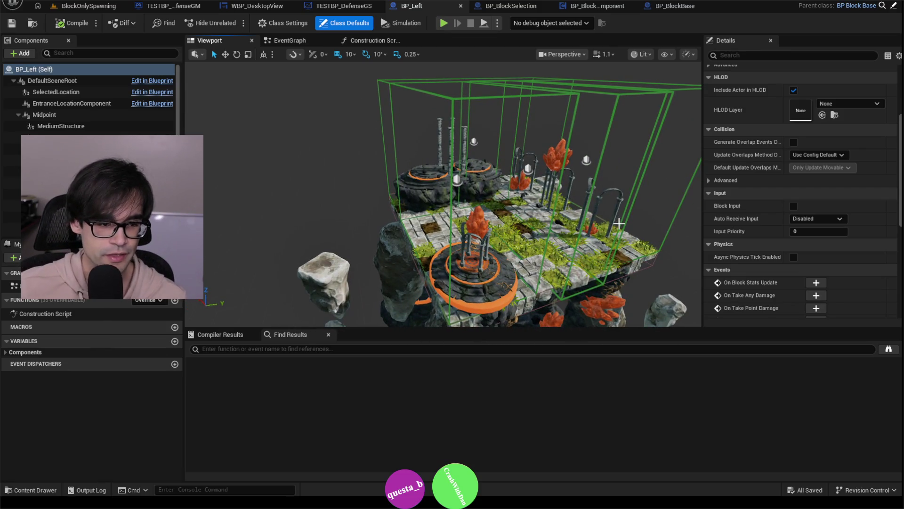
mouse_move(603, 132)
left_mouse_down()
mouse_move(588, 85)
mouse_move(648, 243)
mouse_move(632, 179)
left_mouse_up()
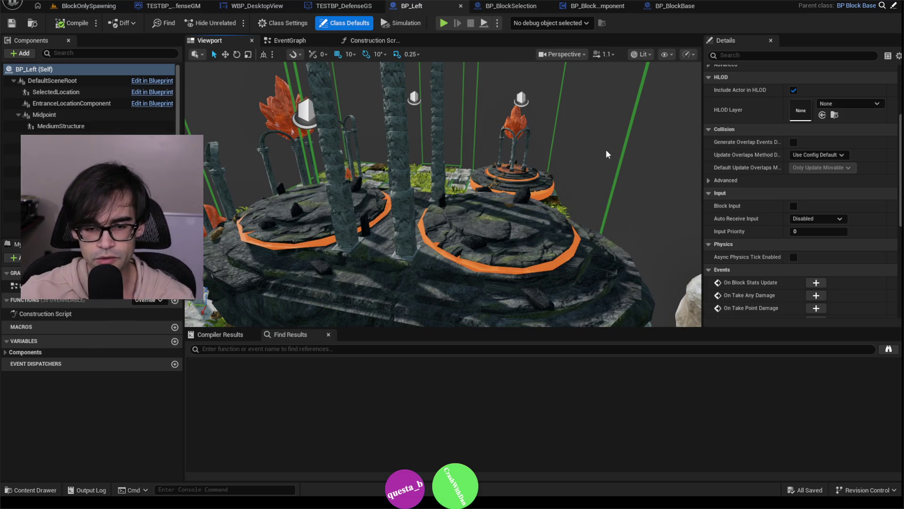
left_click_drag(607, 150, 565, 151)
left_click_drag(620, 181, 475, 182)
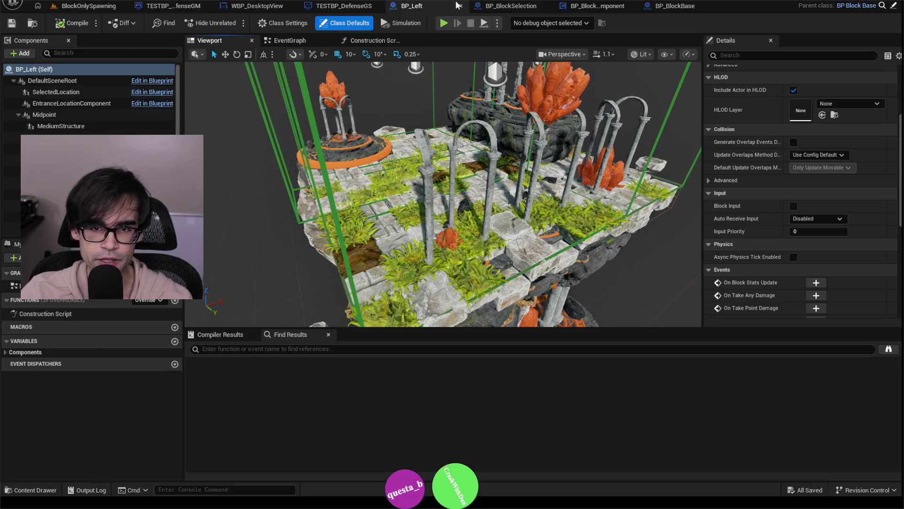
left_click(510, 6)
Step: Close the BP_BlockSelection, BP_BlockSelectionComponent and BP_BlockBase blueprints, returning to the BlockOnlySpawning level
left_click(577, 6)
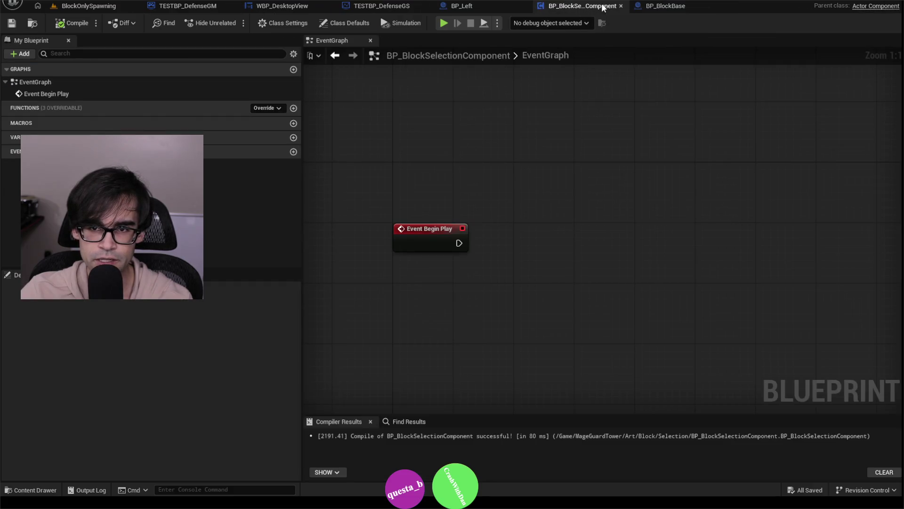
left_click(621, 6)
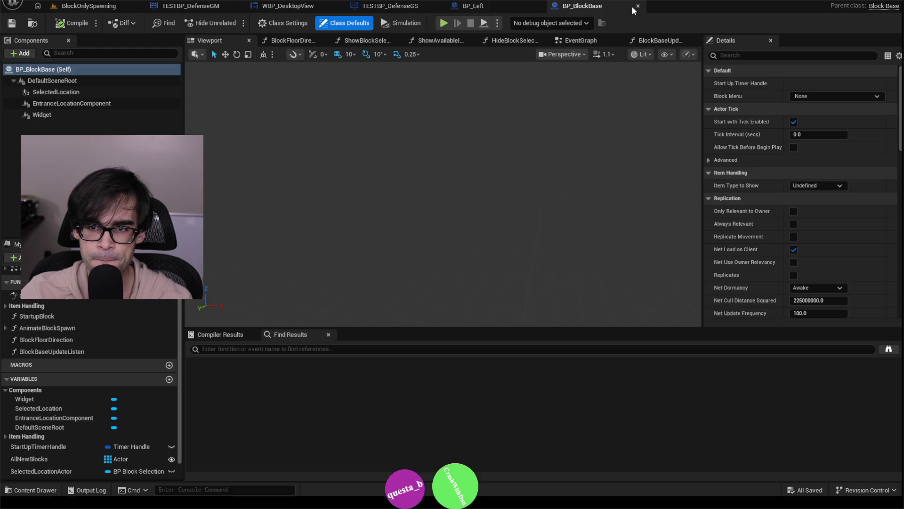
left_click(638, 6)
left_click(89, 6)
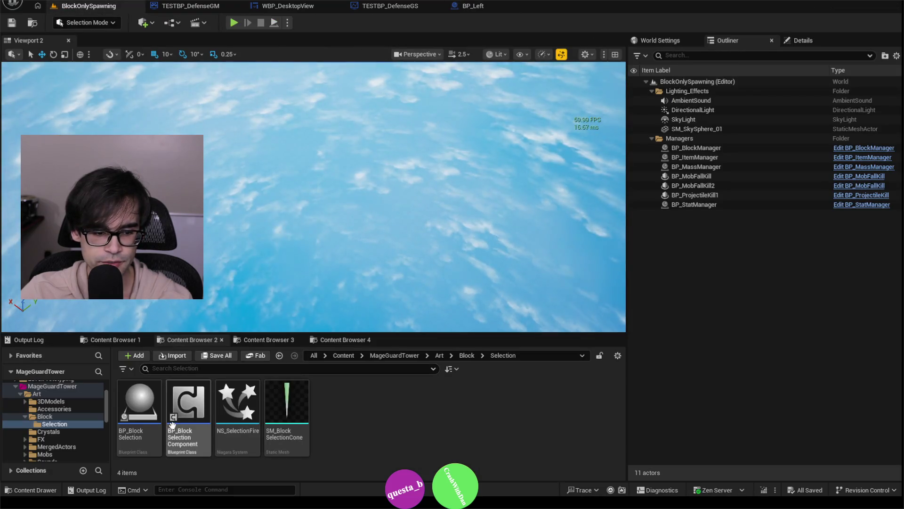
Step: Force delete the BP_BlockSelectionComponent asset from the Content Browser
right_click(186, 410)
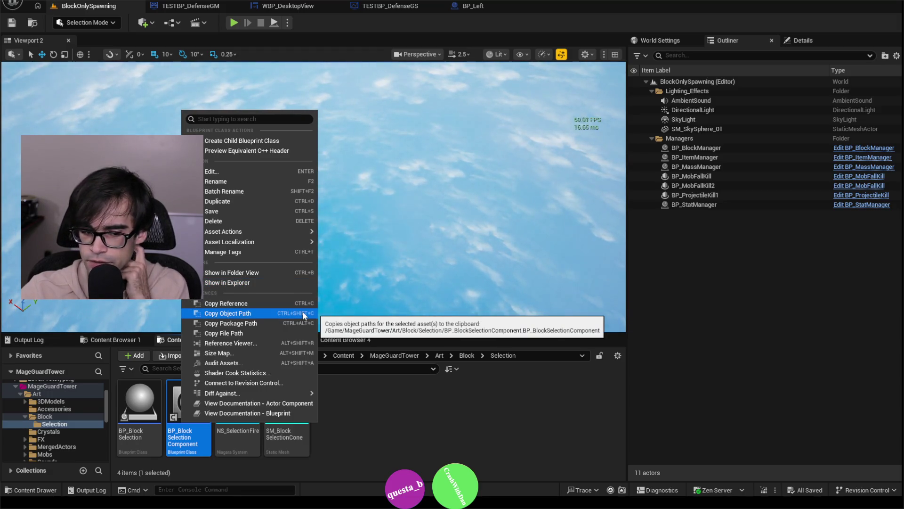
left_click(265, 213)
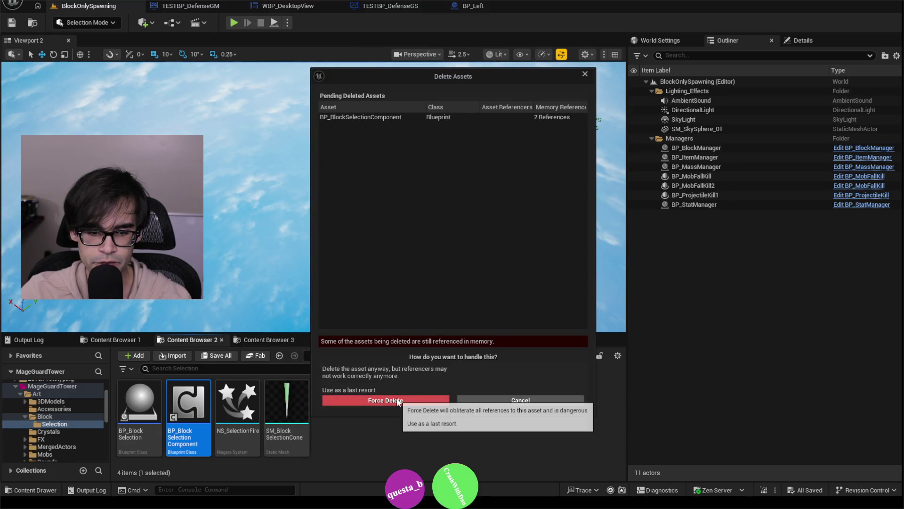
left_click(398, 401)
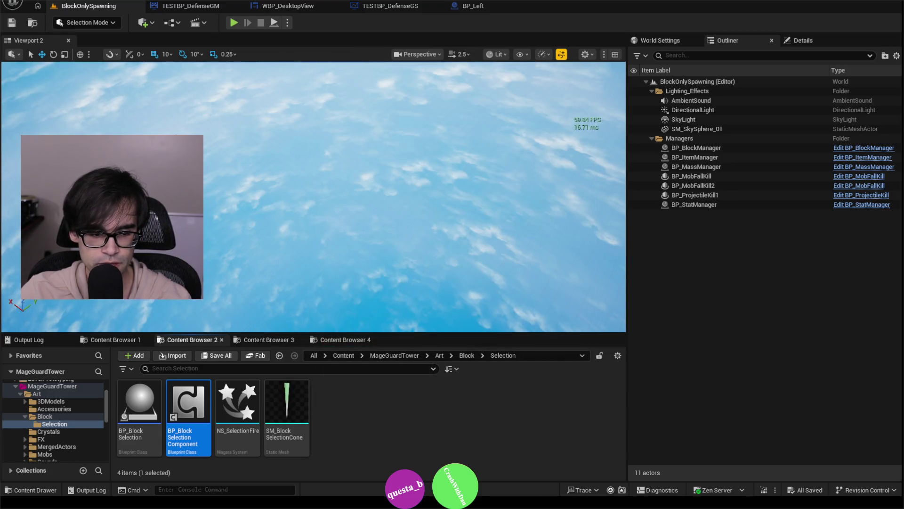
Step: Cycle through the open editor tabs and settle on BP_Left's viewport
left_click(477, 6)
left_click(407, 7)
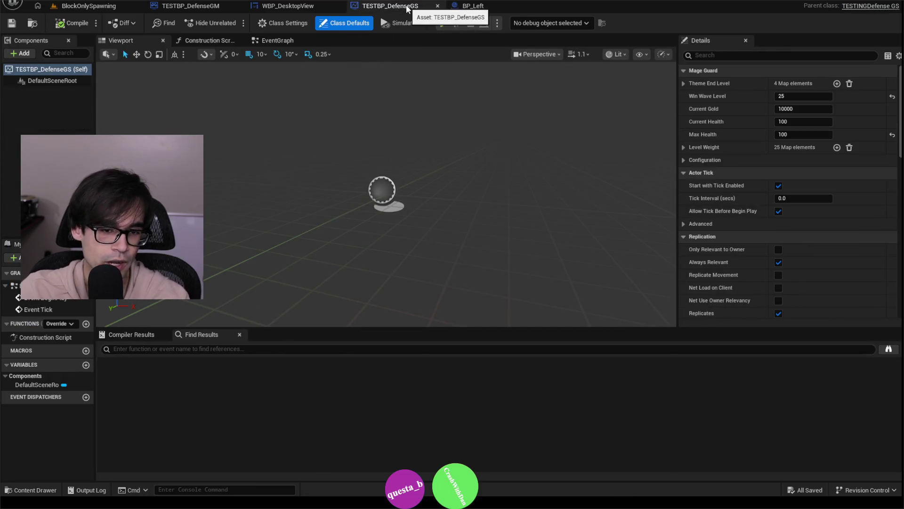
left_click(277, 6)
left_click(204, 6)
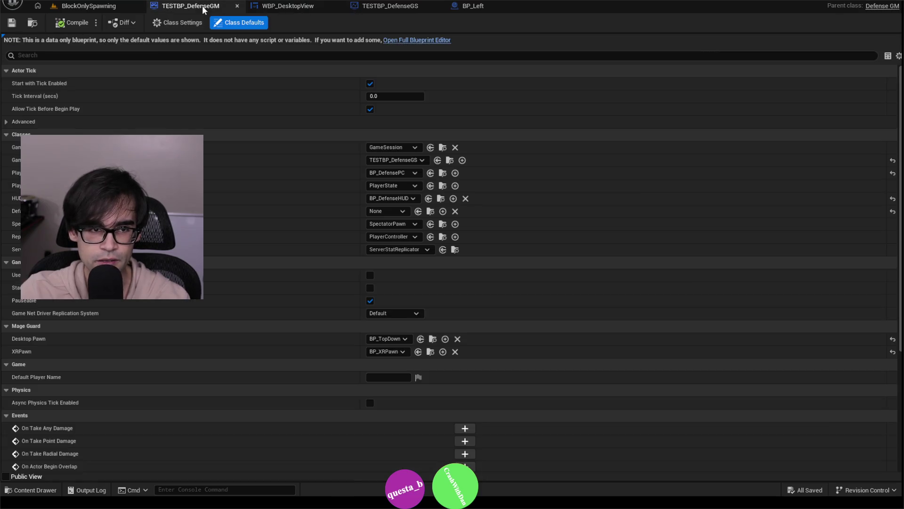
left_click(282, 7)
left_click(395, 7)
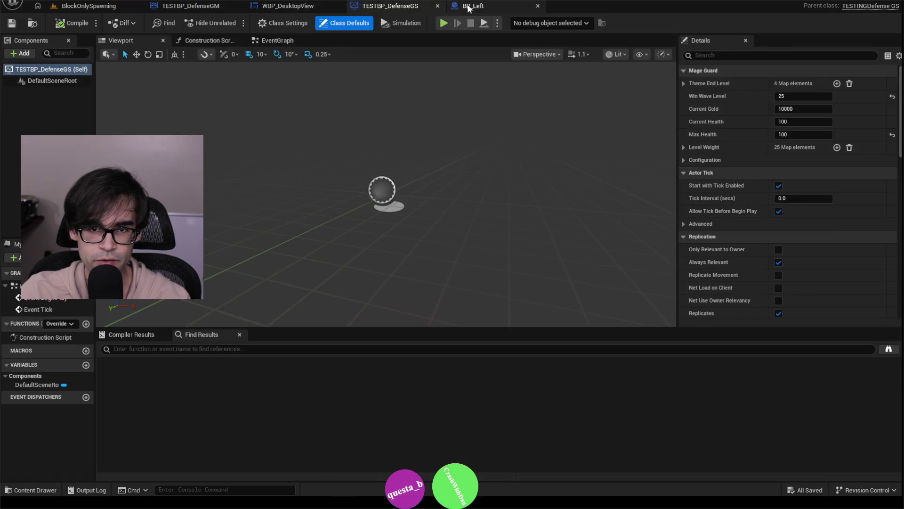
left_click(480, 8)
mouse_move(487, 176)
left_mouse_down()
mouse_move(487, 207)
mouse_move(438, 208)
mouse_move(477, 169)
left_mouse_up()
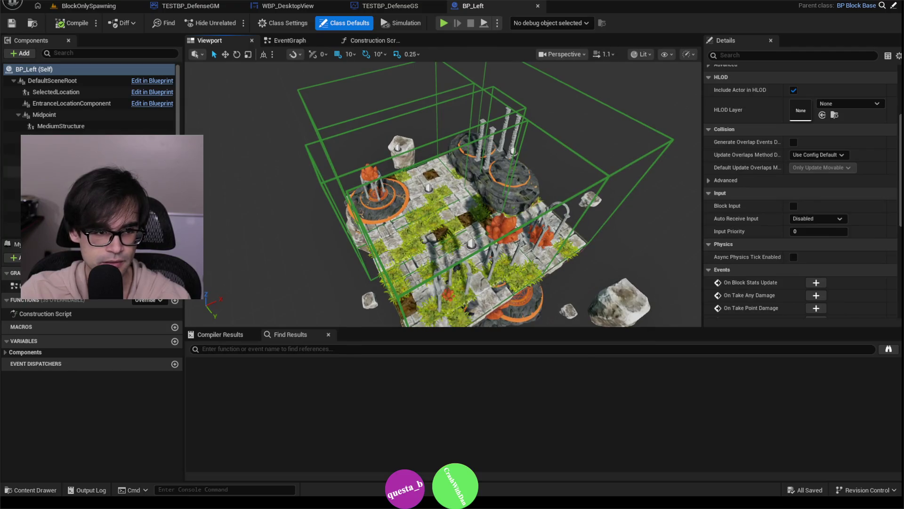
scroll(899, 275, "down", 10)
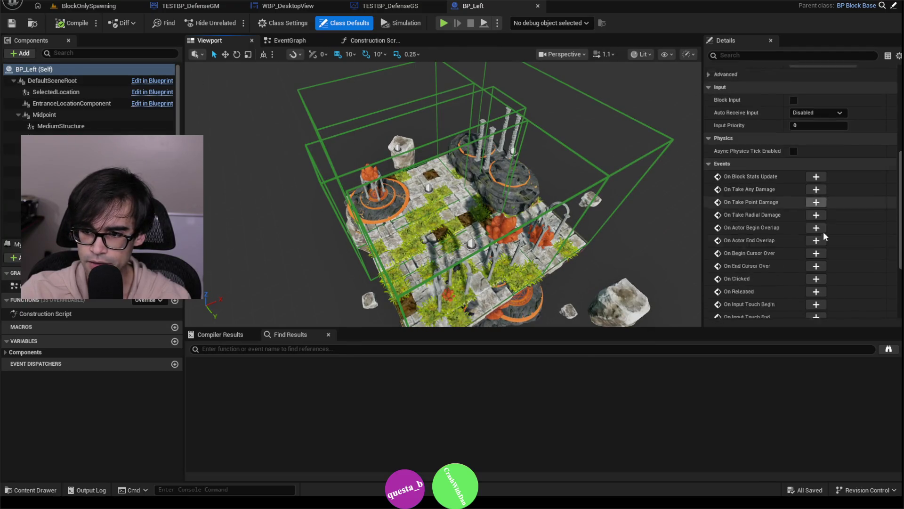
left_click_drag(900, 267, 890, 120)
type("tick")
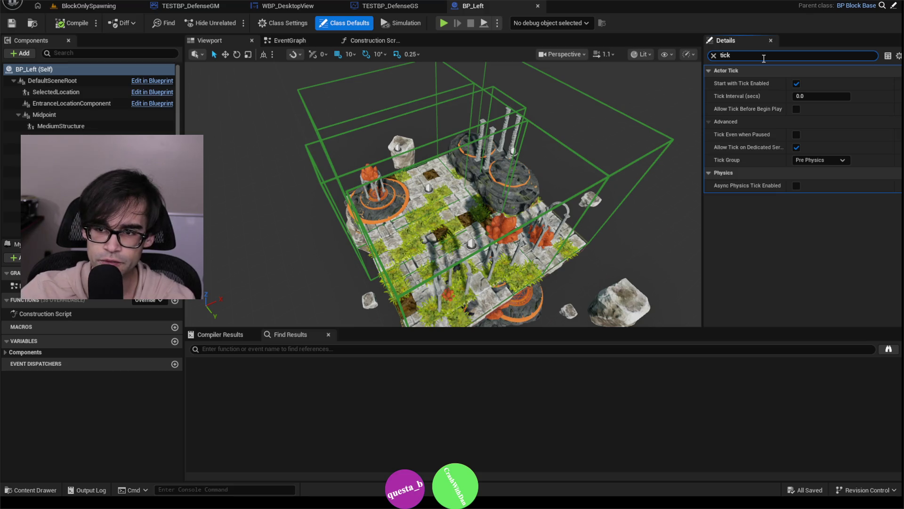
Step: Turn off Start with Tick Enabled for the BP_Left actor and all its components
left_click(796, 84)
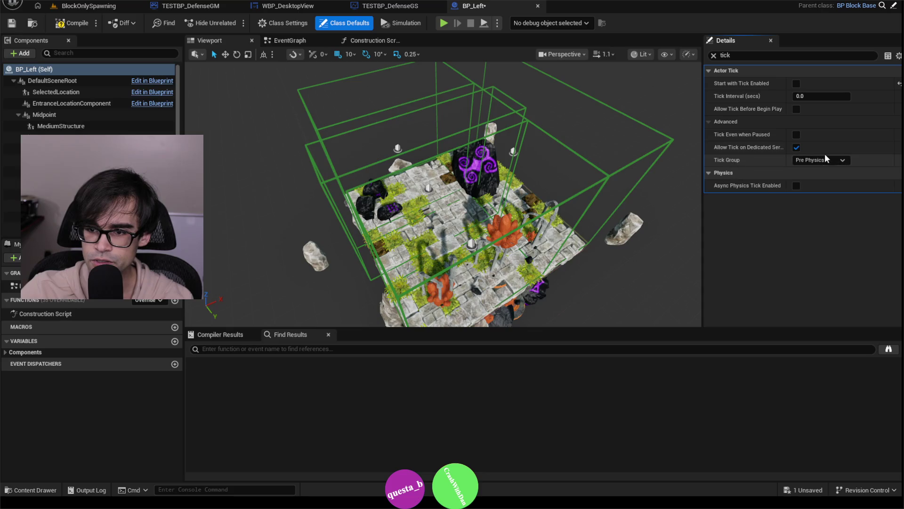
left_click(52, 81)
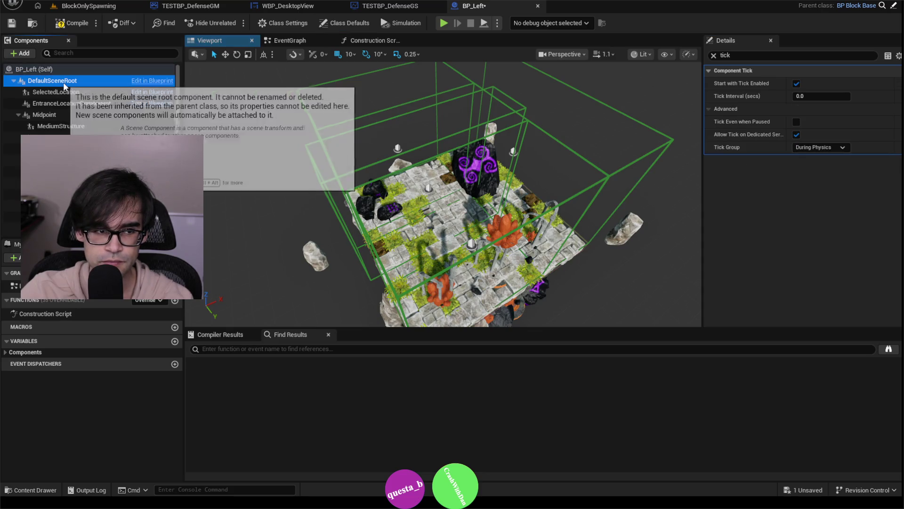
scroll(156, 218, "down", 1)
left_click(157, 217, "shift")
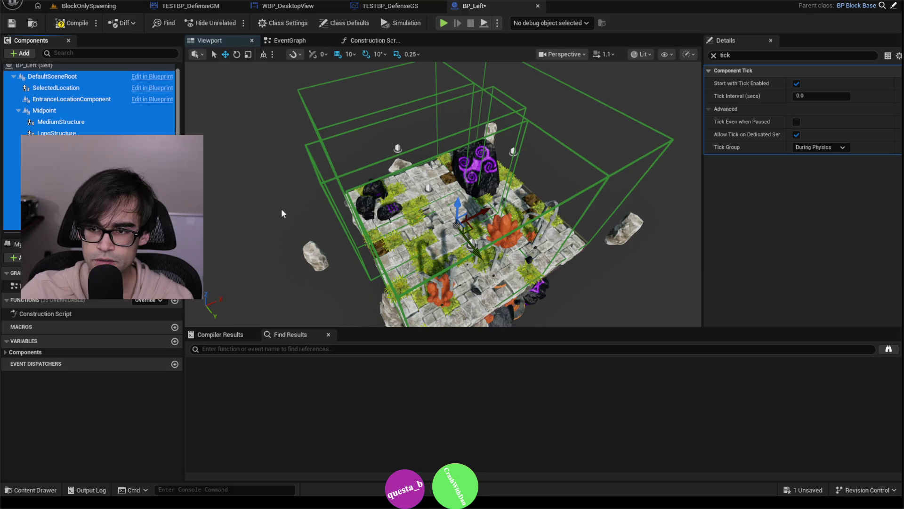
left_click(796, 85)
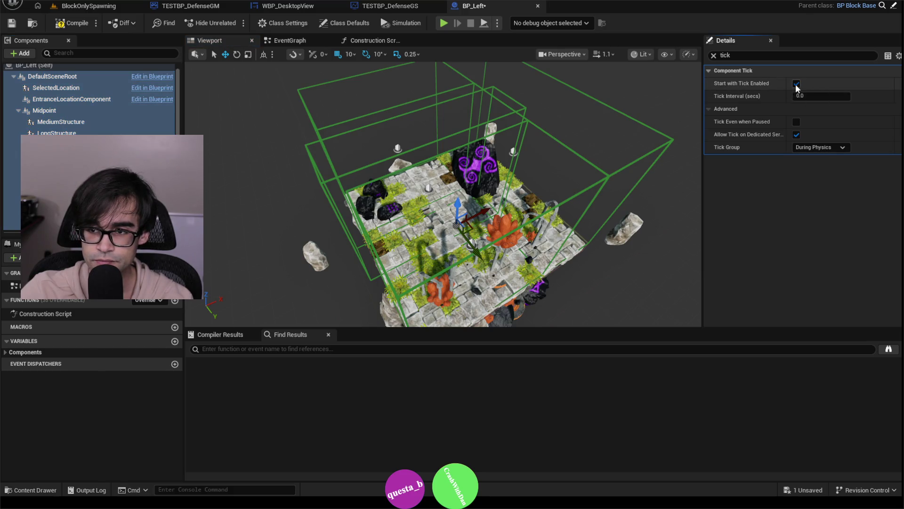
left_click(55, 66)
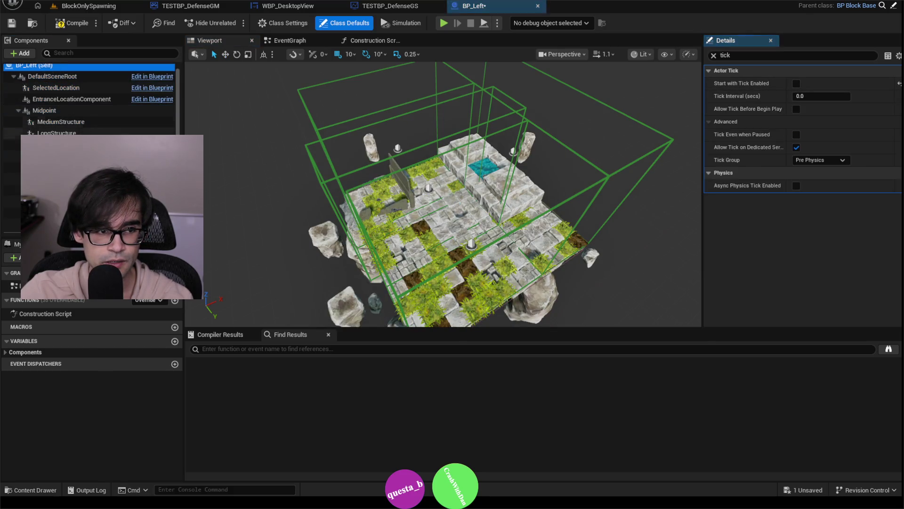
key("ctrl+a")
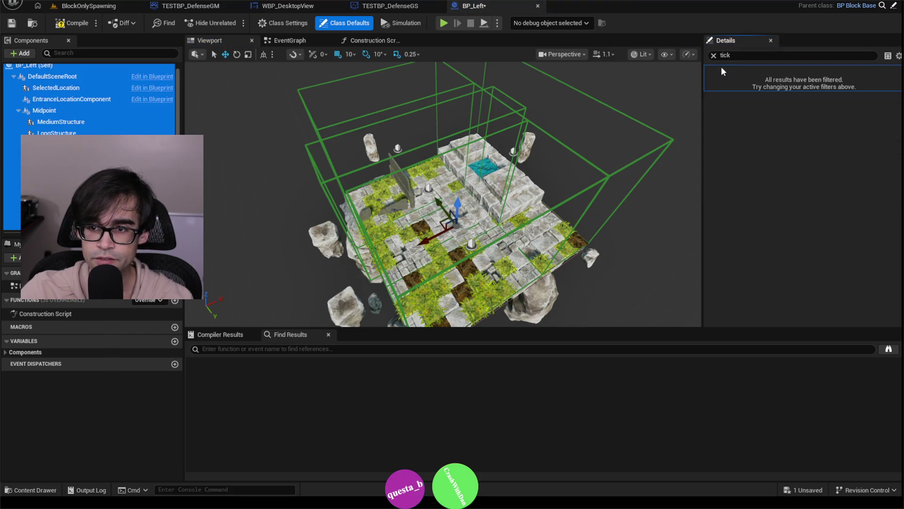
left_click(87, 77)
key("ctrl+a")
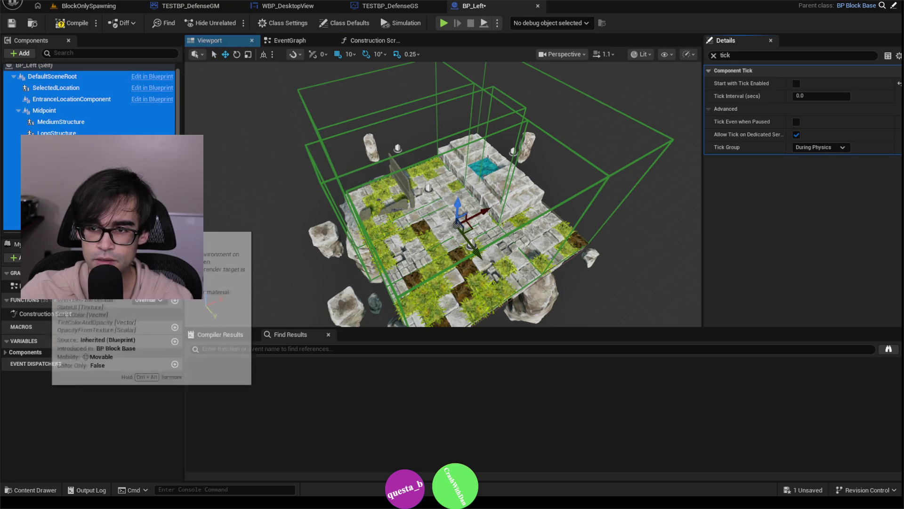
Step: Compile BP_Left and return to the BlockOnlySpawning level
left_click(56, 25)
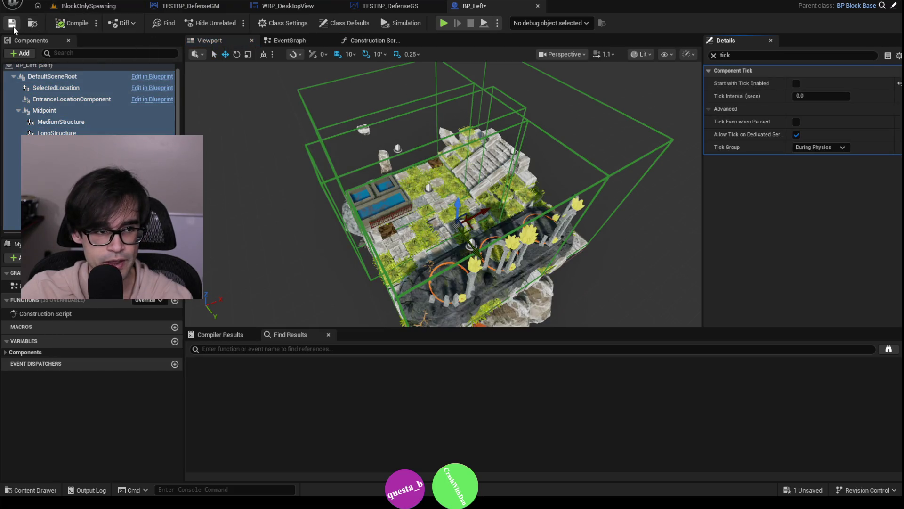
left_click(94, 6)
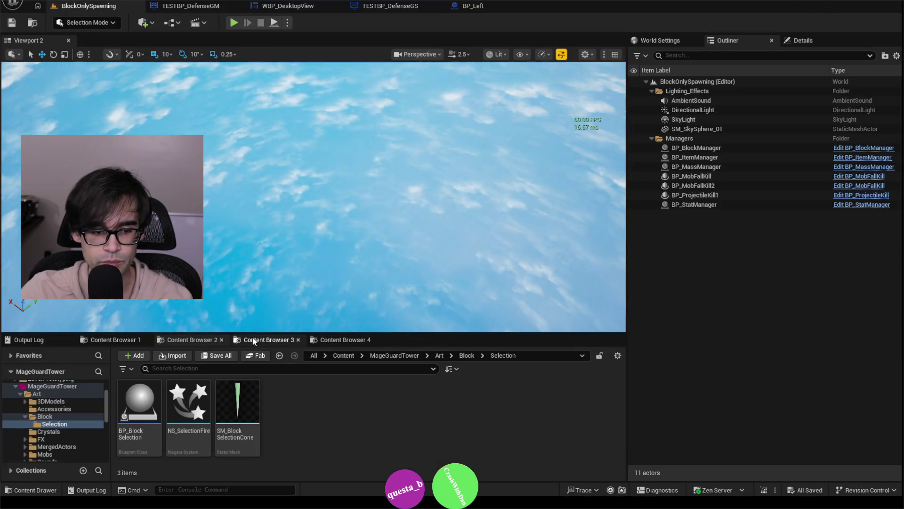
left_click(322, 404)
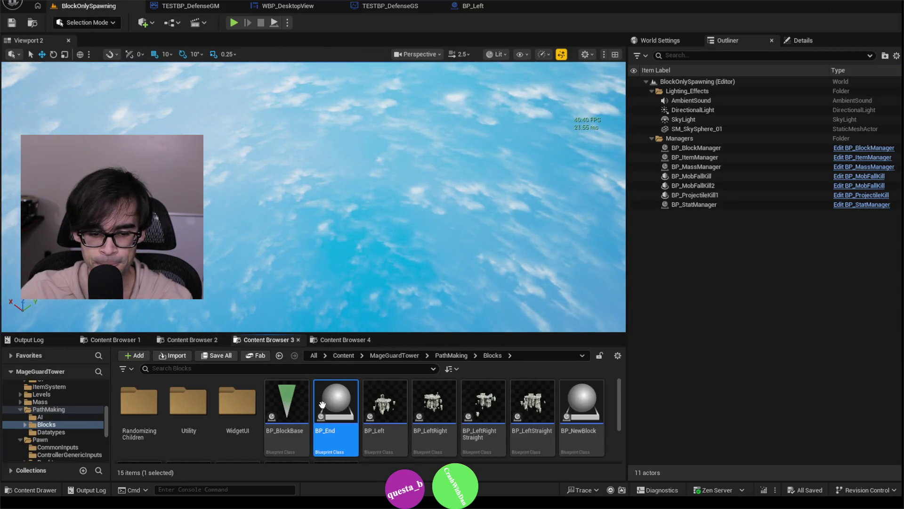
Step: Turn off Start with Tick Enabled on all BP_End components, found by searching 'tick', and save
key("Return")
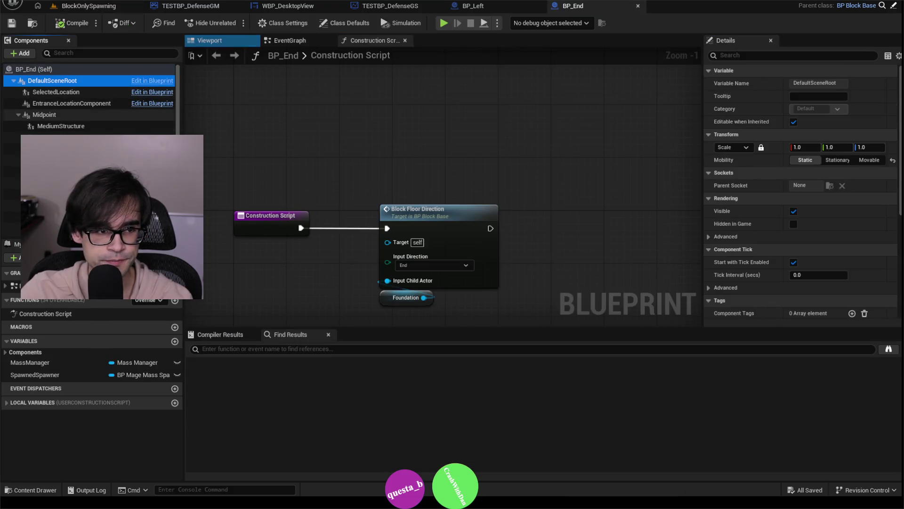
key("ctrl+a")
left_click(744, 59)
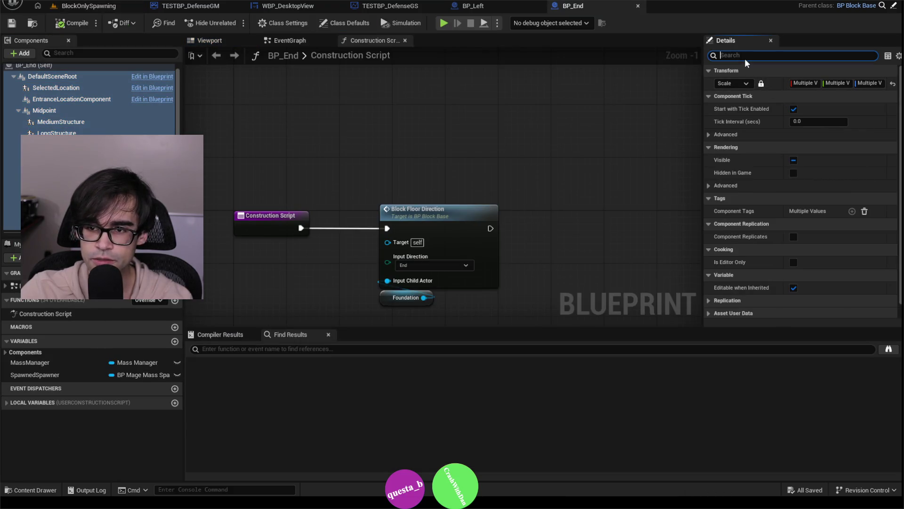
type("tick")
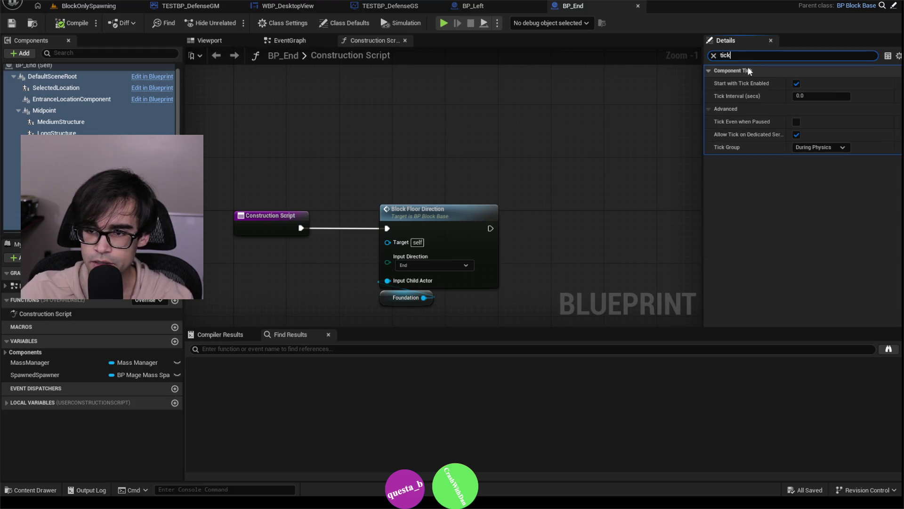
left_click(797, 83)
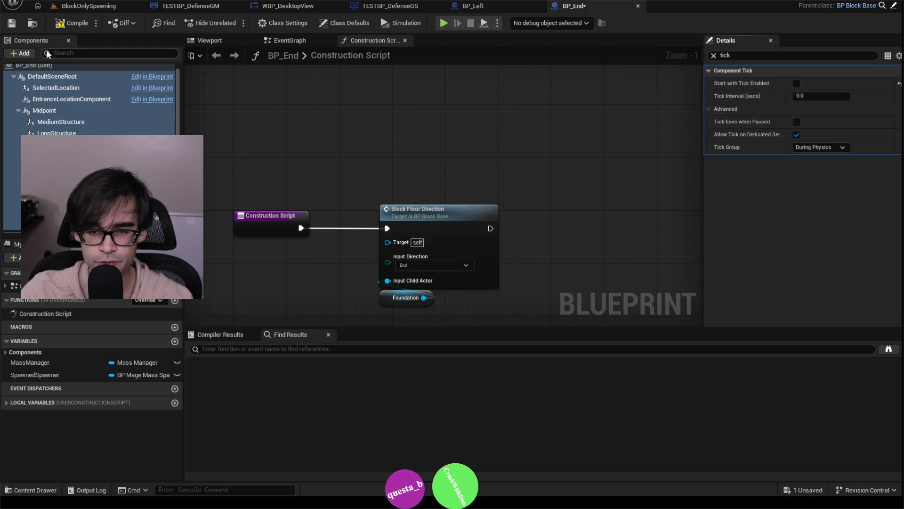
left_click(12, 22)
Step: Close the BP_Left, BP_End, TESTBP_DefenseGS, WBP_DesktopView and TESTBP_DefenseGM editors
left_click(78, 6)
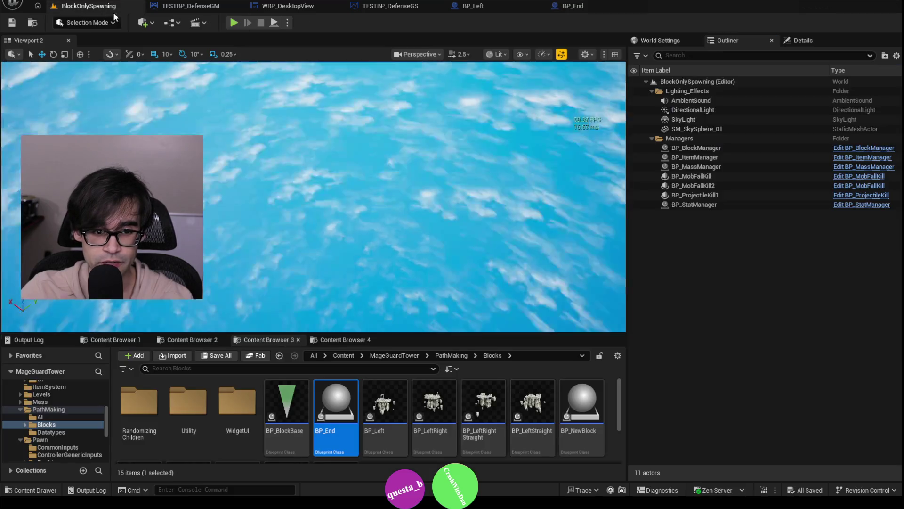
left_click(382, 391)
double_click(382, 391)
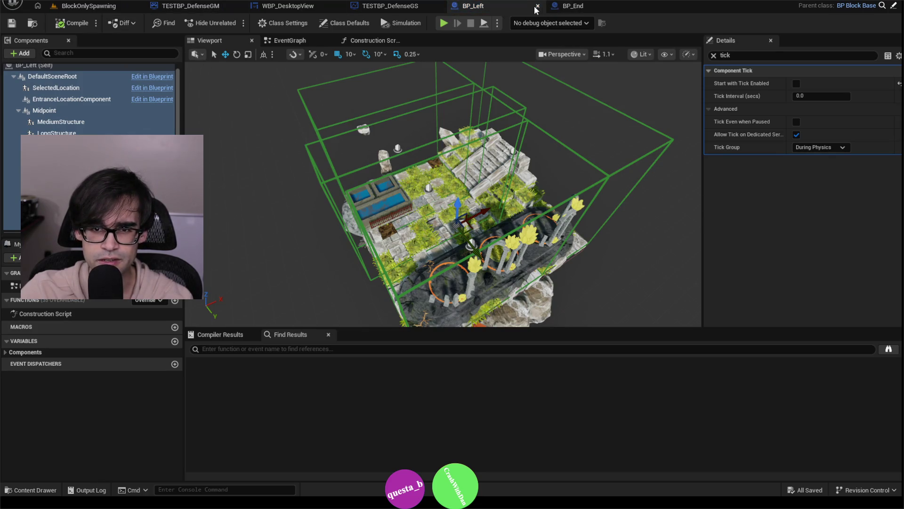
left_click(538, 5)
left_click(538, 6)
left_click(443, 6)
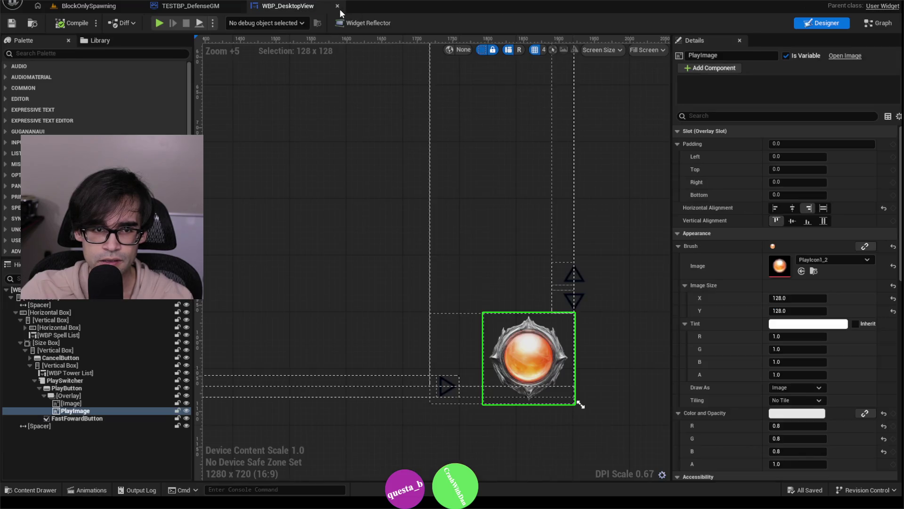
left_click(337, 6)
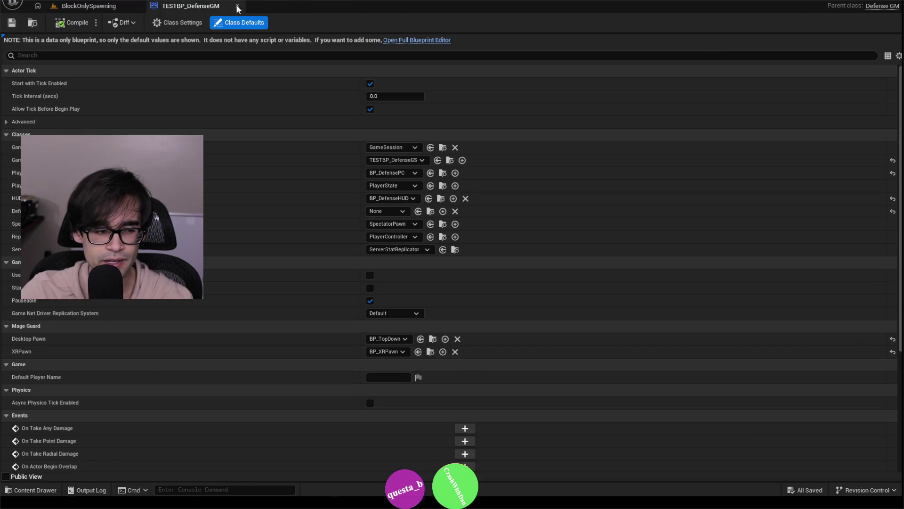
left_click(237, 6)
left_click(438, 400)
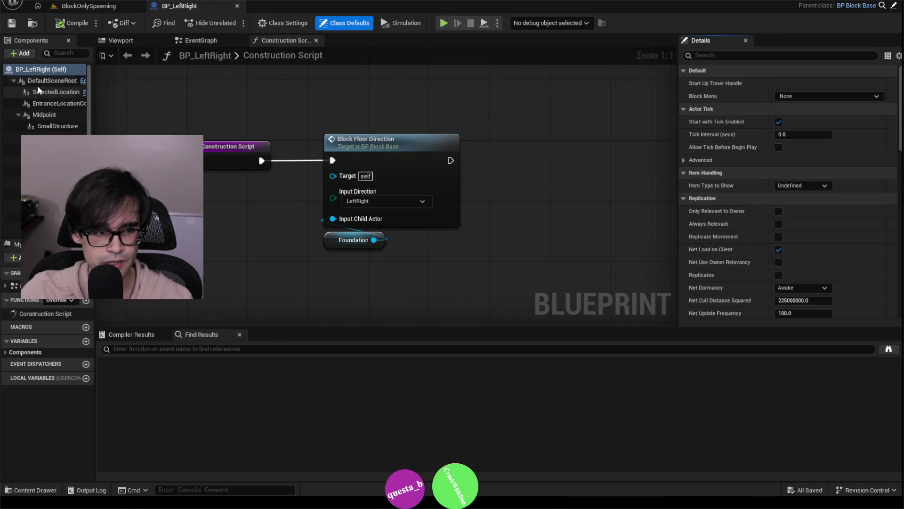
Step: Disable Start with Tick Enabled on all BP_LeftRight components and save it
left_click(39, 81)
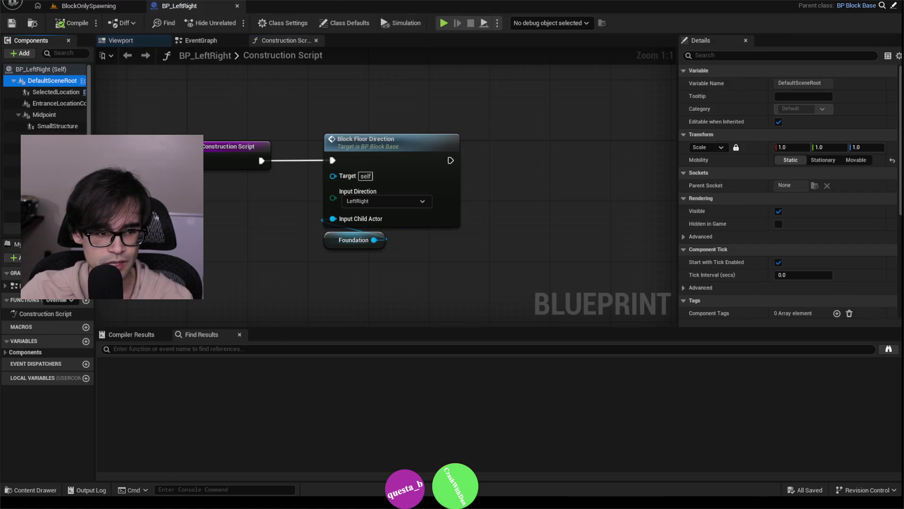
key("ctrl+a")
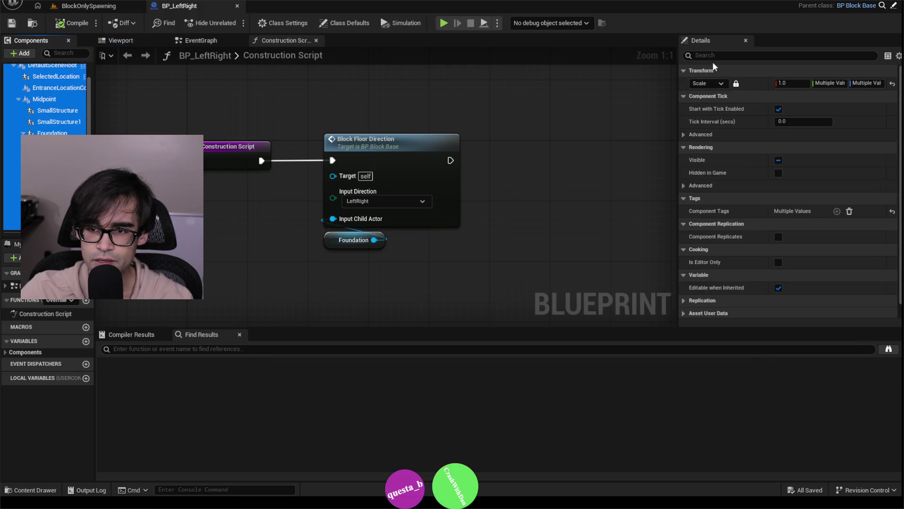
left_click(778, 108)
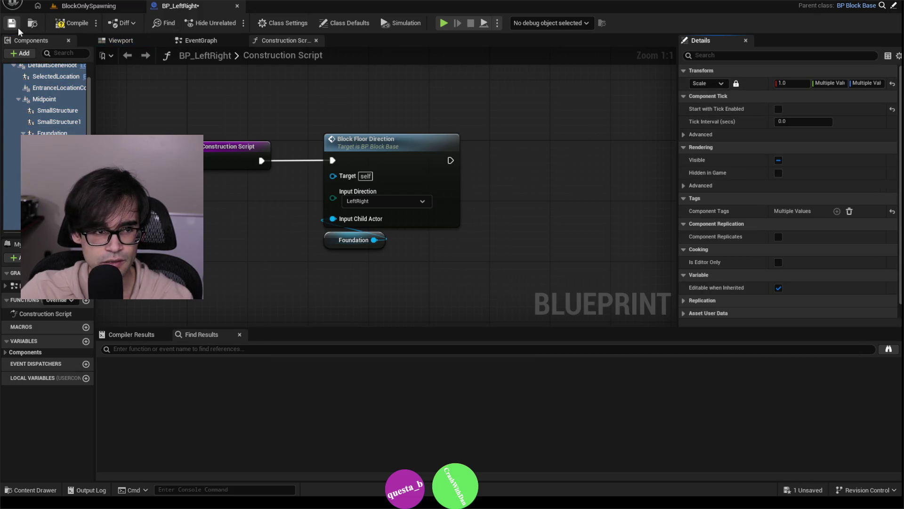
left_click(90, 6)
Step: Disable Start with Tick Enabled on all BP_LeftRightStraight components and save it
double_click(484, 414)
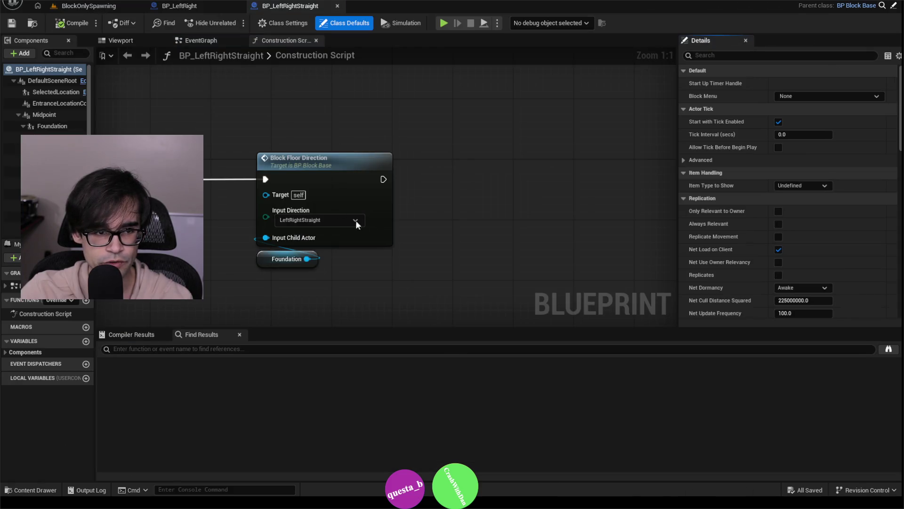
left_click(52, 80)
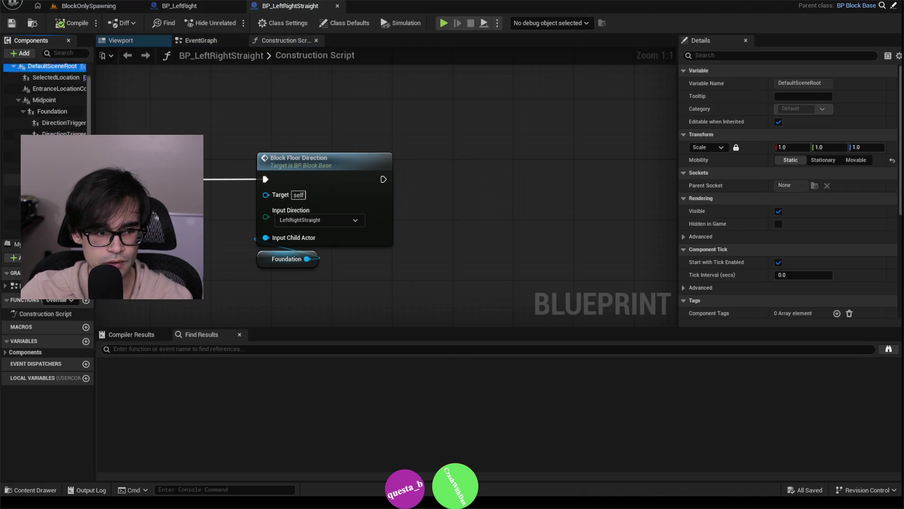
key("ctrl+a")
left_click(778, 109)
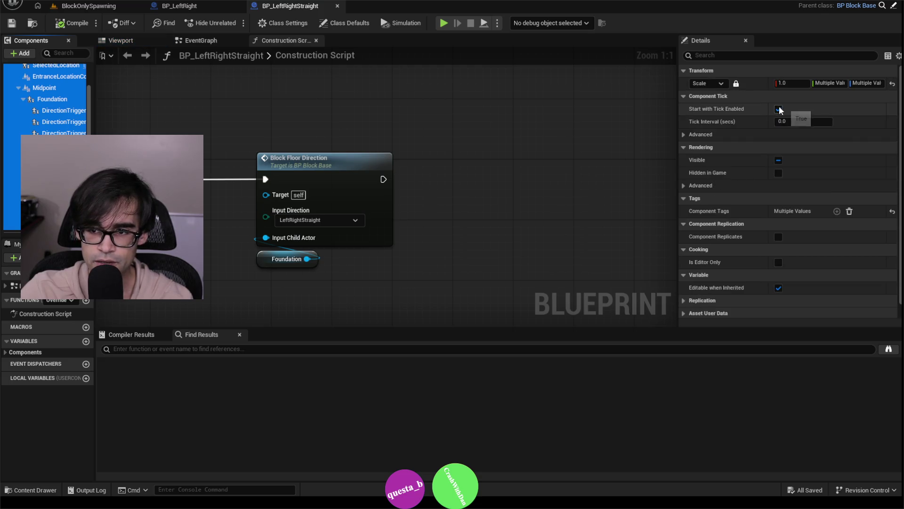
left_click(68, 23)
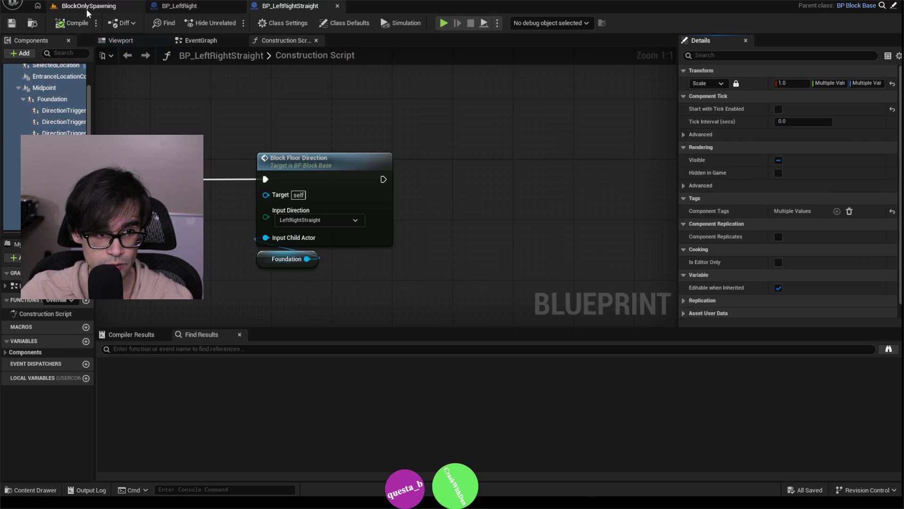
left_click(90, 6)
Step: Disable Start with Tick Enabled on all BP_LeftStraight components and save it
double_click(528, 406)
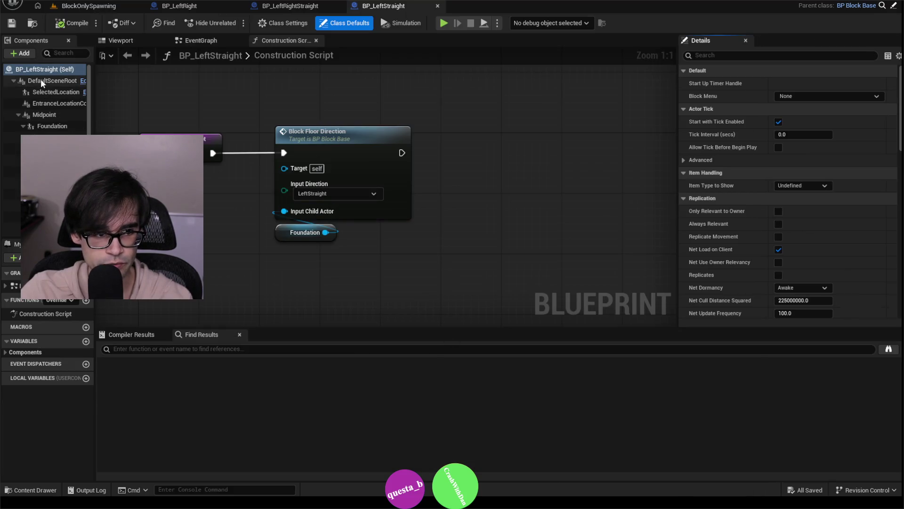
left_click(42, 84)
left_click(52, 226, "shift")
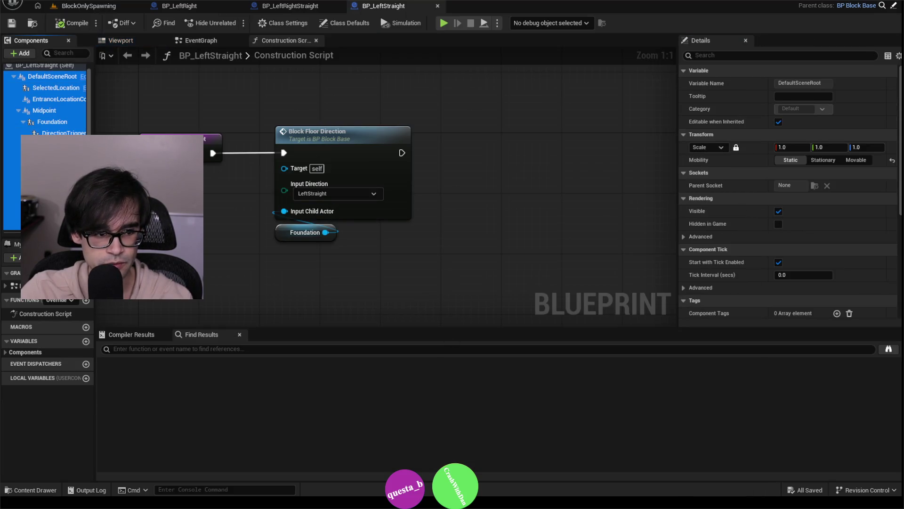
left_click(779, 110)
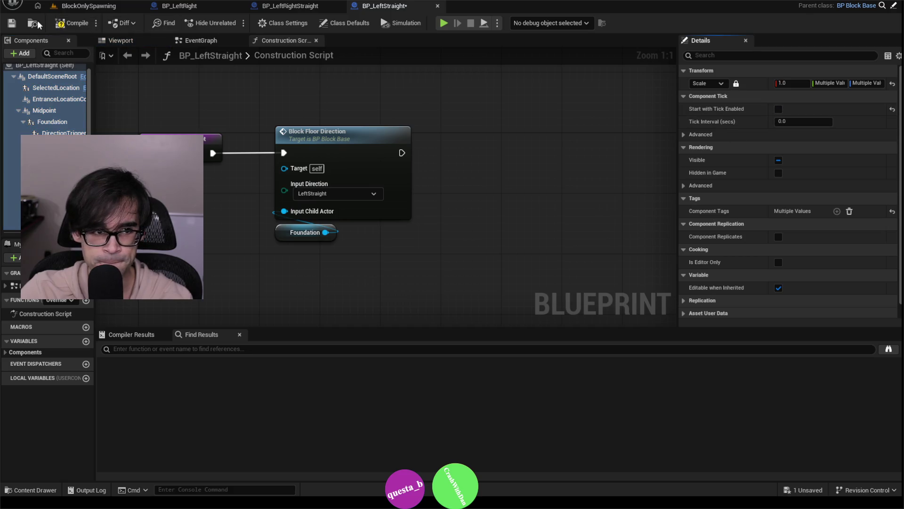
left_click(12, 23)
left_click(32, 23)
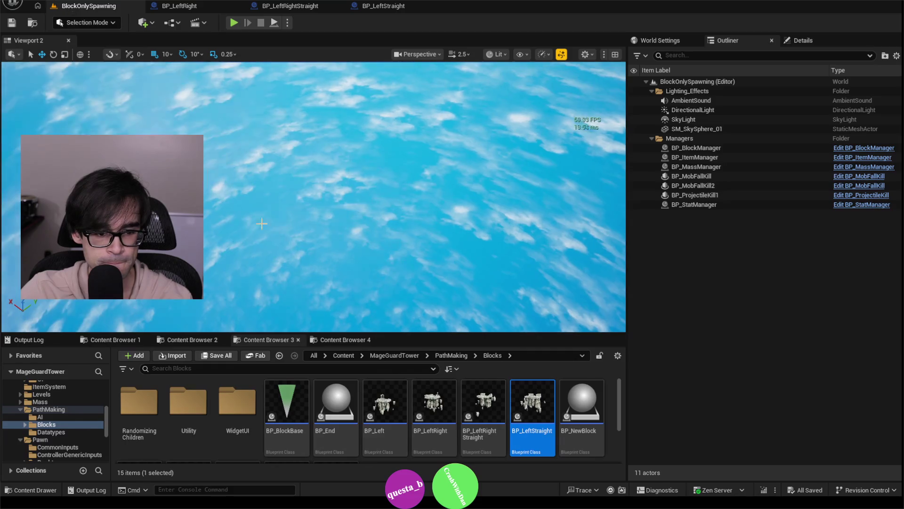
Step: Open the BP_NewBlock blueprint from the Content Browser
left_click(586, 416)
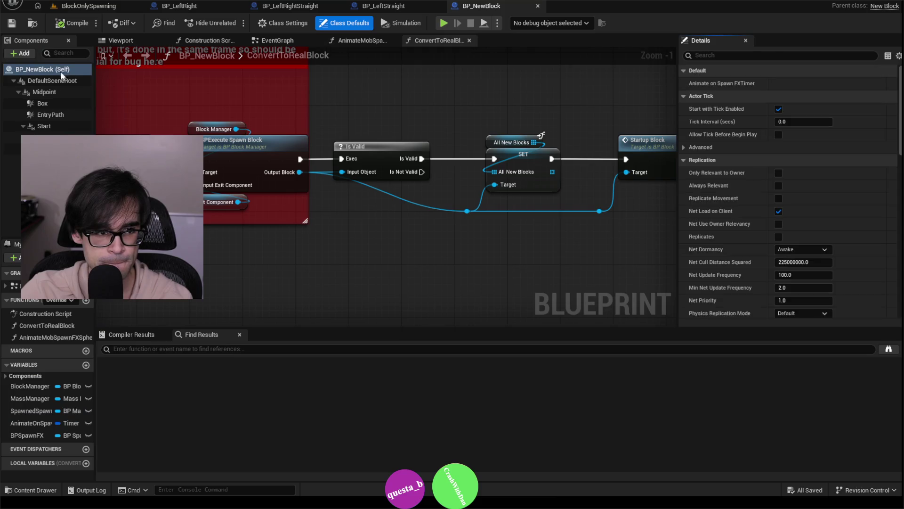
left_click(52, 81)
left_click(47, 149, "shift")
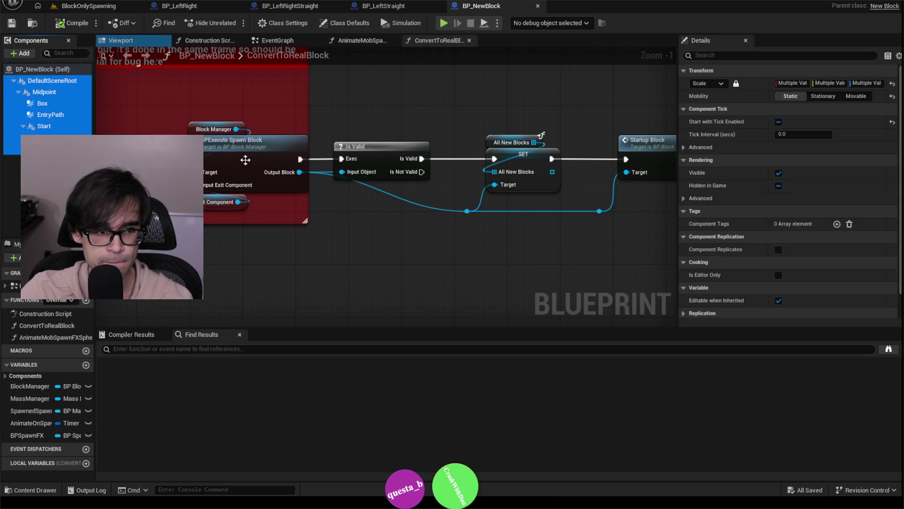
Step: Review BP_NewBlock's ConvertToRealBlock graph, 3D viewport and EventGraph
scroll(594, 260, "down", 6)
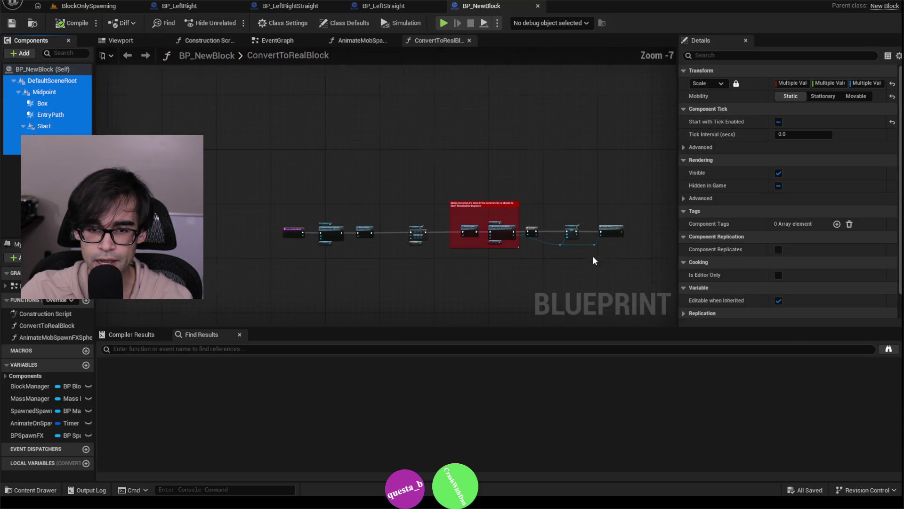
scroll(570, 234, "up", 4)
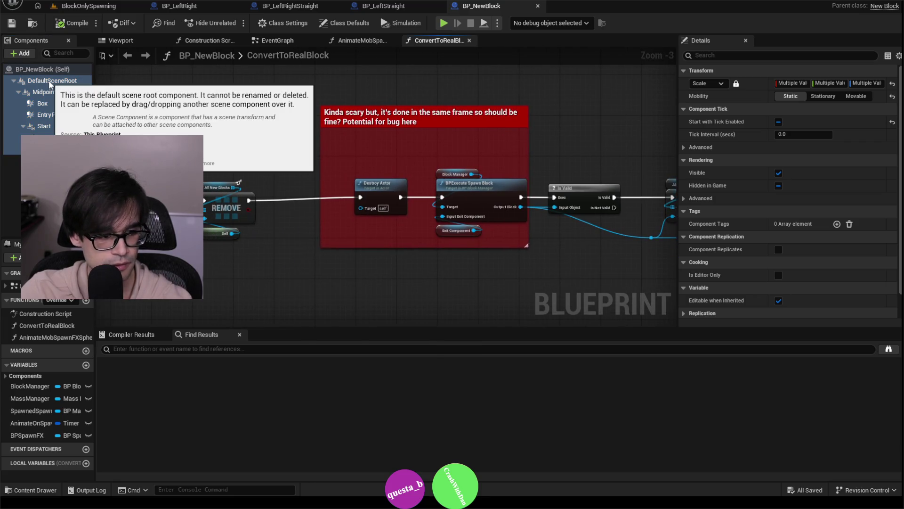
left_click(51, 83)
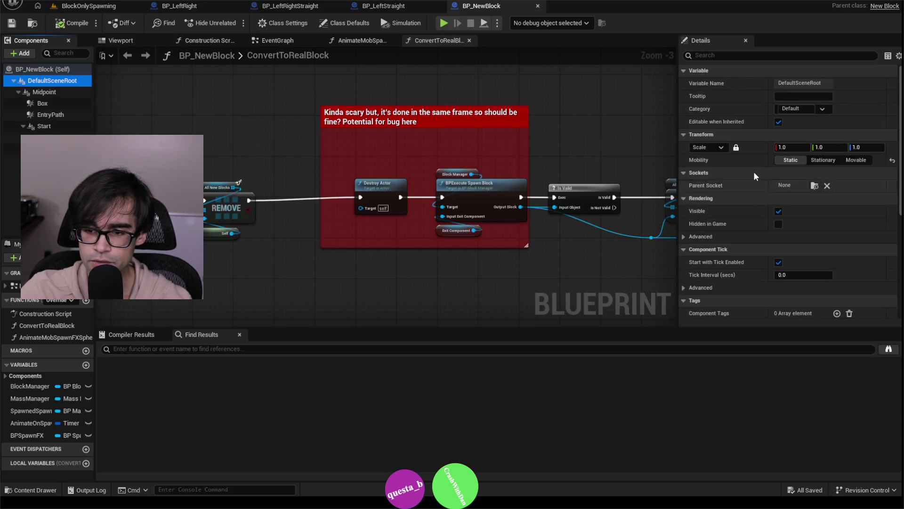
left_click(124, 41)
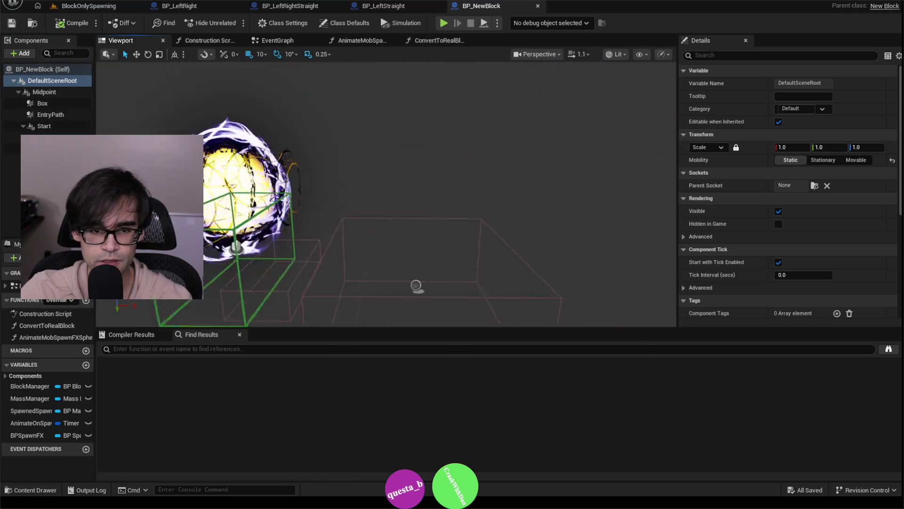
left_click(280, 41)
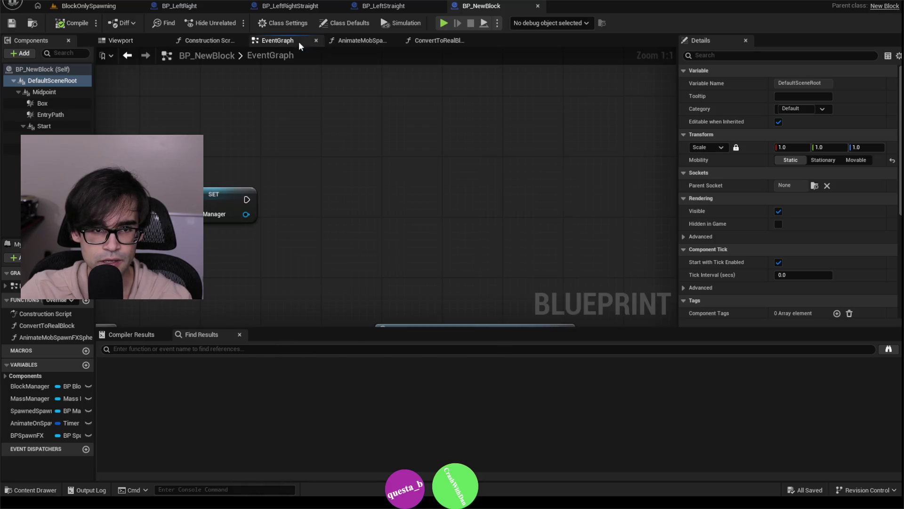
scroll(288, 175, "down", 3)
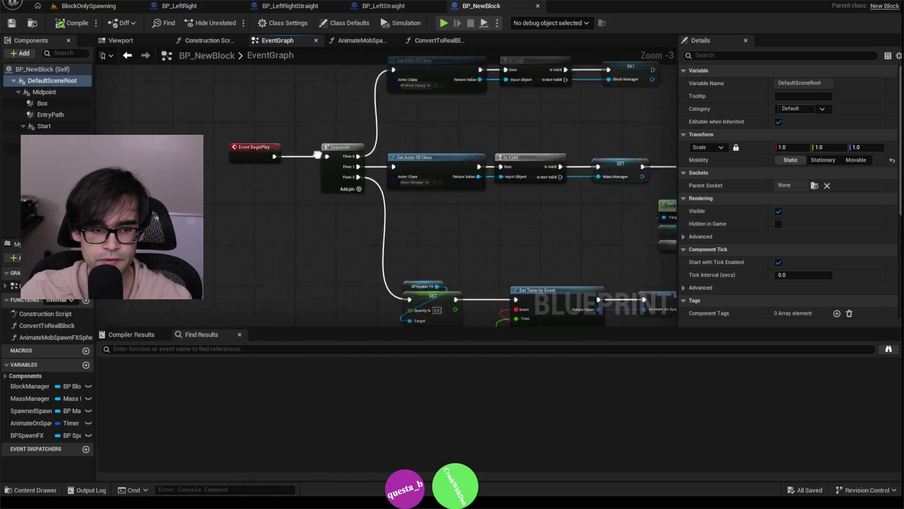
scroll(326, 147, "up", 6)
scroll(330, 188, "down", 3)
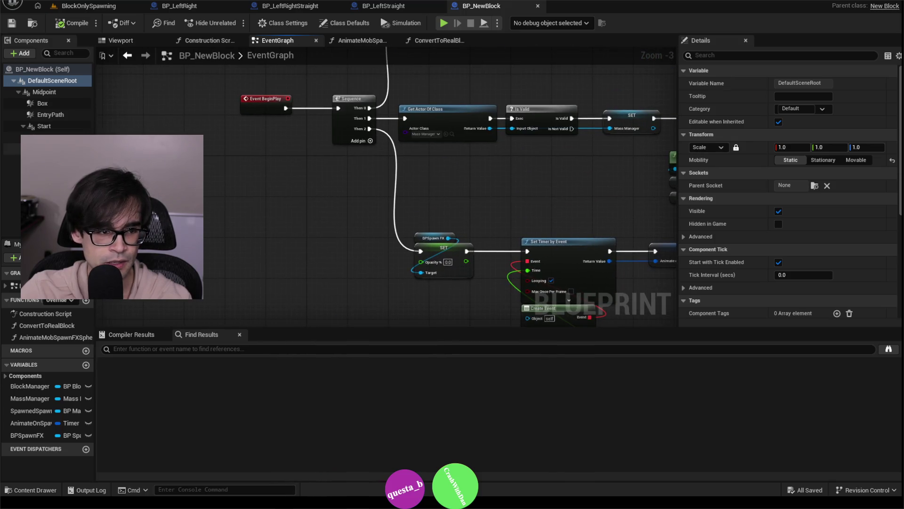
Step: Select DefaultSceneRoot alone and uncheck its Start with Tick Enabled
left_click(47, 149, "shift")
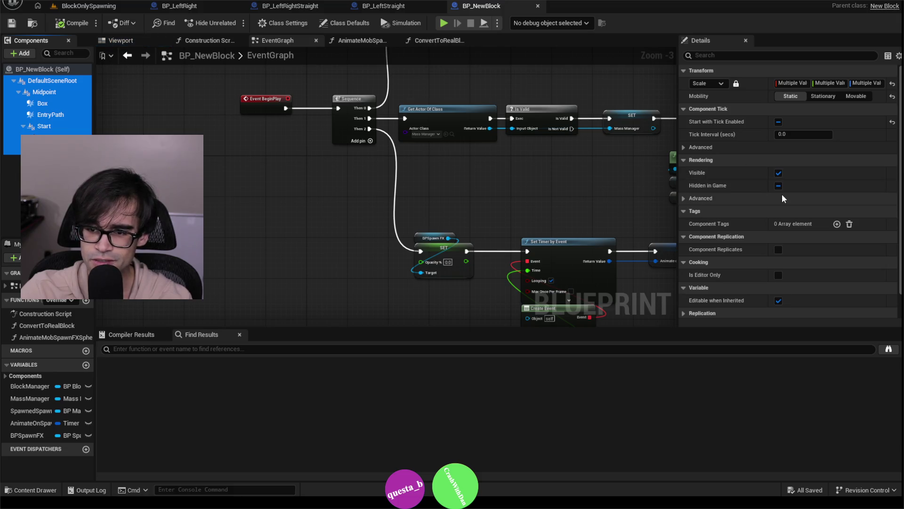
left_click(59, 80)
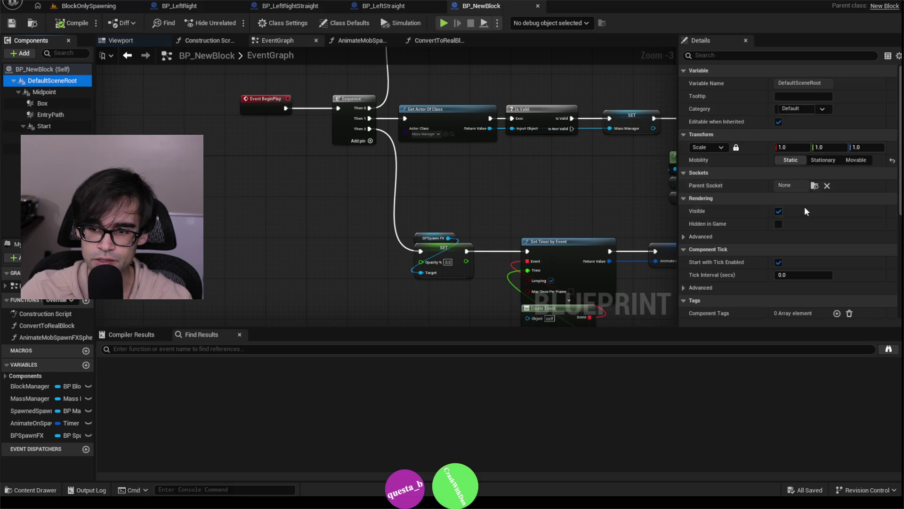
left_click(779, 262)
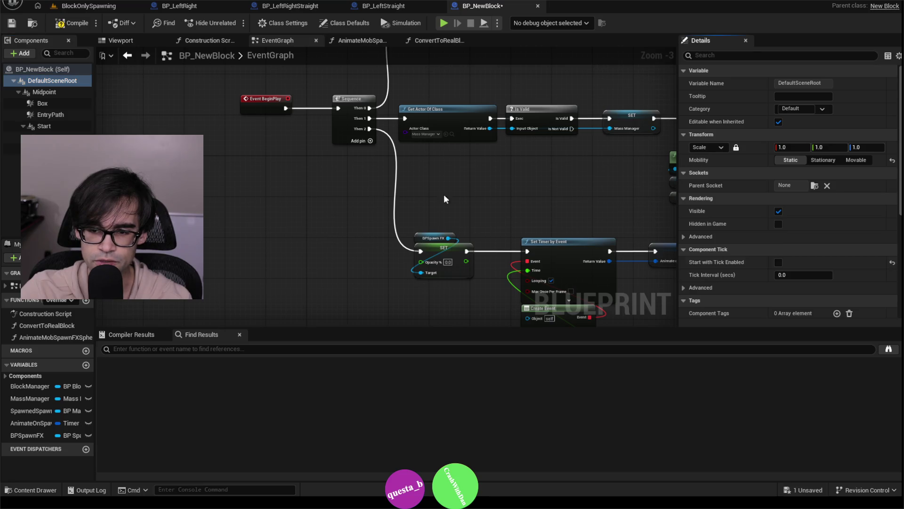
Step: Turn off Start with Tick Enabled for BP_NewBlock's EntryPath and Start components
left_click(55, 96)
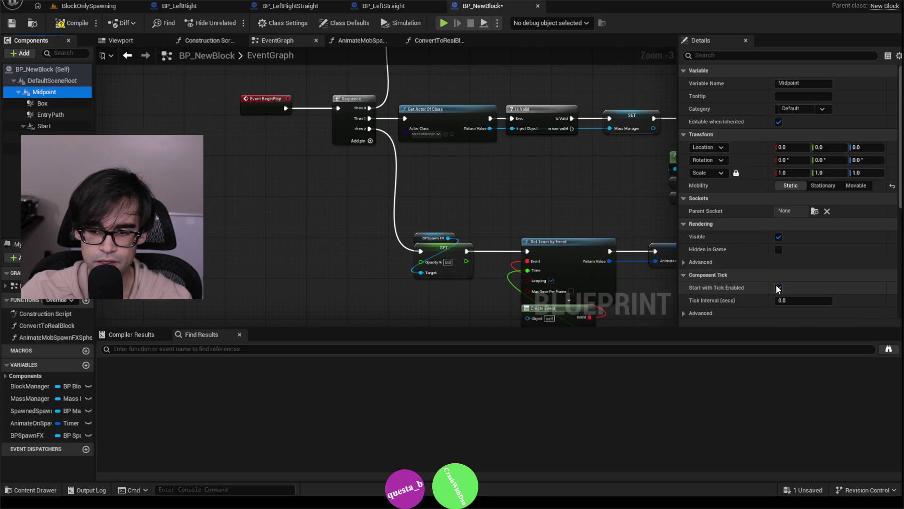
key("Down")
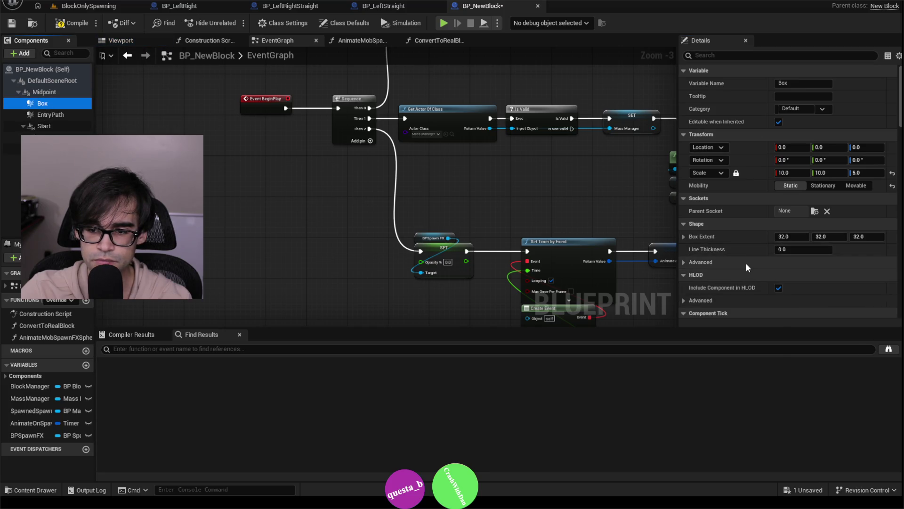
scroll(746, 264, "down", 2)
scroll(759, 277, "down", 2)
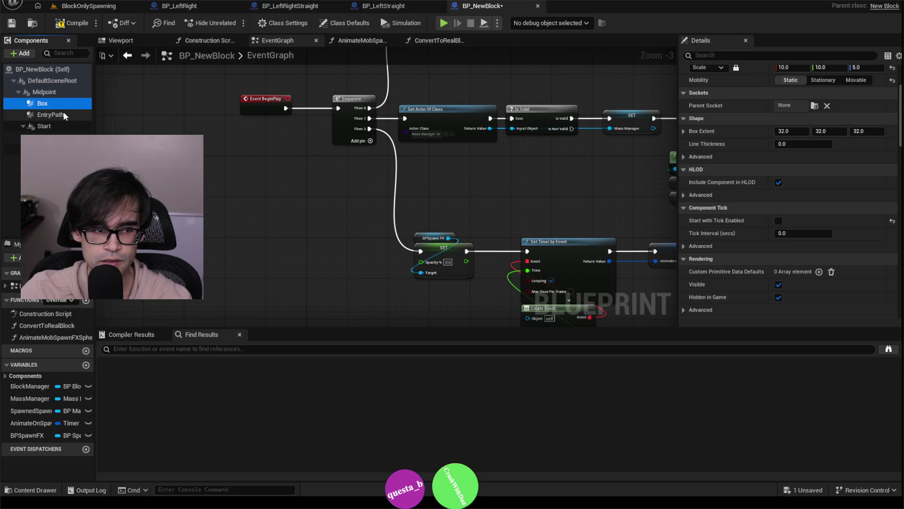
left_click(52, 115)
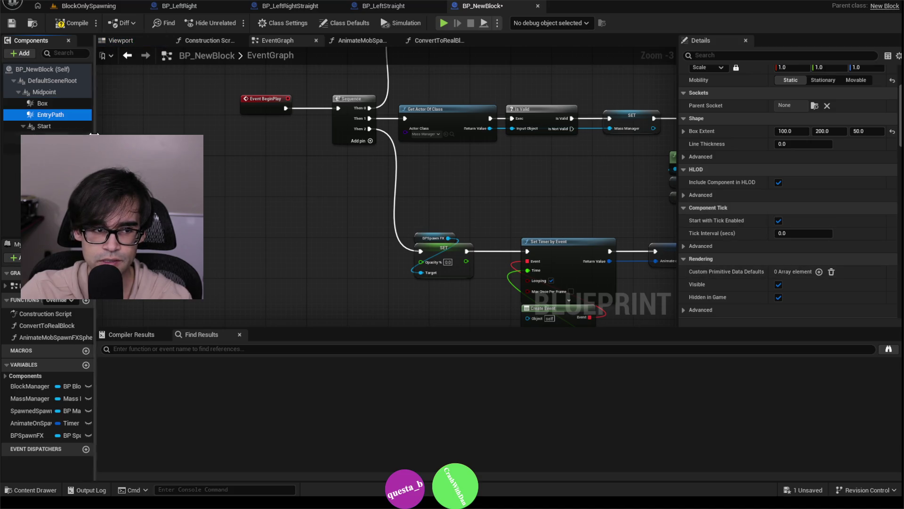
left_click(779, 220)
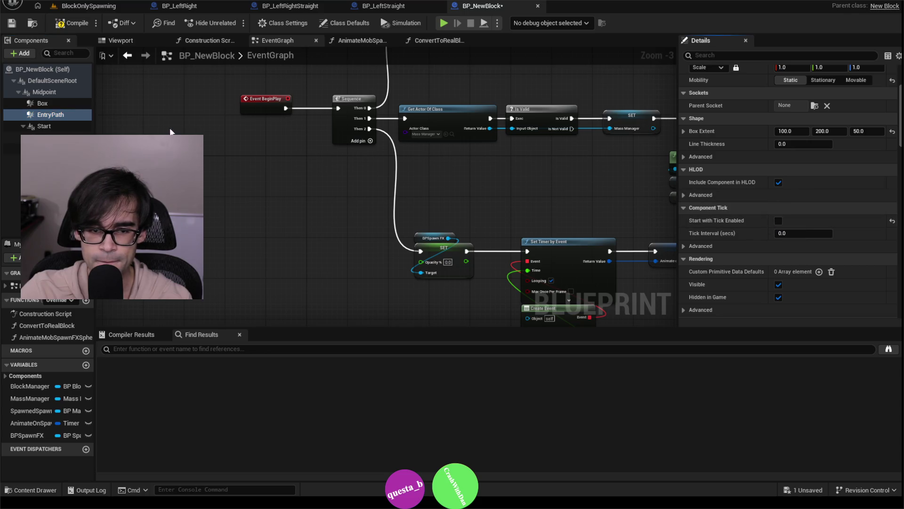
left_click(55, 127)
left_click(779, 182)
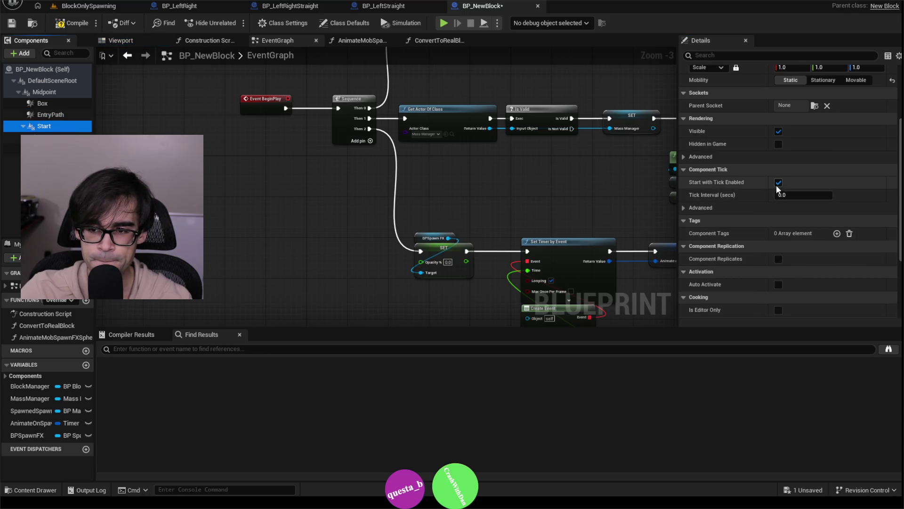
Step: Make the DirectionTrigger and BP_SpawnEffect child actors invisible, then compile BP_NewBlock
left_click(52, 137)
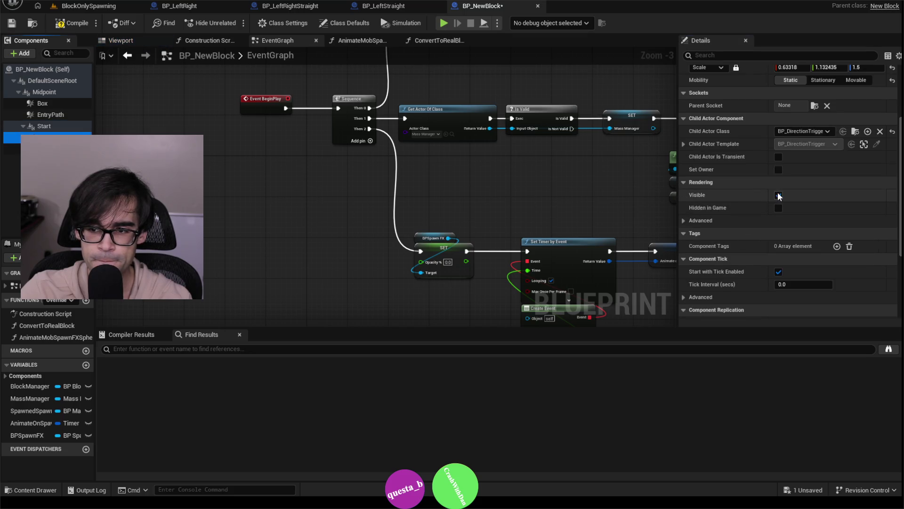
left_click(778, 194)
left_click(52, 148)
left_click(778, 194)
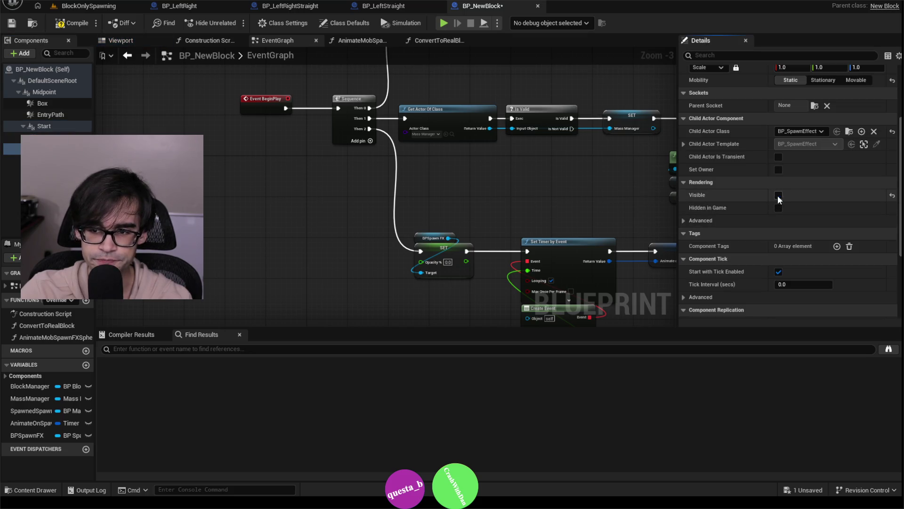
left_click(71, 25)
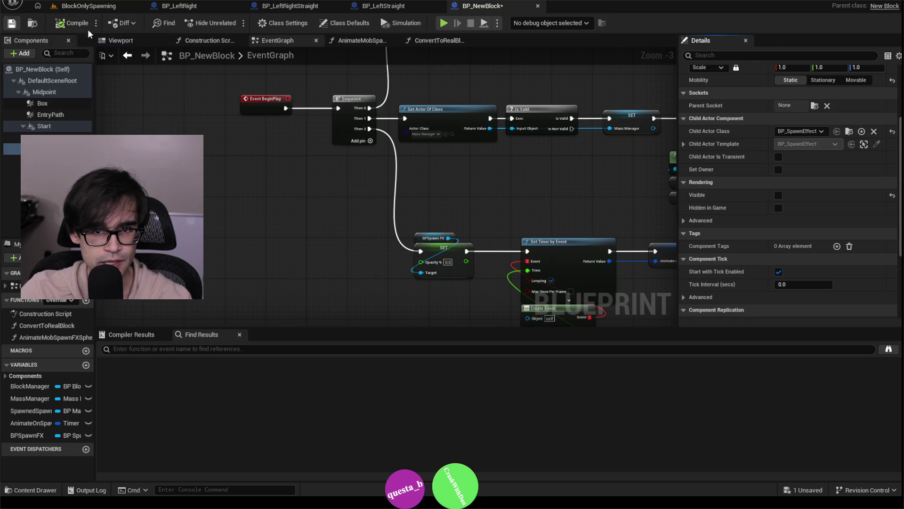
Step: Disable Start with Tick Enabled on all BP_Right components and save BP_Right
left_click(89, 6)
scroll(437, 408, "down", 3)
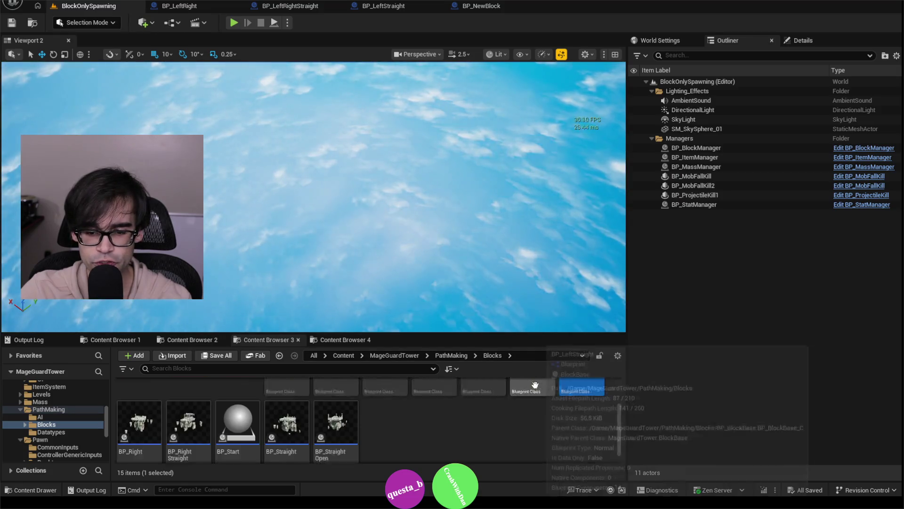
left_click(139, 412)
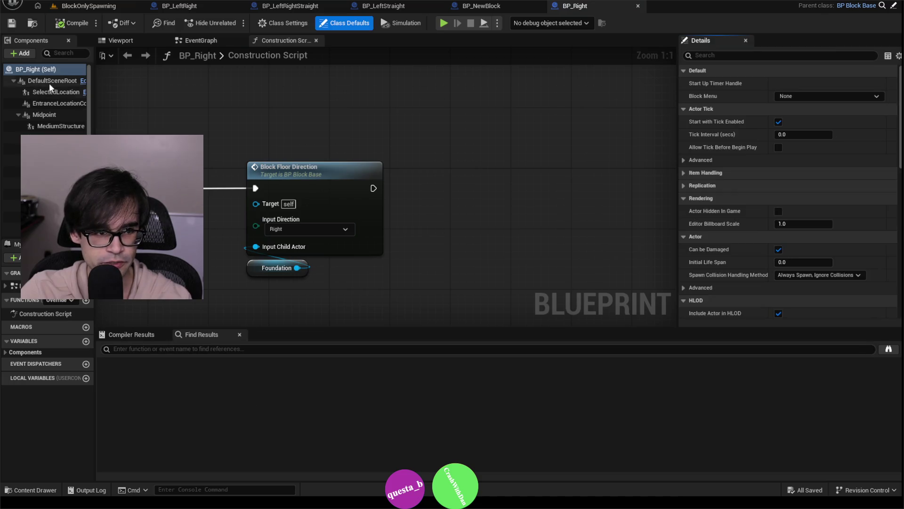
left_click(50, 84)
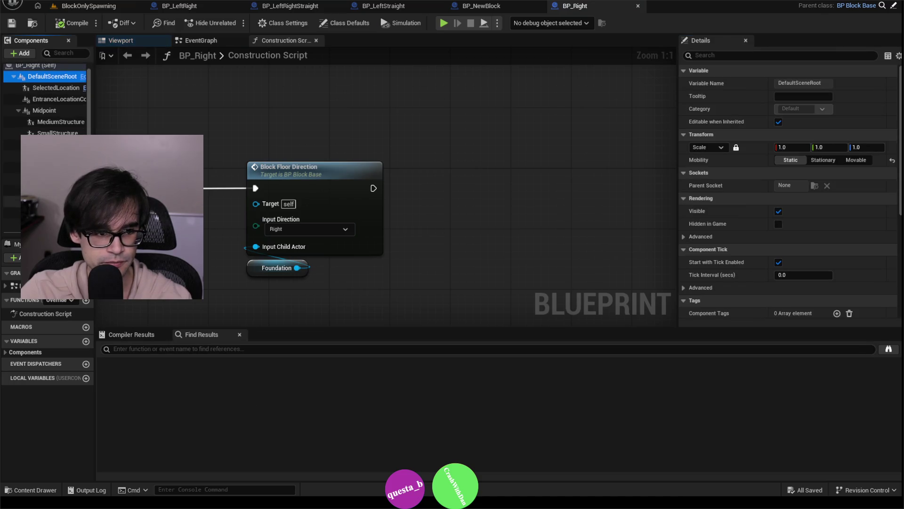
left_click(52, 224, "shift")
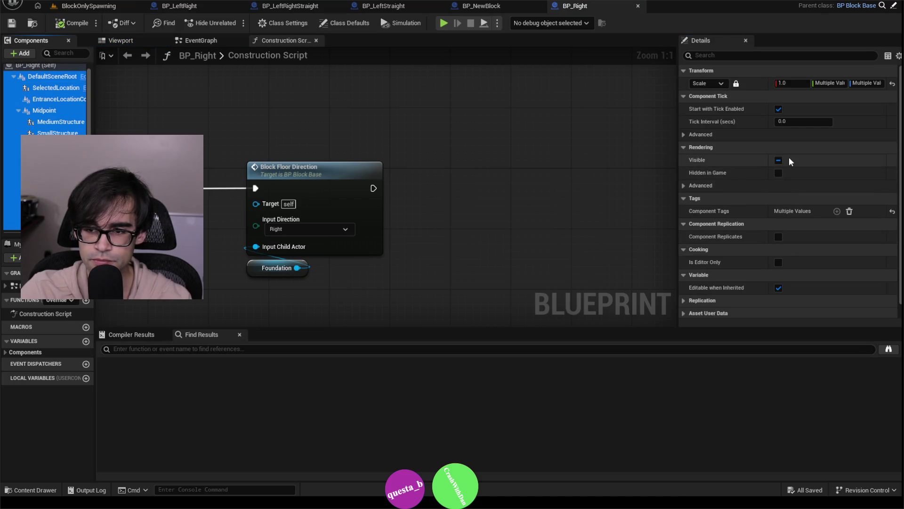
left_click(779, 111)
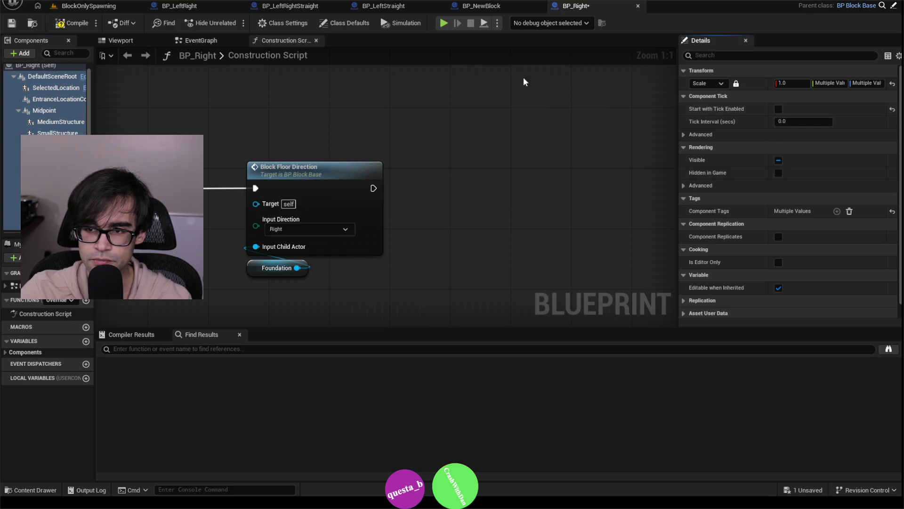
key("ctrl+s")
Step: Disable Start with Tick Enabled on every BP_RightStraight component, then compile and save it
left_click(89, 5)
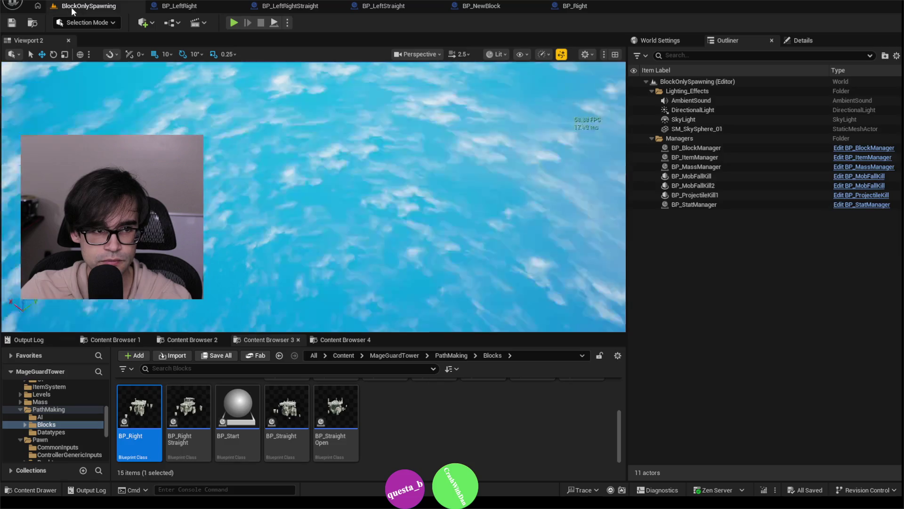
left_click(193, 406)
double_click(193, 406)
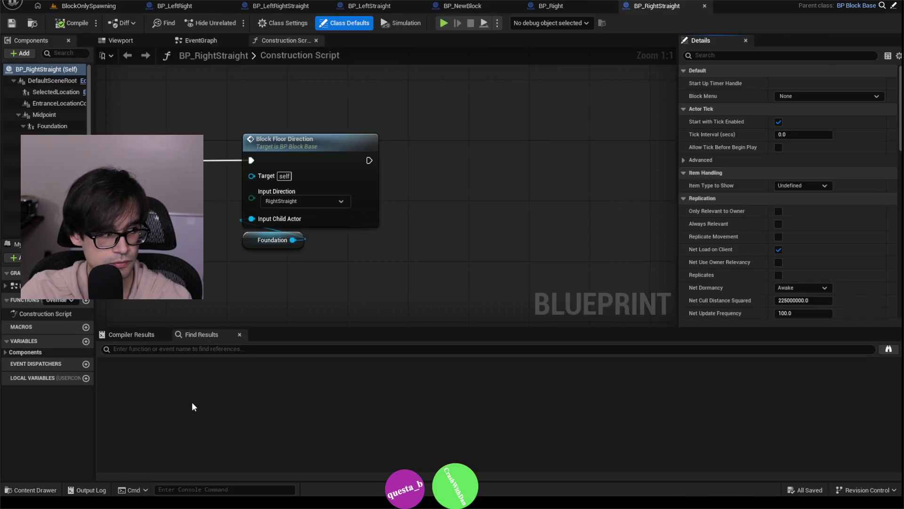
left_click(55, 81)
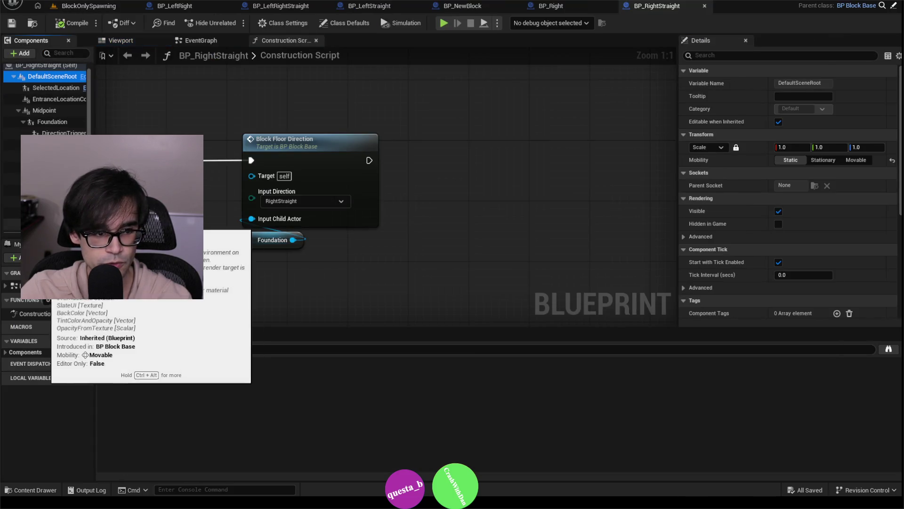
left_click(52, 225, "shift")
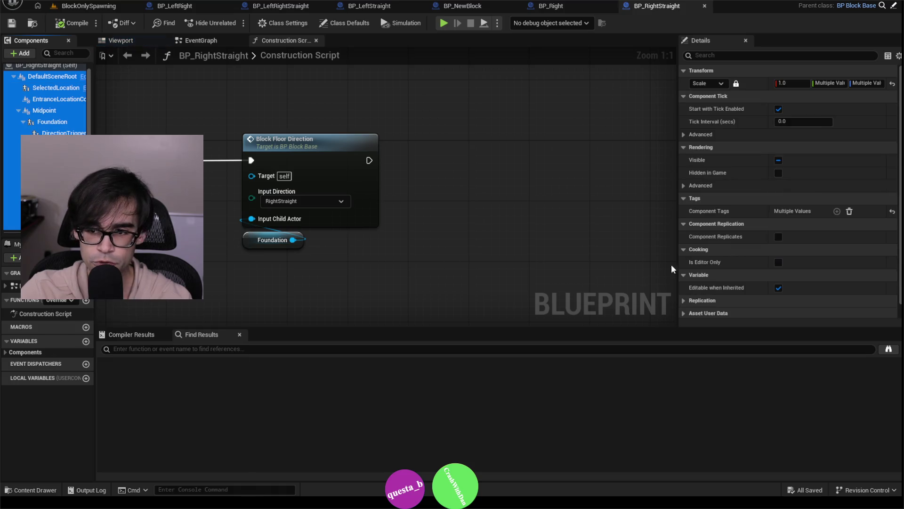
left_click(779, 108)
key("F7")
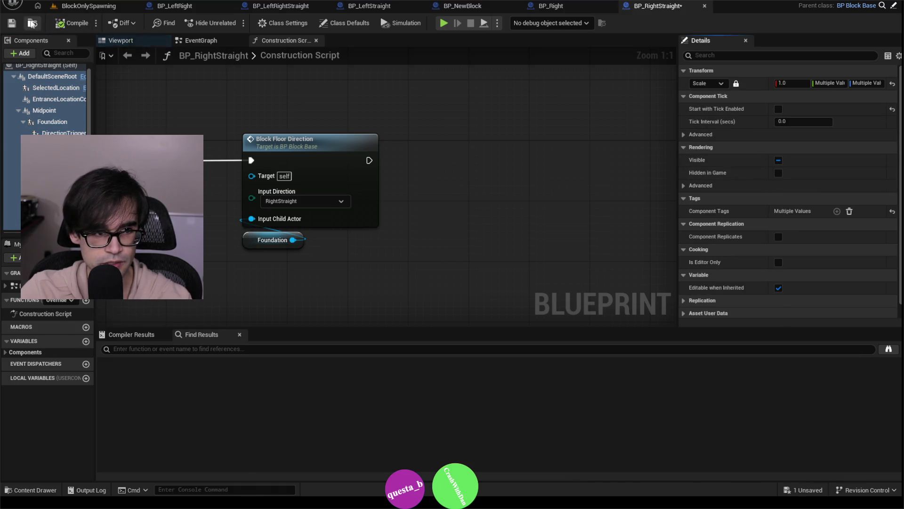
key("ctrl+s")
left_click(82, 6)
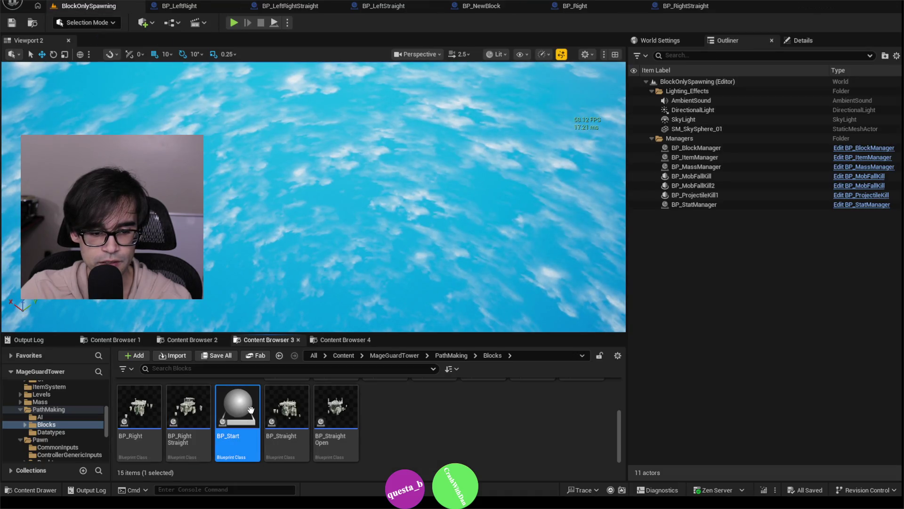
double_click(238, 414)
Step: Select BP_Start's components and review its EventGraph's BeginPlay and overlap event chains
left_click(41, 81)
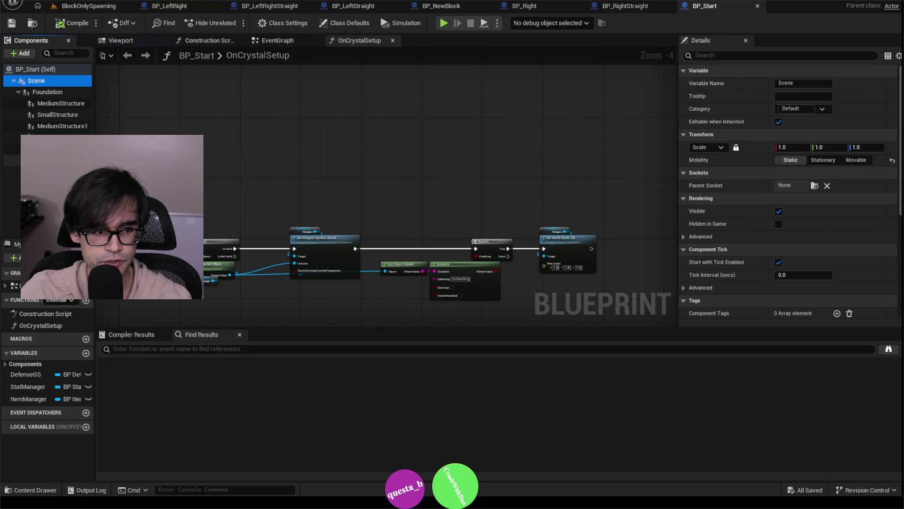
left_click(57, 159, "shift")
left_click(278, 41)
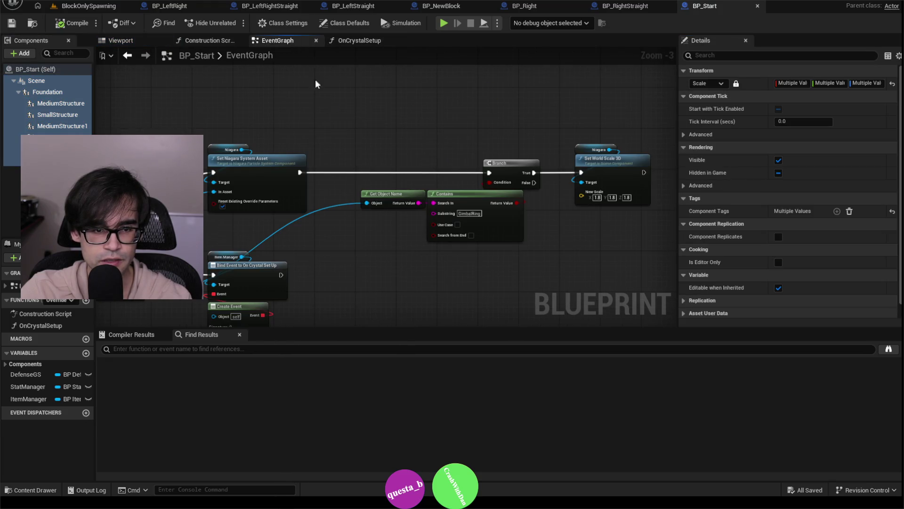
mouse_move(561, 115)
left_mouse_down()
mouse_move(494, 161)
mouse_move(542, 186)
left_mouse_up()
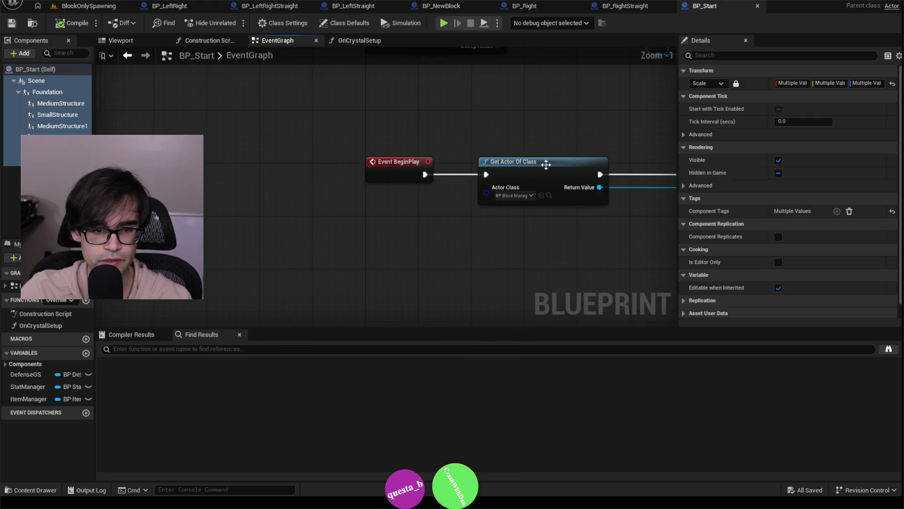
scroll(371, 164, "down", 2)
left_click_drag(371, 164, 377, 217)
scroll(403, 189, "up", 2)
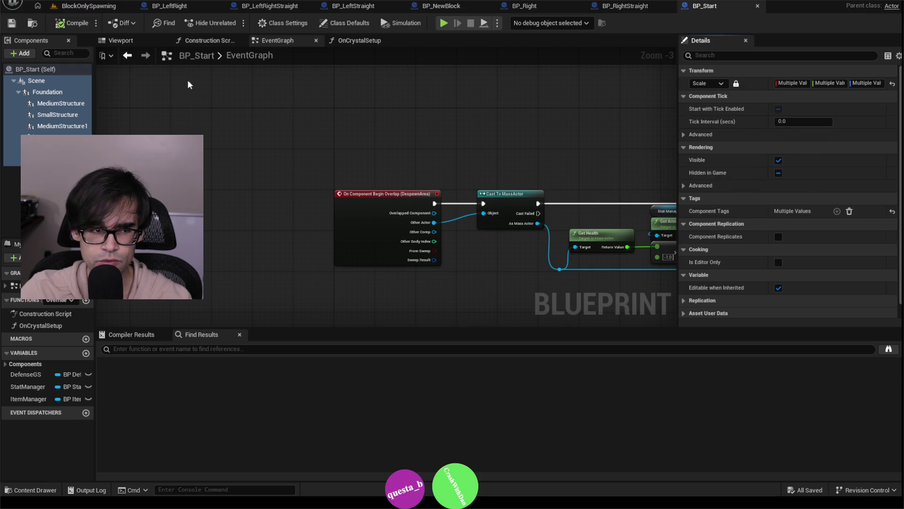
Step: Turn off Start with Tick Enabled for the Scene component and check the structure components' tick settings
left_click(47, 81)
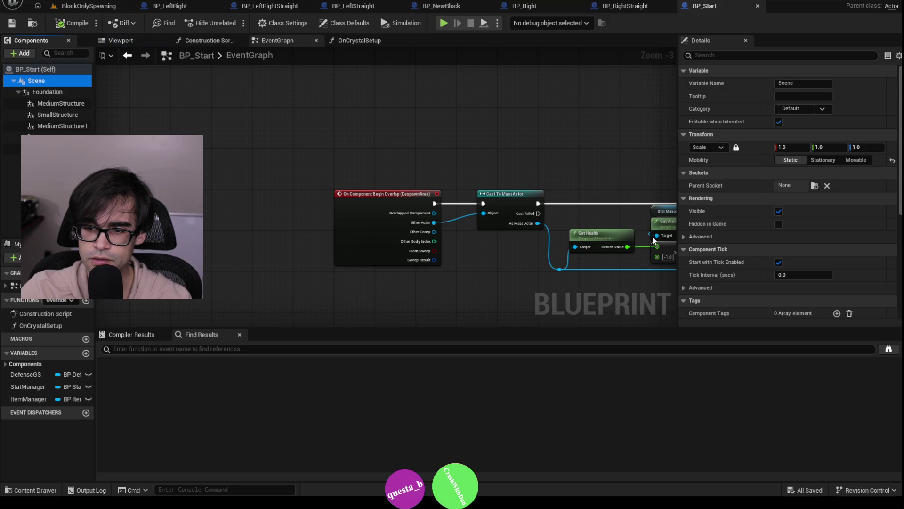
left_click(779, 263)
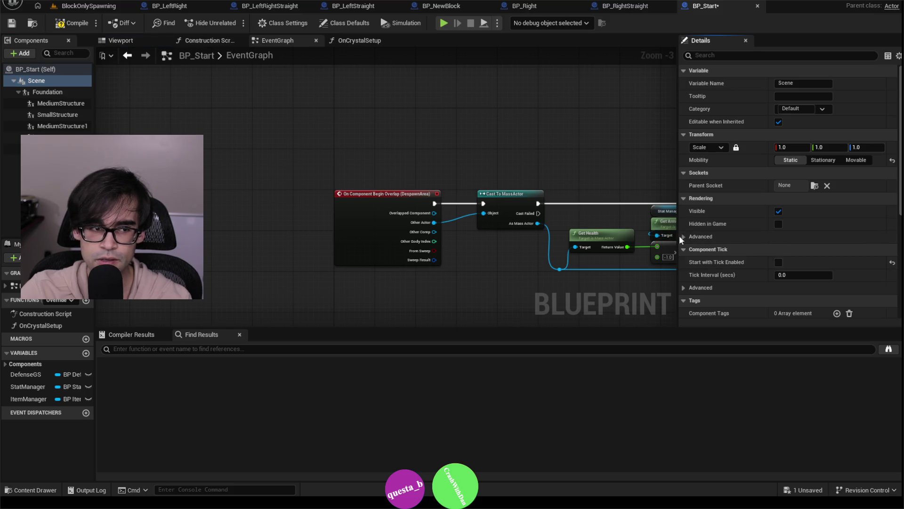
left_click(65, 94)
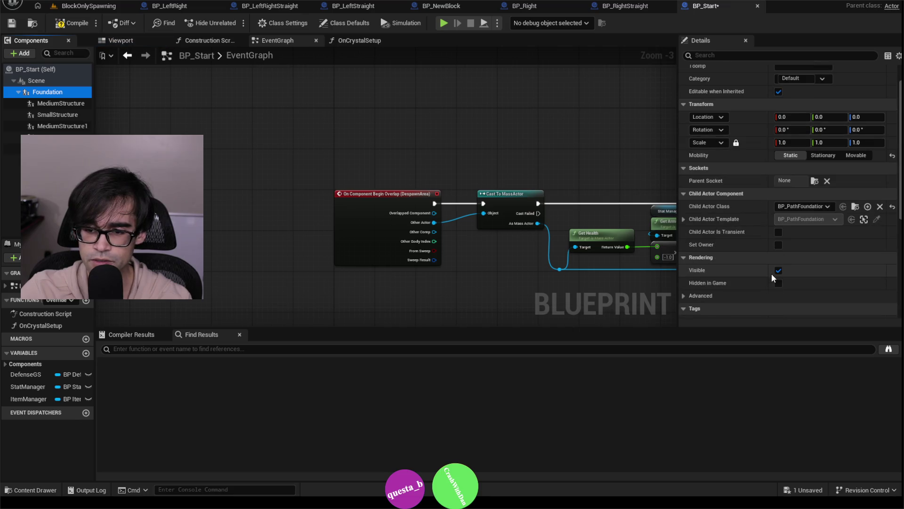
scroll(750, 224, "down", 5)
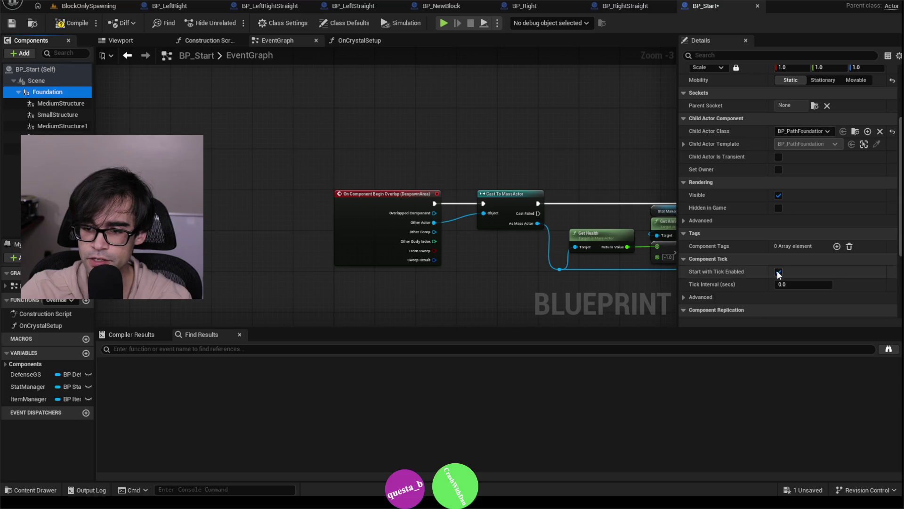
left_click(58, 103)
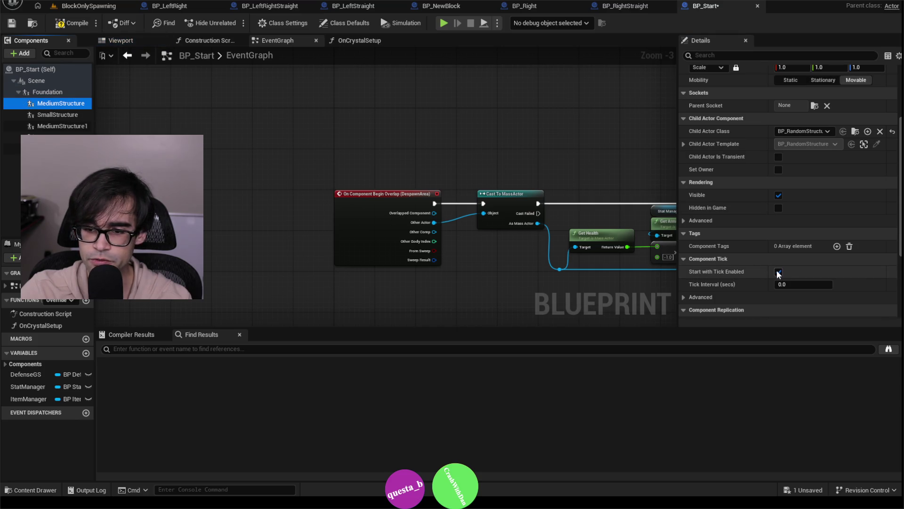
left_click(58, 114)
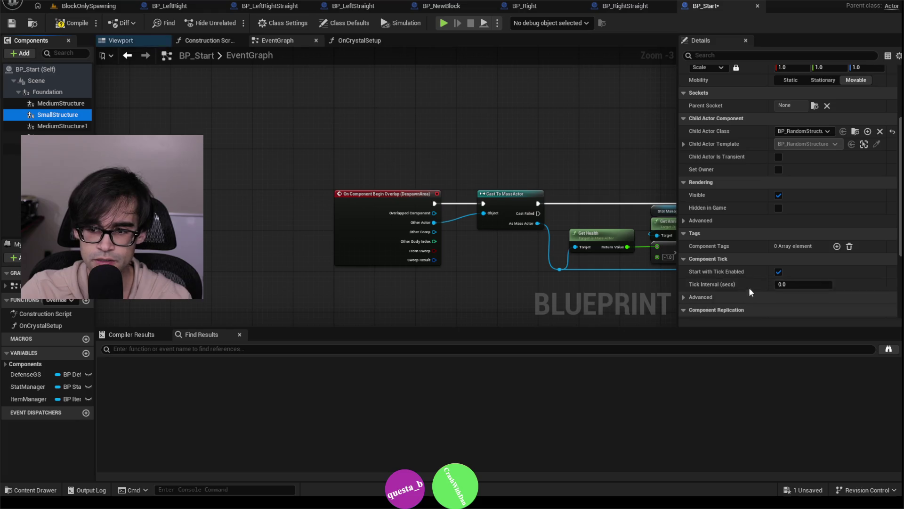
left_click(61, 125)
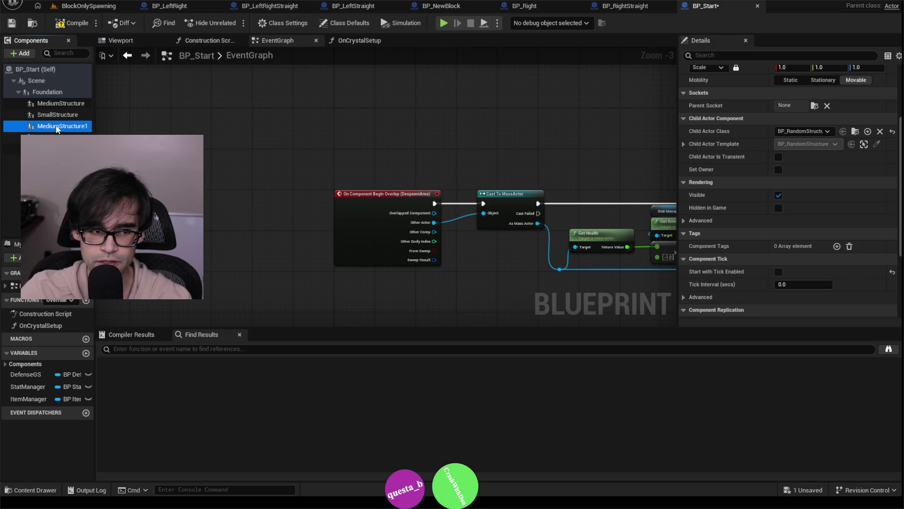
left_click(12, 137)
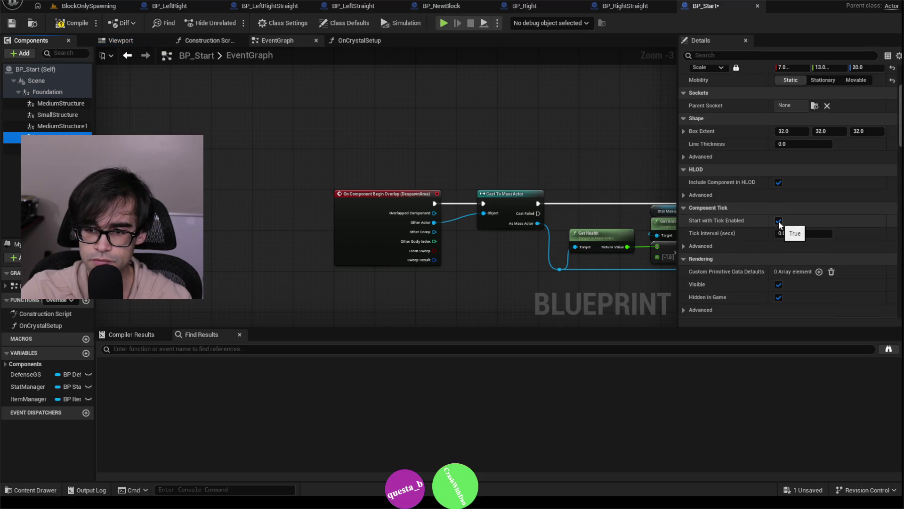
Step: Turn off Start with Tick Enabled for BP_Start's Exit component
key("Down")
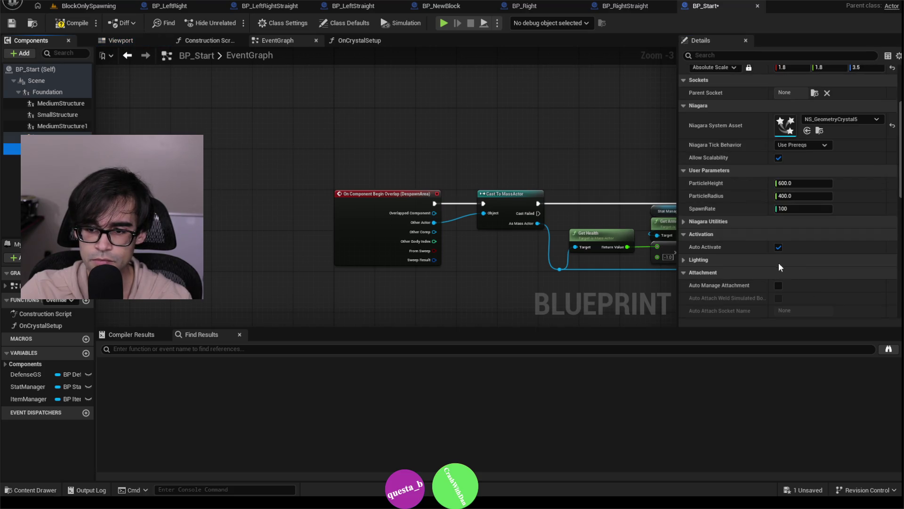
scroll(746, 223, "up", 5)
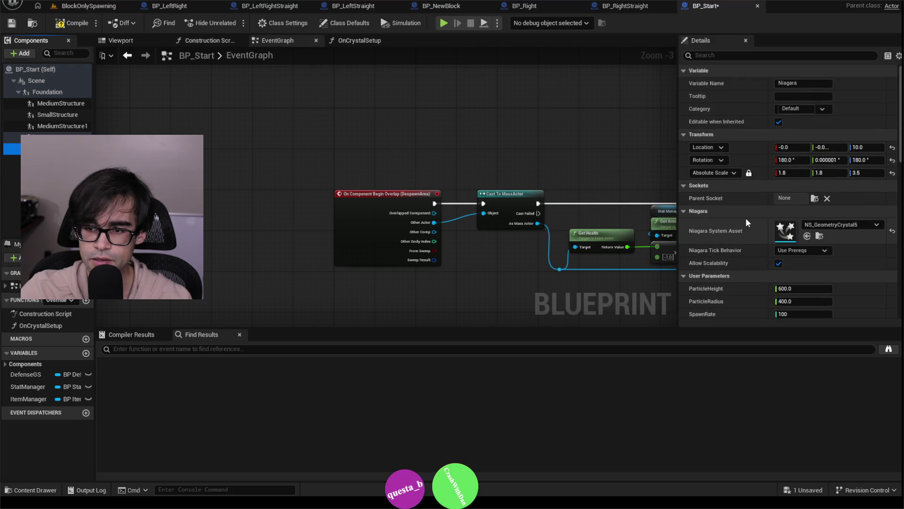
scroll(745, 269, "down", 10)
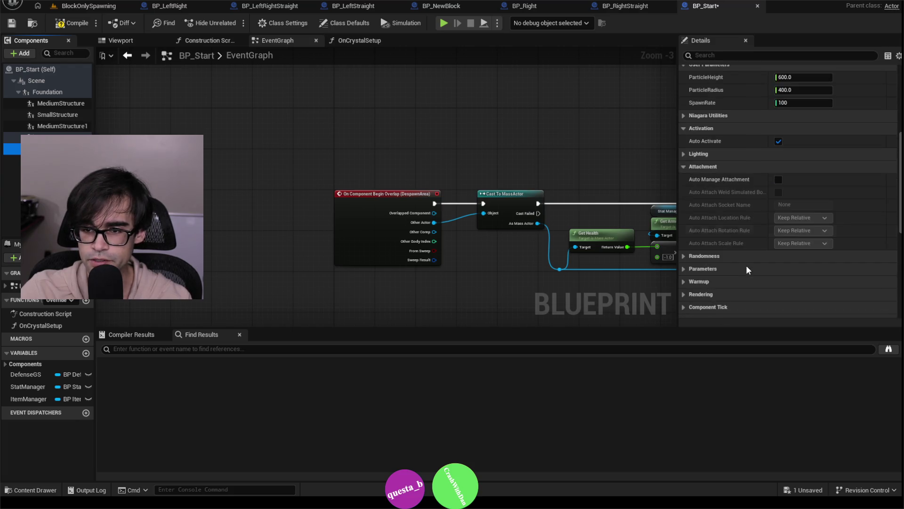
scroll(747, 263, "up", 10)
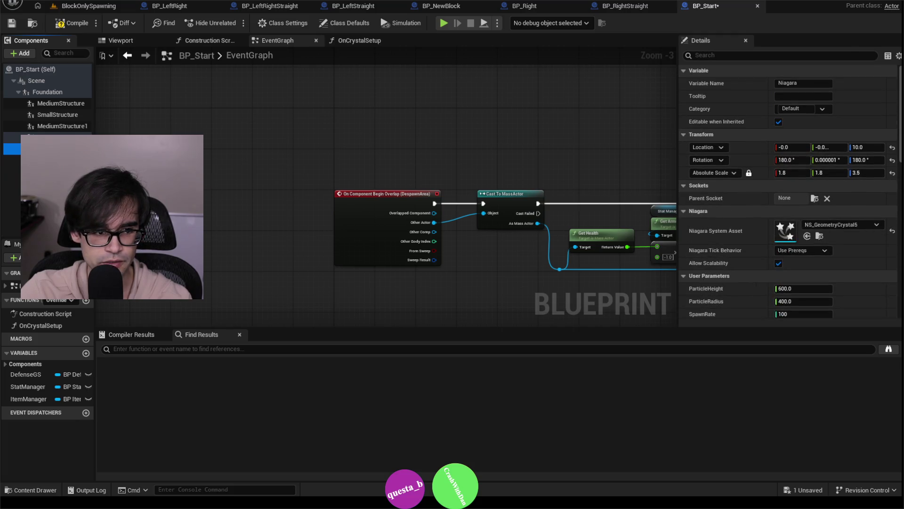
left_click(47, 161)
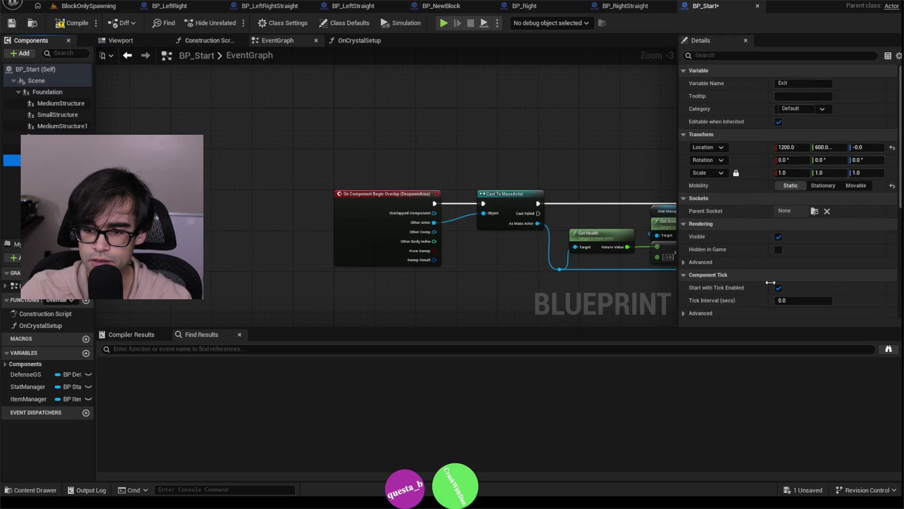
left_click(778, 289)
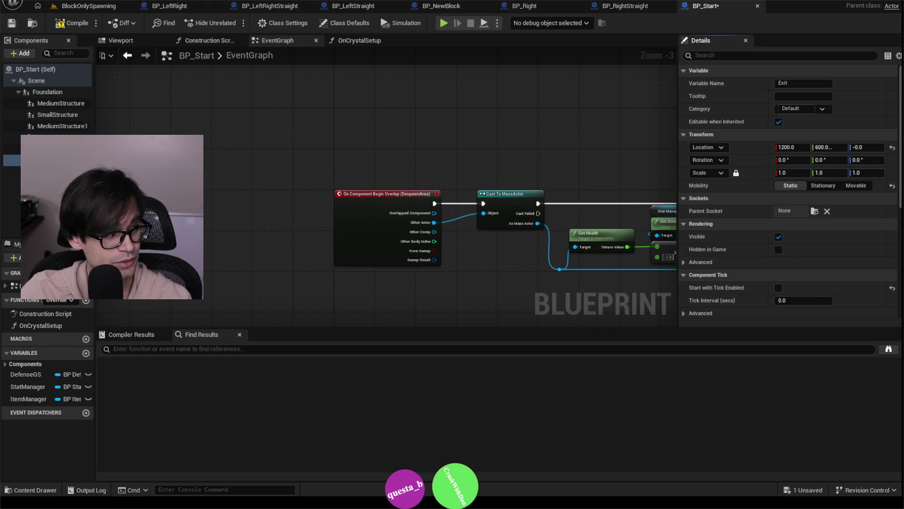
Step: Compile and save BP_Start with the tick changes
left_click(70, 24)
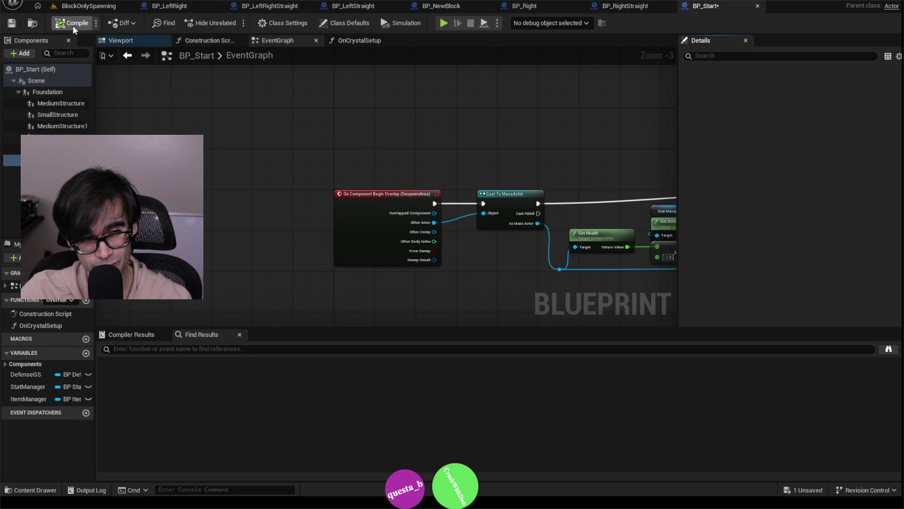
left_click(10, 23)
scroll(337, 118, "down", 2)
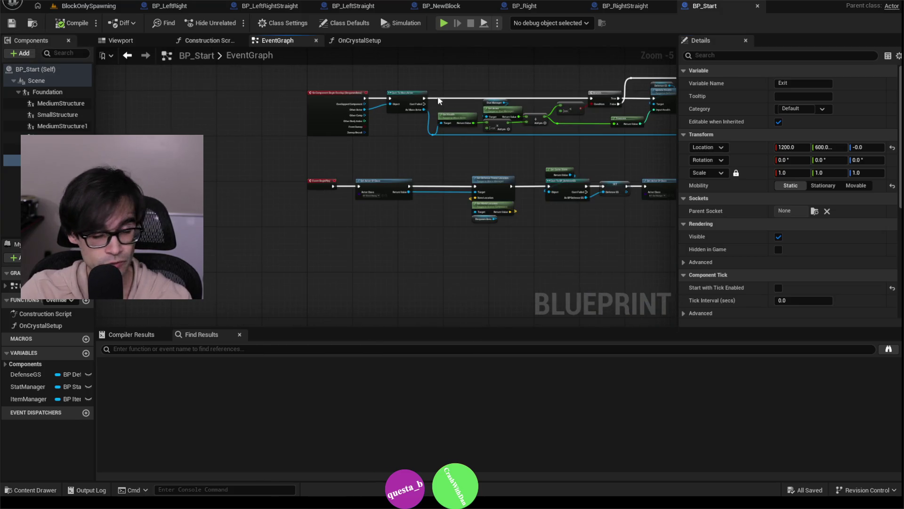
left_click_drag(442, 80, 450, 152)
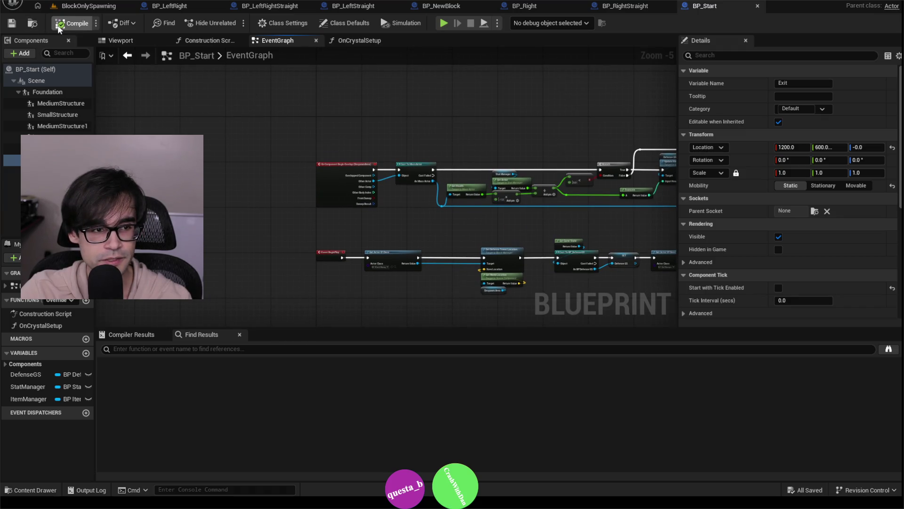
left_click(87, 7)
Step: Disable Start with Tick Enabled on all BP_Straight components and compile it
left_click(298, 411)
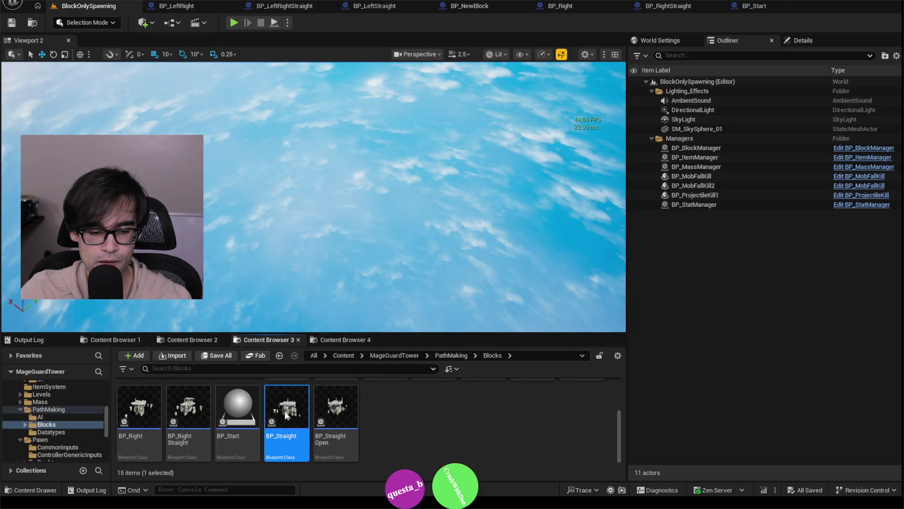
double_click(286, 415)
left_click(53, 81)
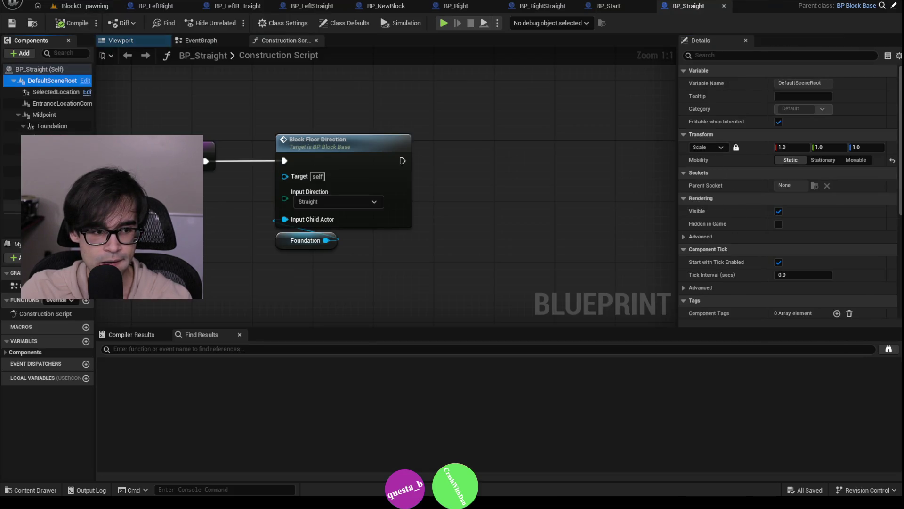
key("ctrl+a")
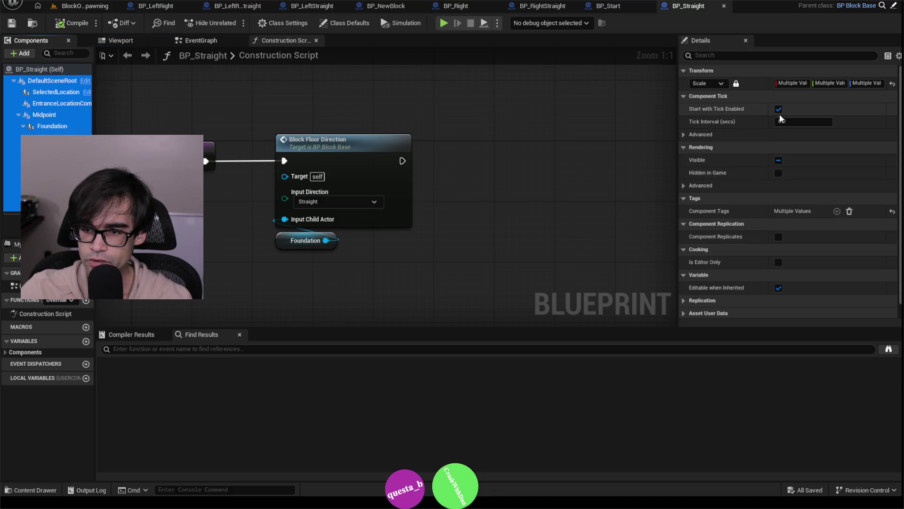
left_click(778, 110)
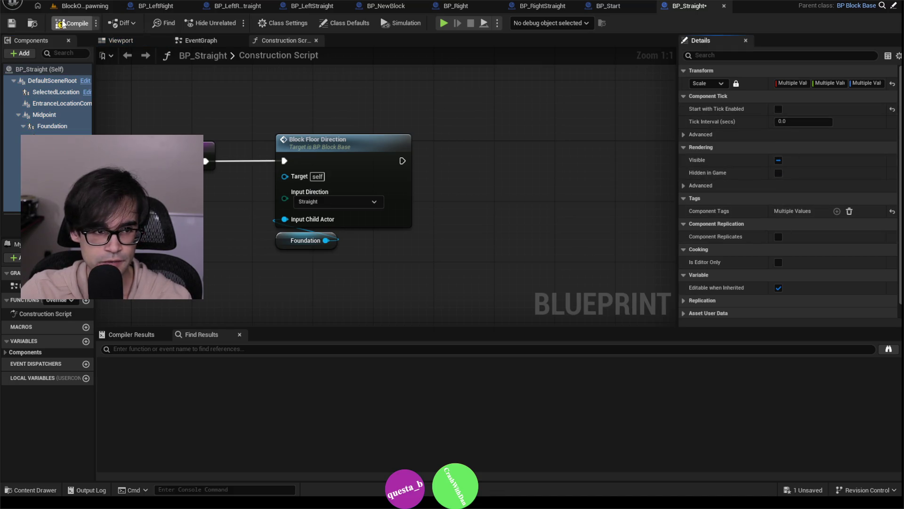
left_click(61, 24)
left_click(85, 5)
Step: Disable Start with Tick Enabled on all BP_StraightOpen components and compile it
left_click(344, 399)
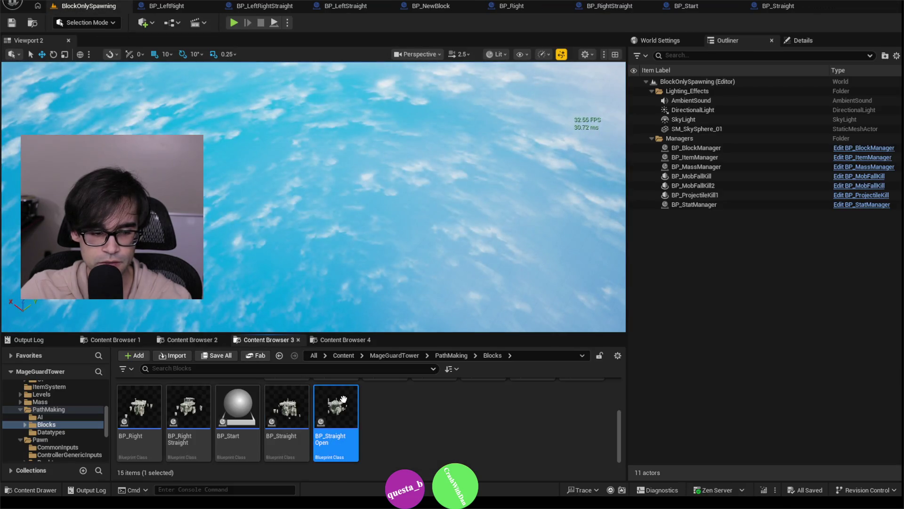
double_click(335, 405)
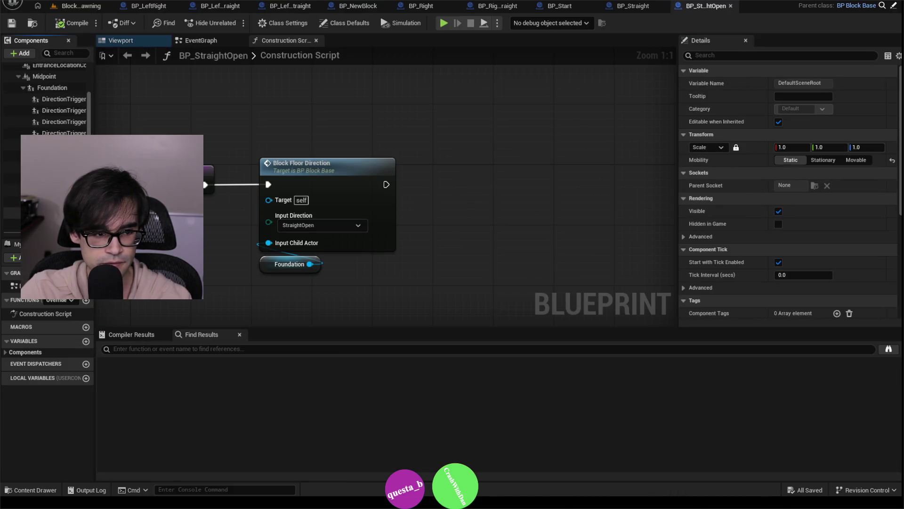
key("ctrl+a")
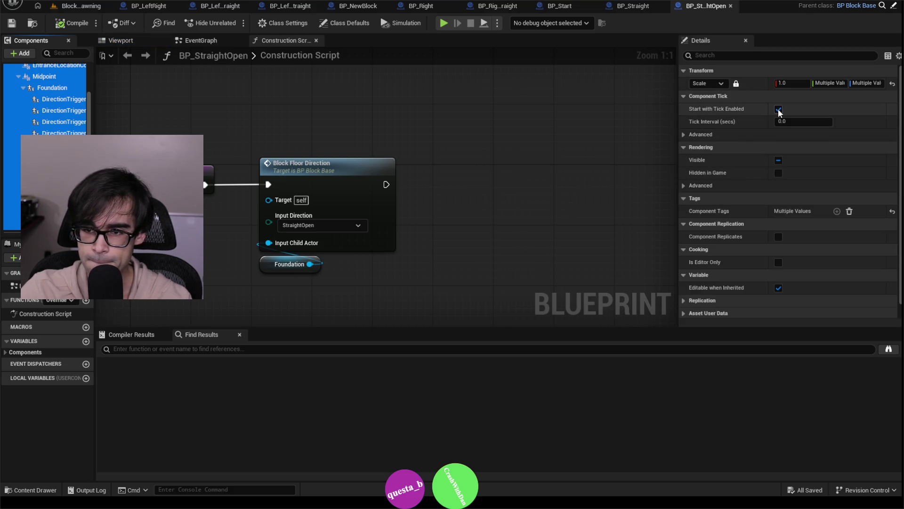
left_click(779, 109)
left_click(59, 23)
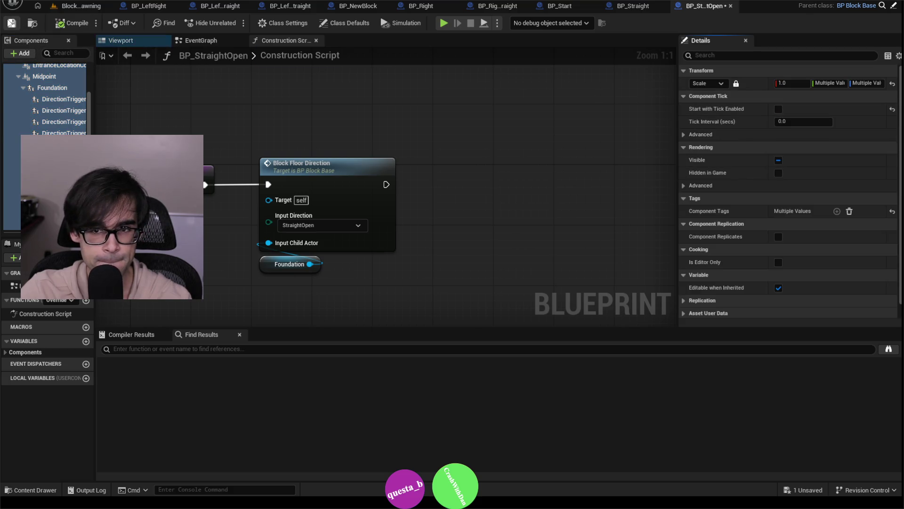
left_click(80, 6)
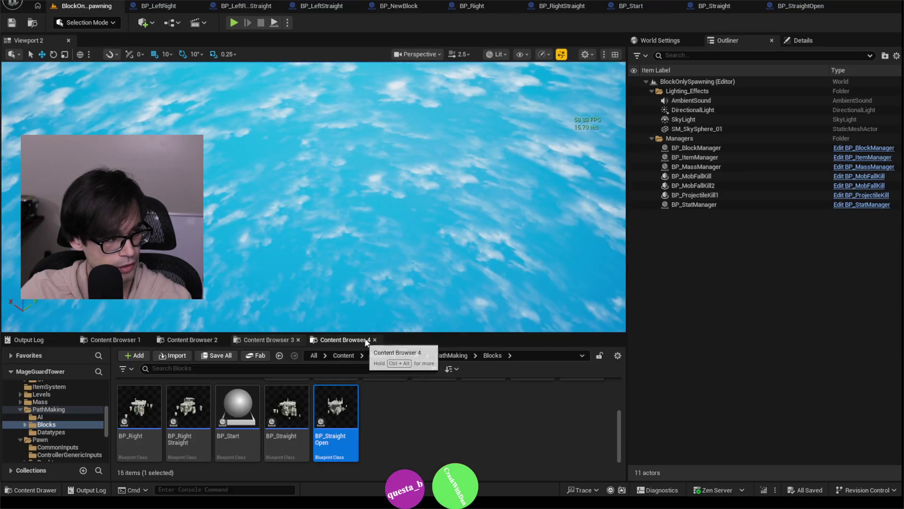
Step: Run a brief play test of BlockOnlySpawning, stop it, and bring up the Play mode options
left_click(233, 23)
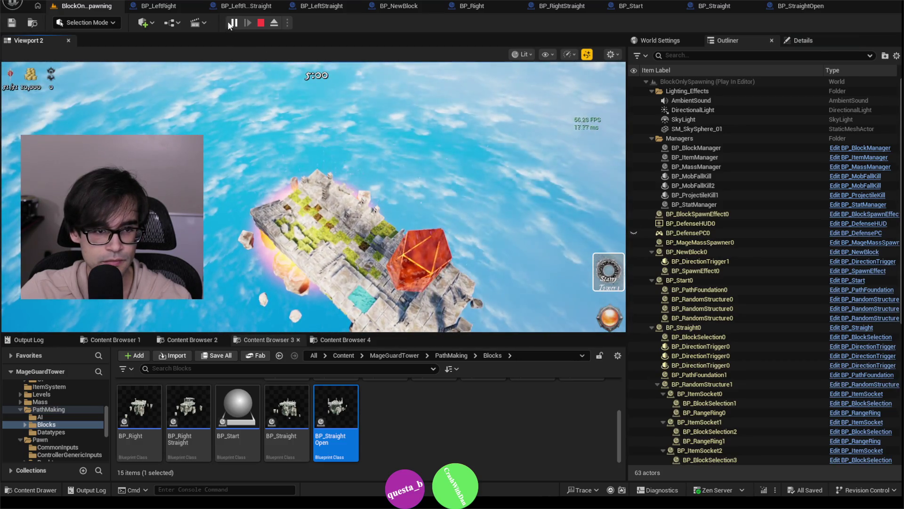
key("Escape")
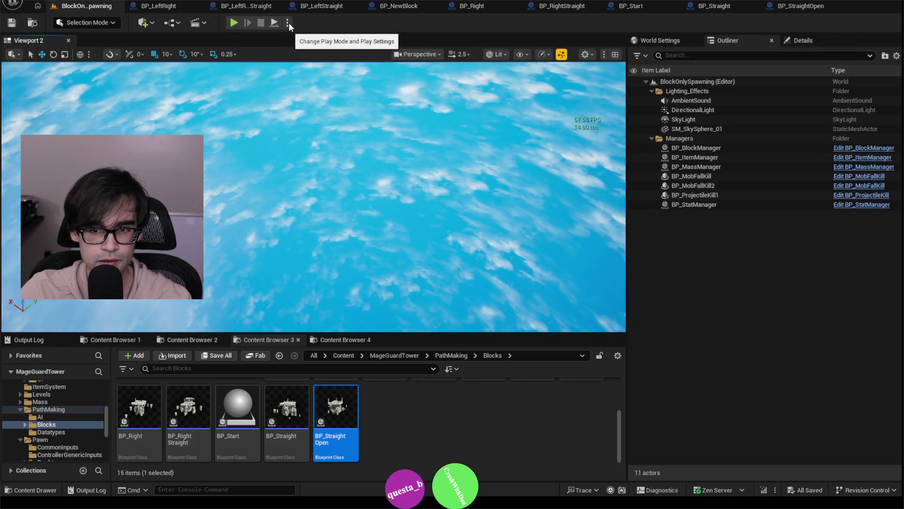
left_click(288, 23)
key("Escape")
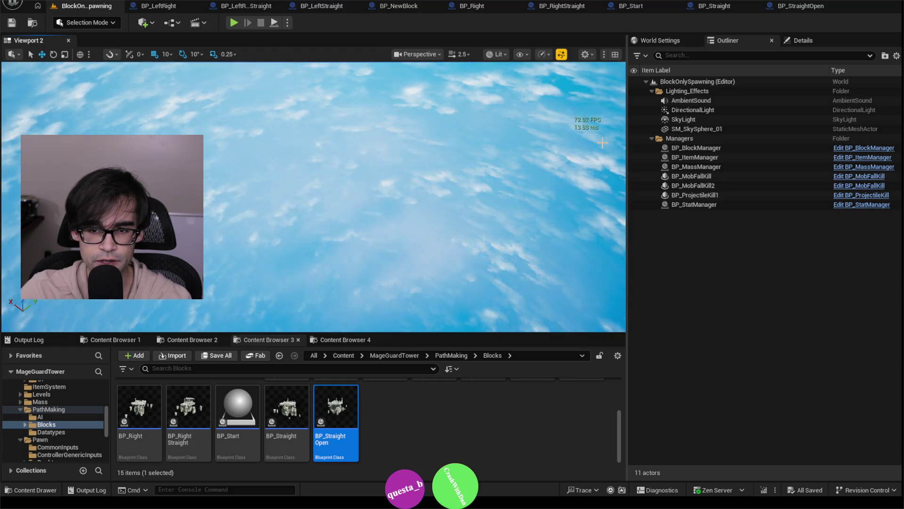
left_click(287, 23)
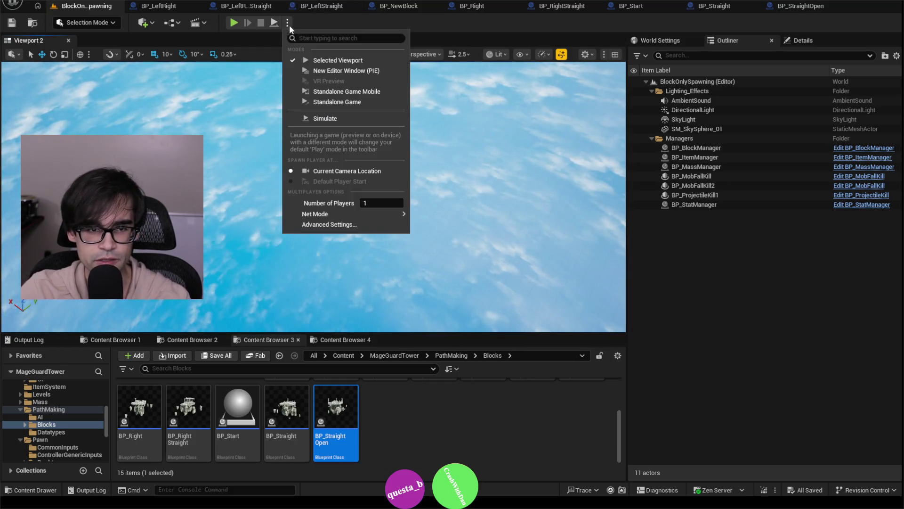
Step: Run the level as a Standalone Game, close it, then play in the Selected Viewport
left_click(376, 102)
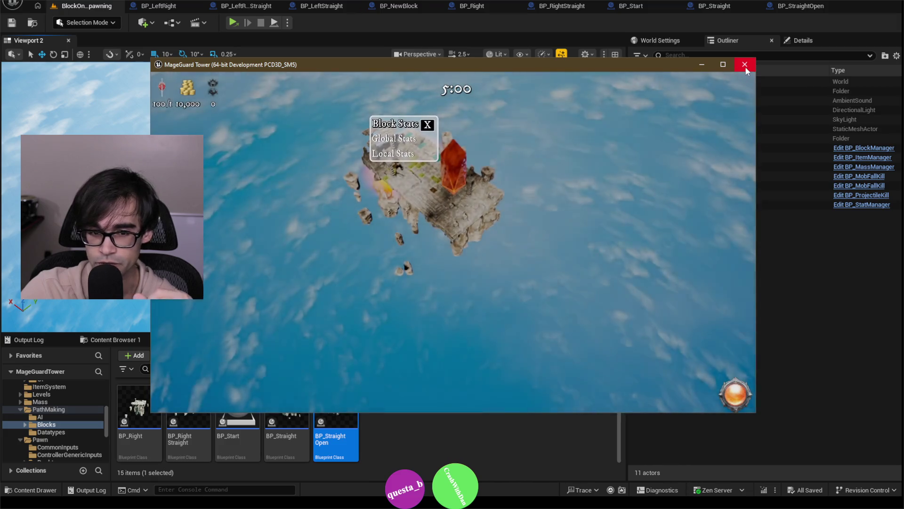
left_click(745, 66)
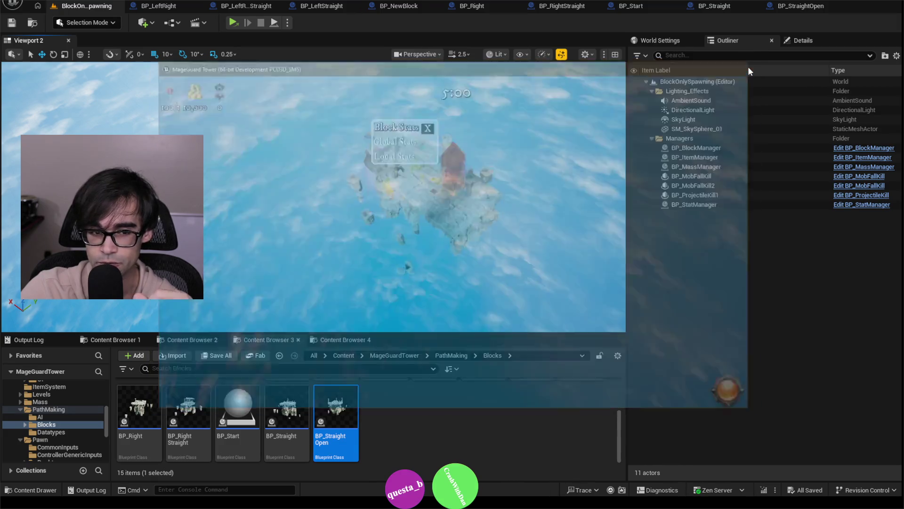
left_click(287, 22)
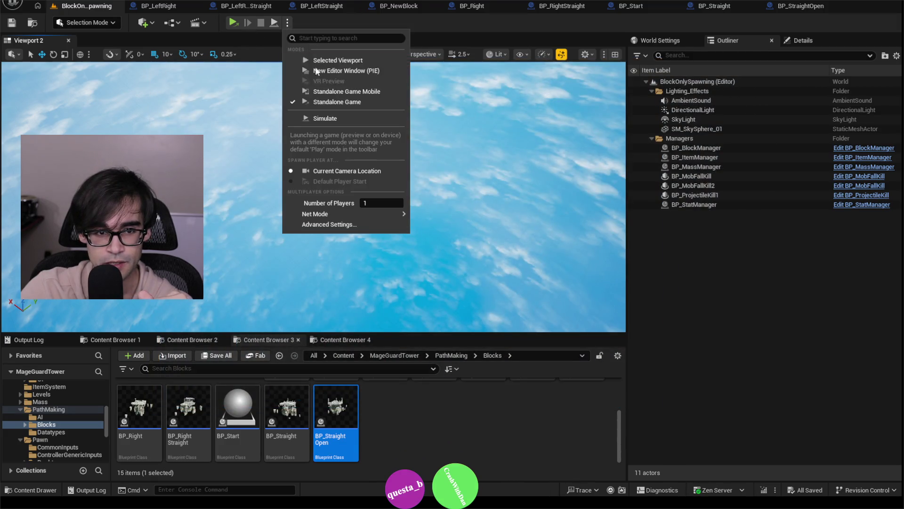
left_click(347, 63)
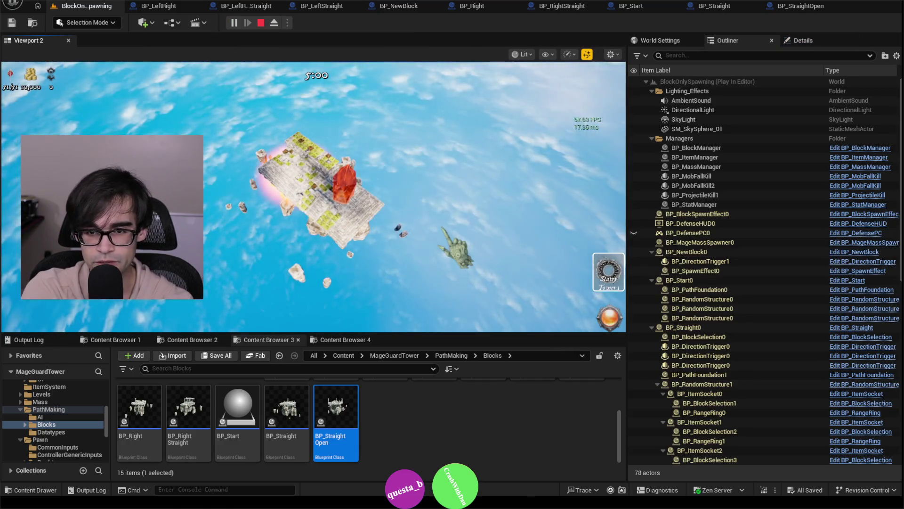
Step: Rerun the armor boost command and 'stat fps' from the in-game console
key("grave")
key("Up")
key("Return")
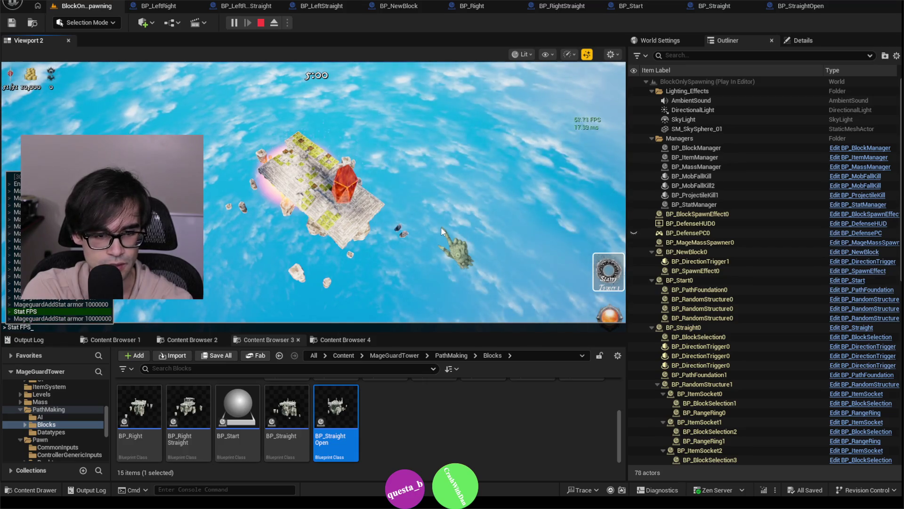
key("Up")
key("Return")
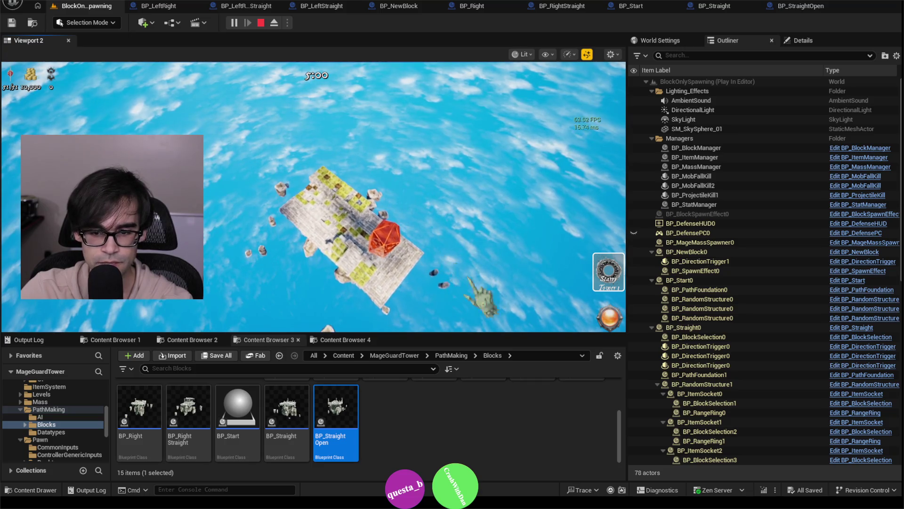
Step: Capture the game camera and switch the viewport to Shader Complexity
scroll(607, 337, "up", 5)
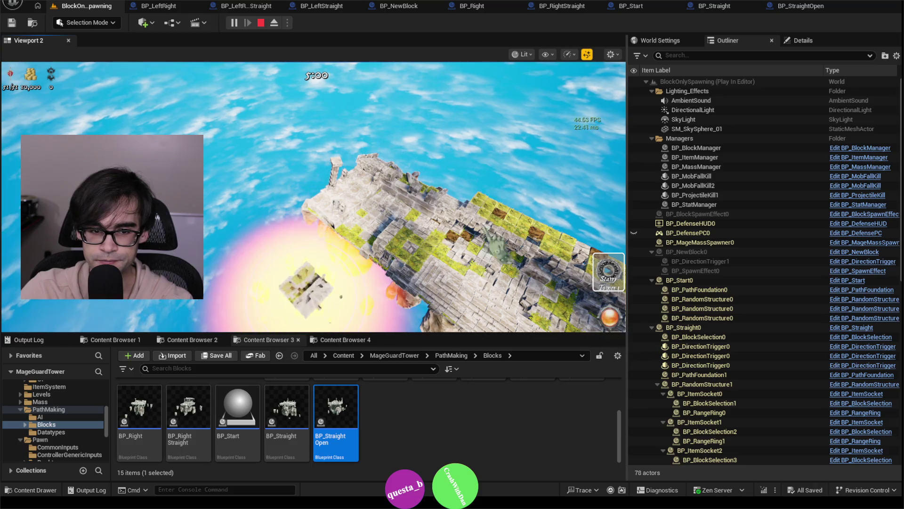
scroll(339, 278, "up", 3)
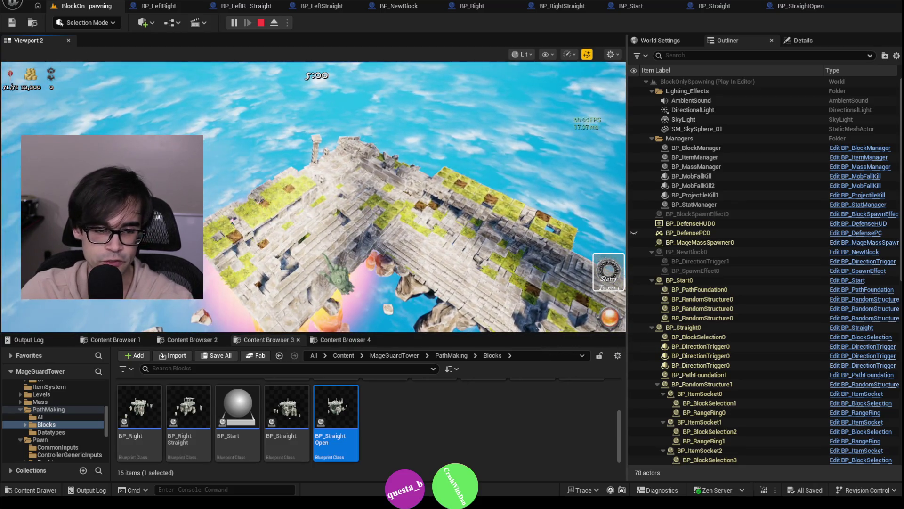
scroll(346, 276, "up", 5)
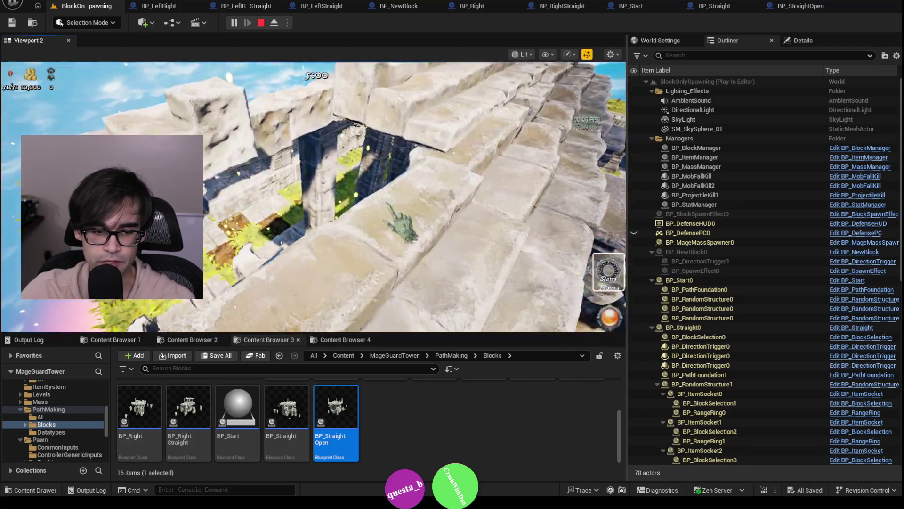
scroll(402, 223, "down", 5)
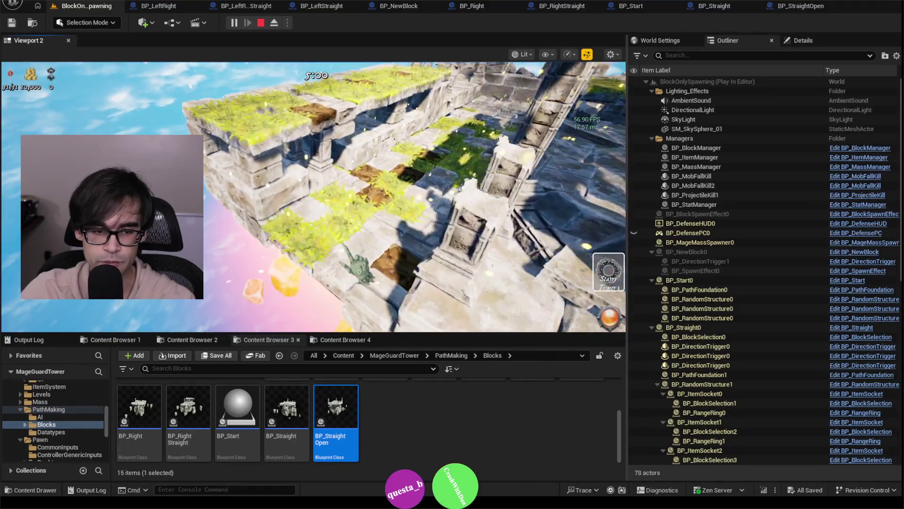
scroll(359, 258, "down", 5)
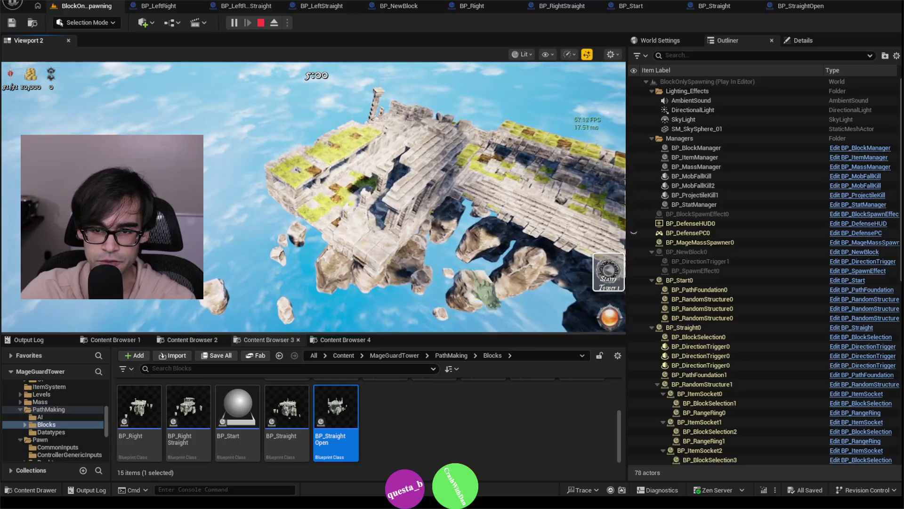
left_click(611, 325)
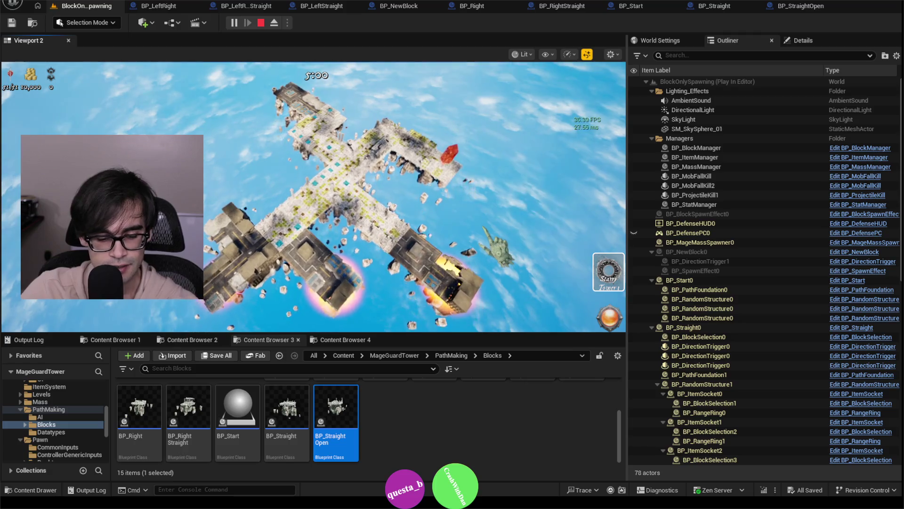
key("alt+8")
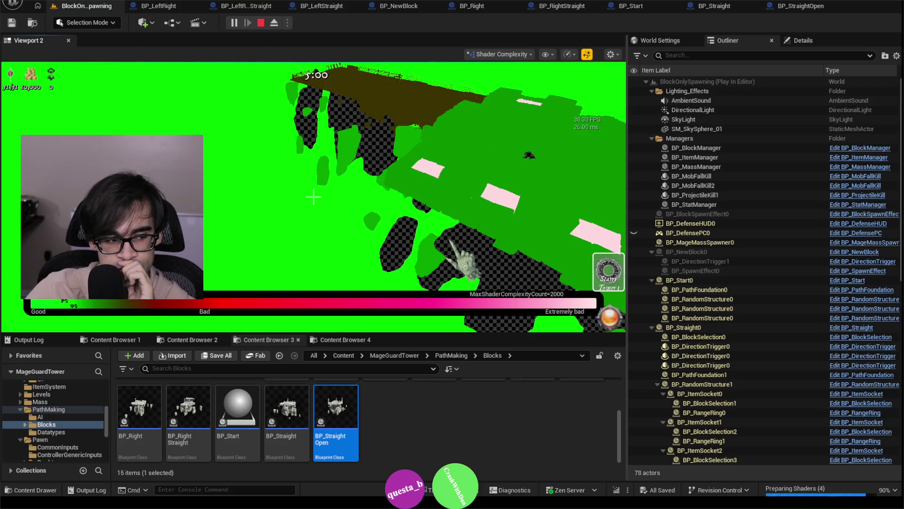
Step: Look around in play, switch between Lit and Shader Complexity views, then eject from the player
left_click(451, 242)
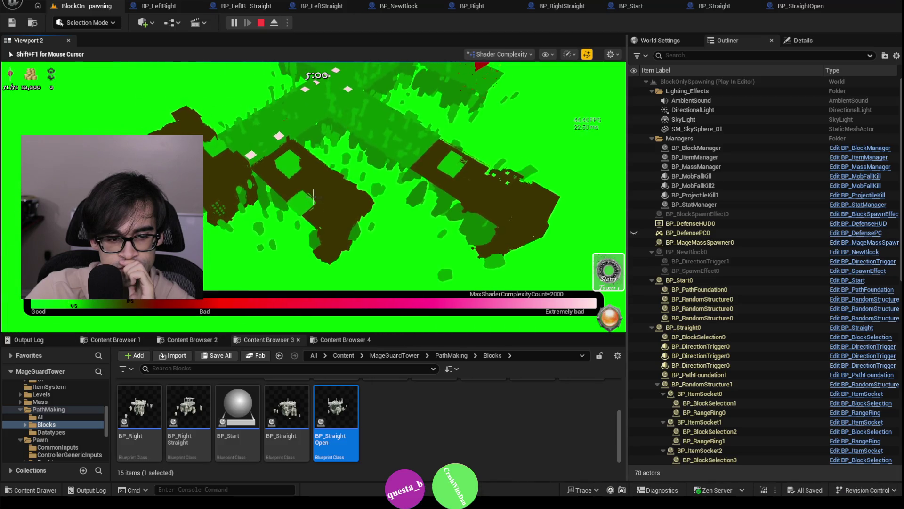
left_click(384, 137)
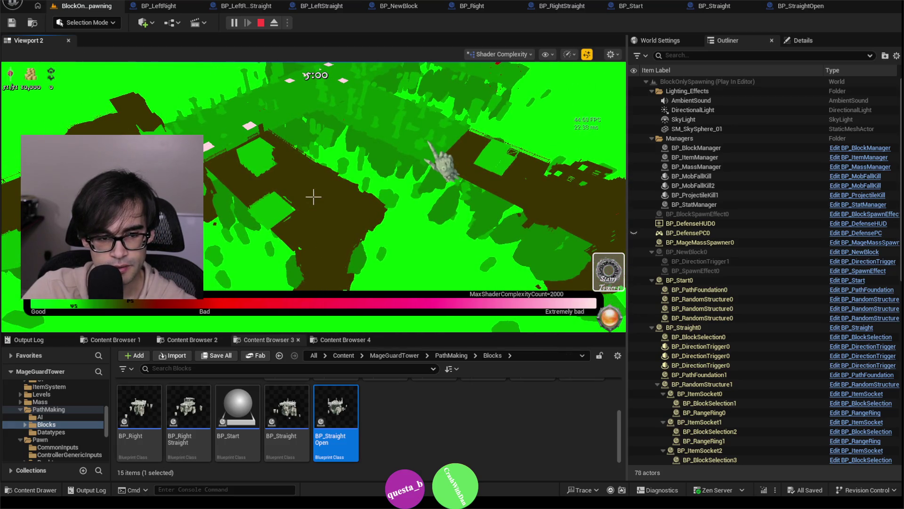
key("F3")
key("F5")
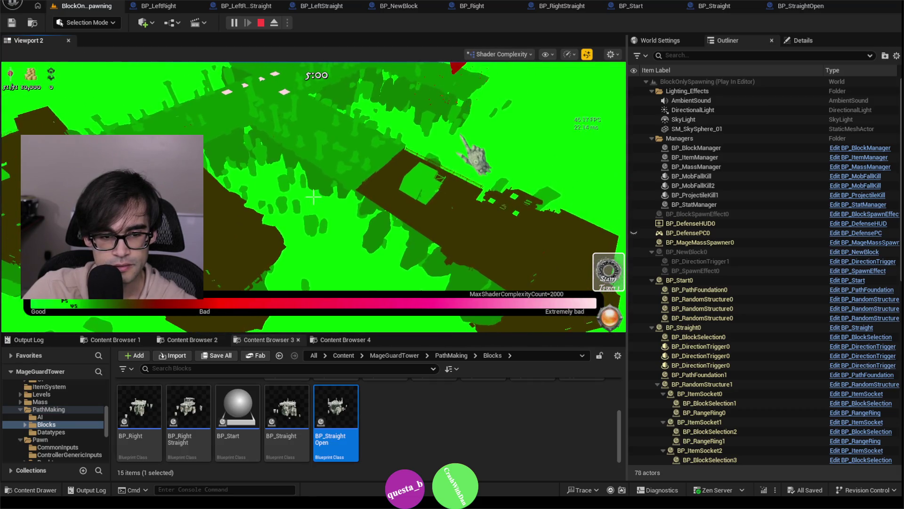
key("F8")
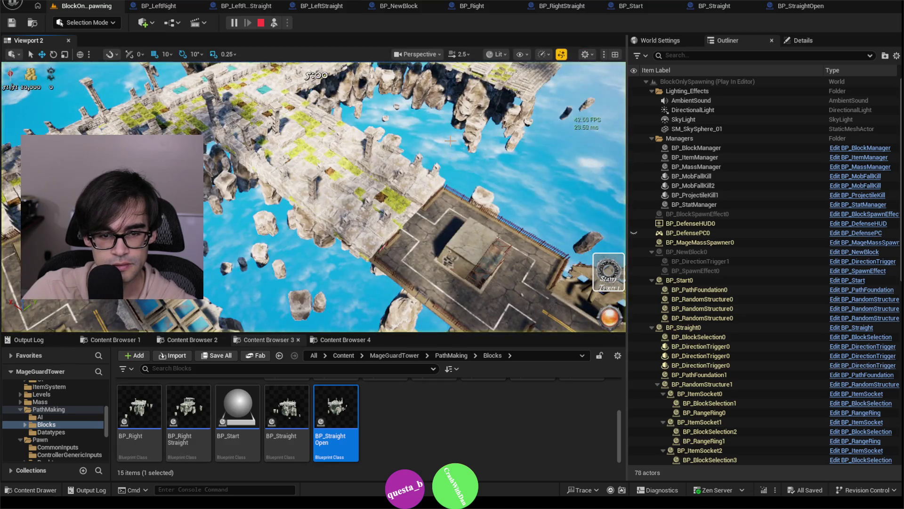
Step: Repossess the player and cycle view modes through CSG Wireframe and back to Lit
left_click_drag(450, 141, 437, 149)
key("F8")
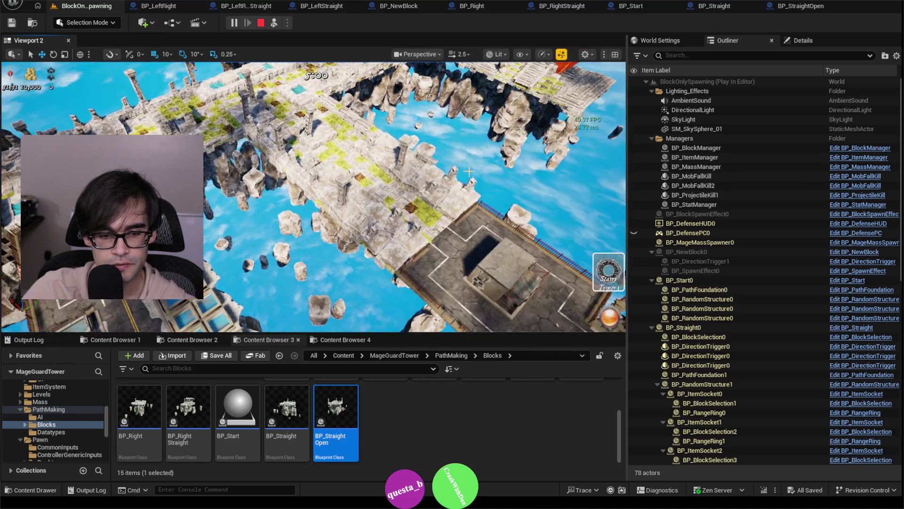
key("F5")
key("F3")
key("F1")
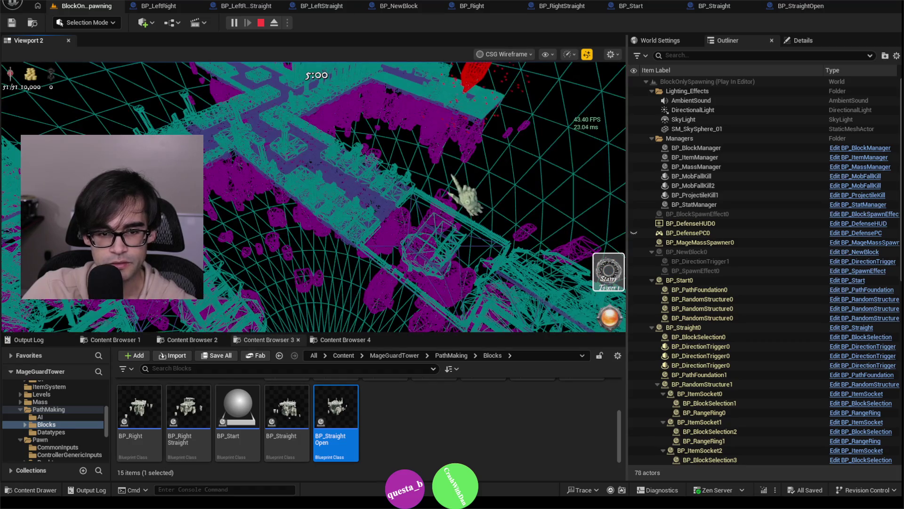
key("F3")
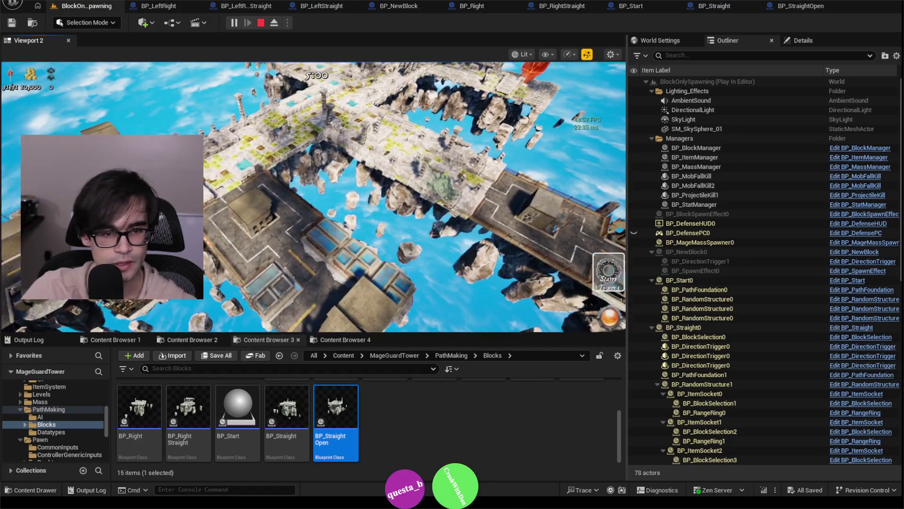
Step: Keep playing in the Lit view as the block path grows, watching the FPS readout
left_click(604, 314)
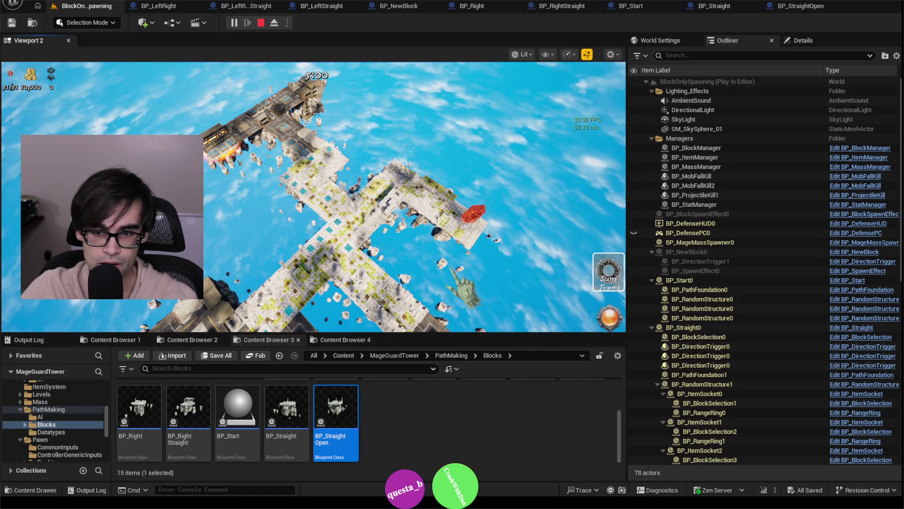
left_click(464, 283)
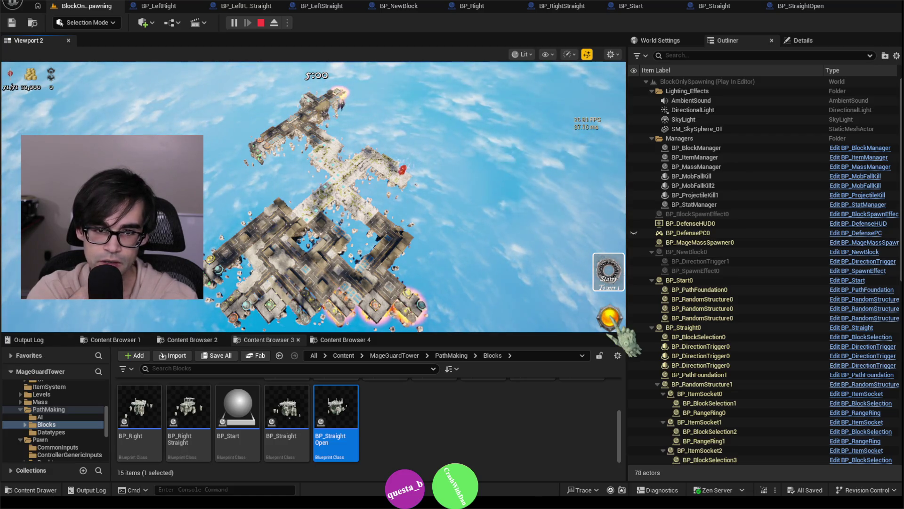
left_click(715, 6)
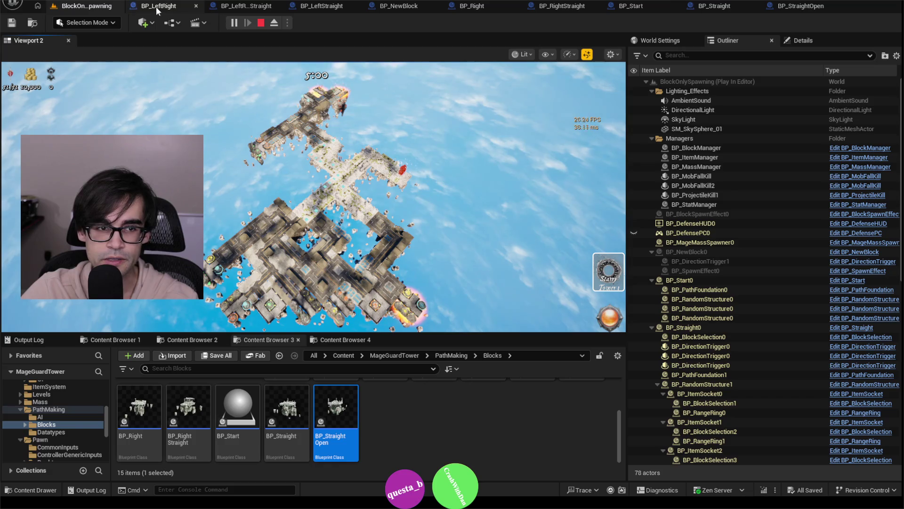
Step: Stop the play session and open BP_BlockBase's EventGraph at the BeginPlay chain
scroll(396, 431, "up", 3)
left_click(288, 405)
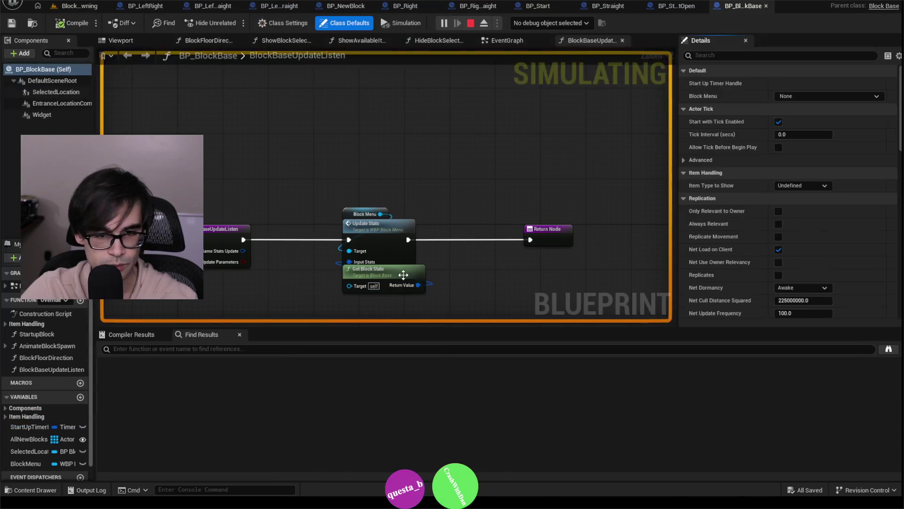
left_click(504, 40)
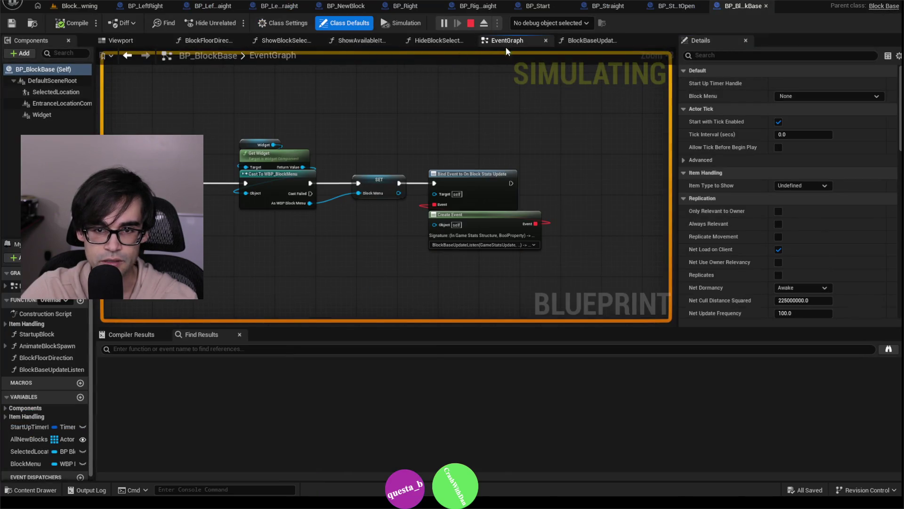
scroll(298, 230, "up", 1)
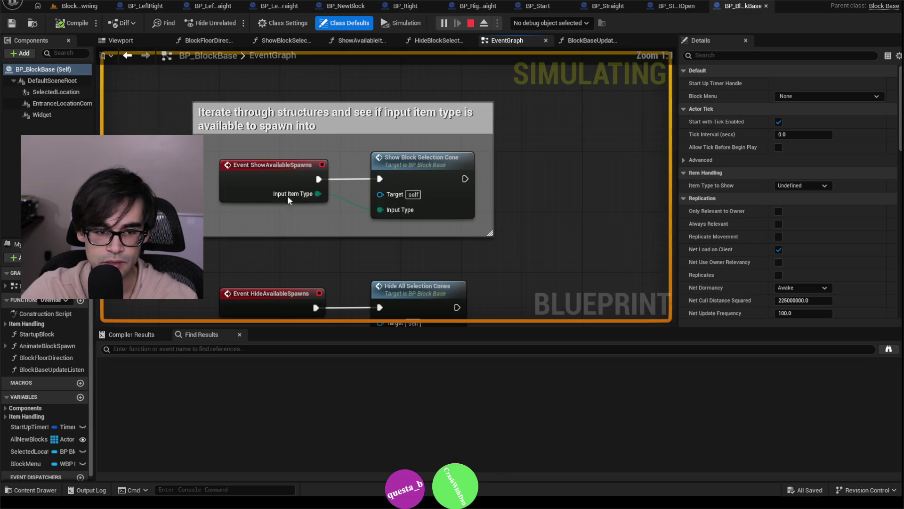
mouse_move(287, 196)
left_mouse_down()
mouse_move(307, 175)
mouse_move(304, 203)
mouse_move(308, 71)
mouse_move(358, 166)
mouse_move(370, 166)
mouse_move(384, 192)
mouse_move(370, 154)
mouse_move(324, 207)
left_mouse_up()
scroll(307, 158, "down", 1)
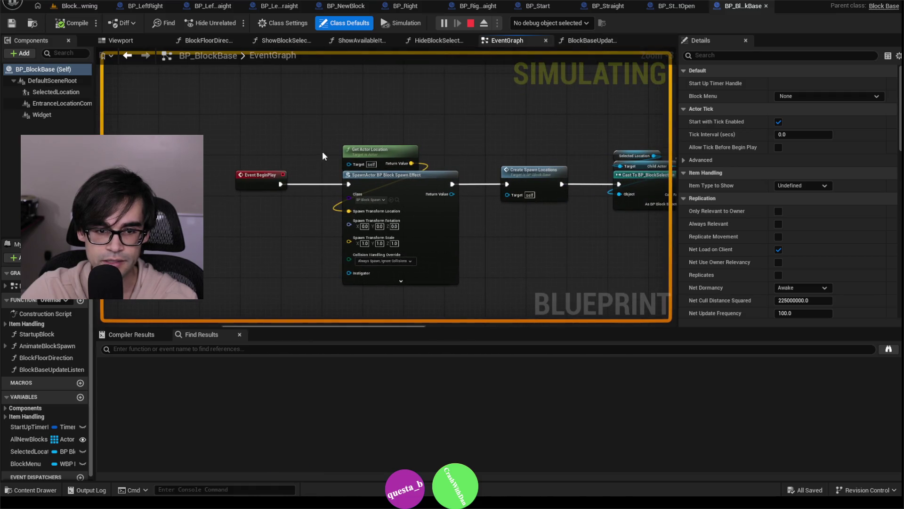
scroll(405, 225, "up", 1)
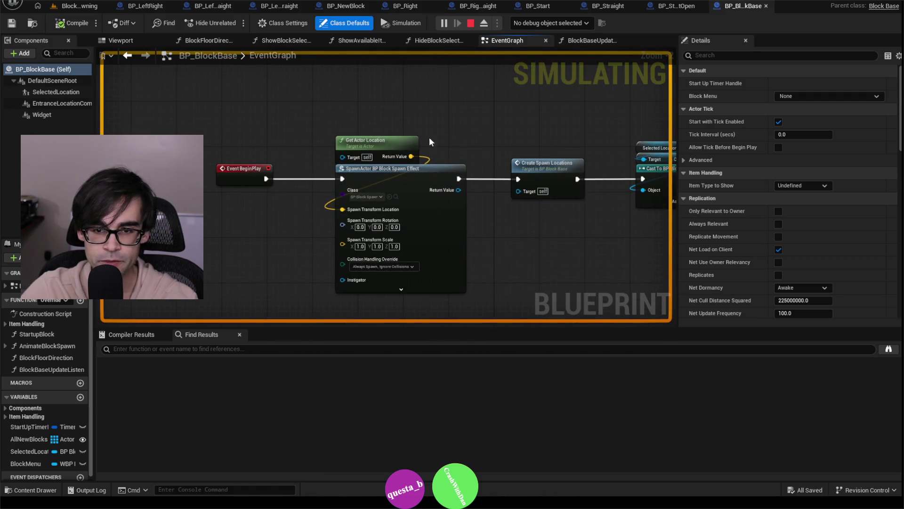
left_click_drag(556, 232, 428, 199)
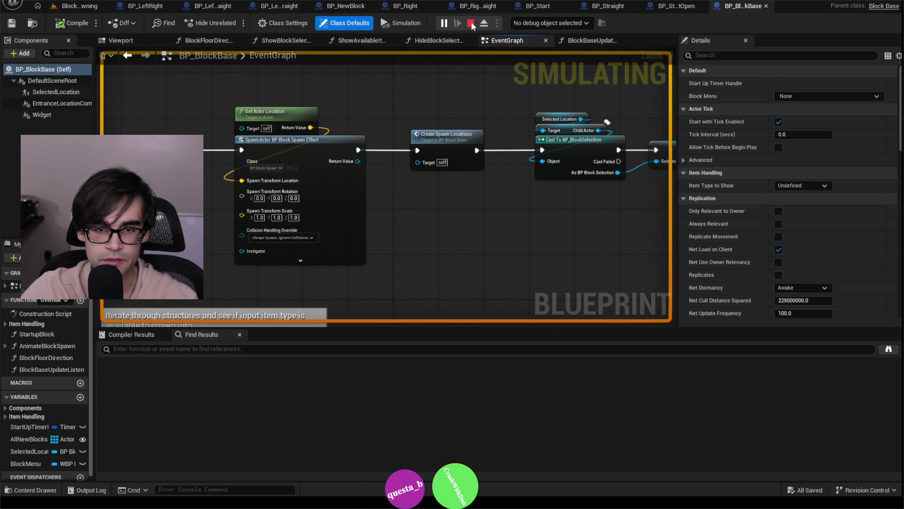
key("Escape")
Step: Move the spawn-effect nodes aside, wire BeginPlay straight to Create Spawn Locations, then compile and save
left_click_drag(330, 179, 352, 59)
left_click_drag(226, 203, 482, 197)
left_click_drag(578, 154, 446, 137)
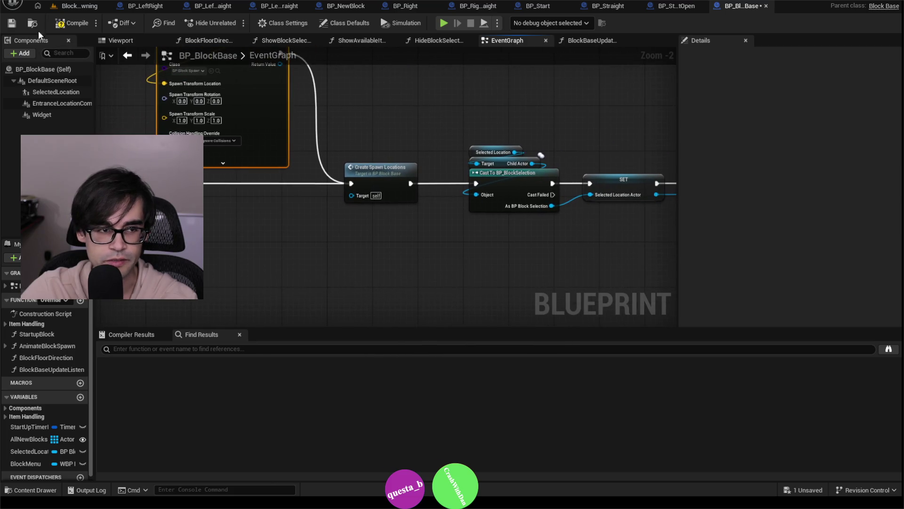
left_click(12, 24)
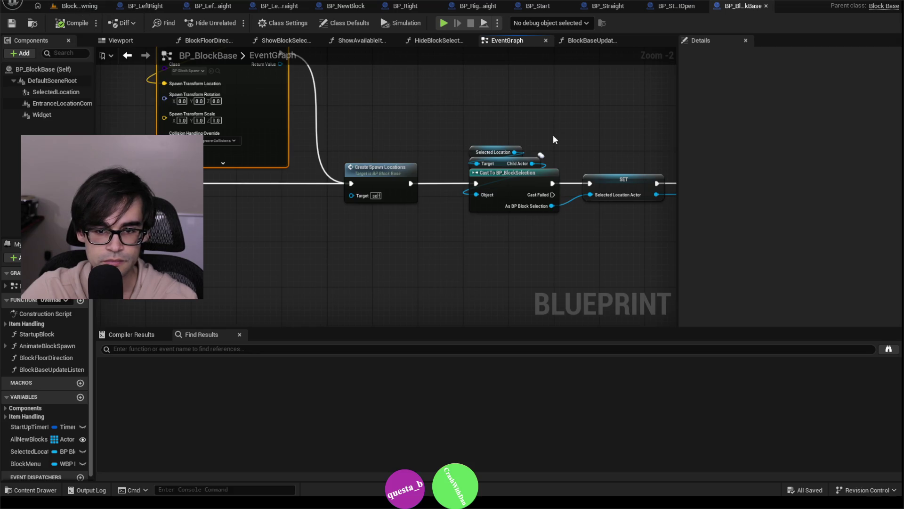
left_click_drag(554, 136, 439, 163)
scroll(581, 160, "down", 1)
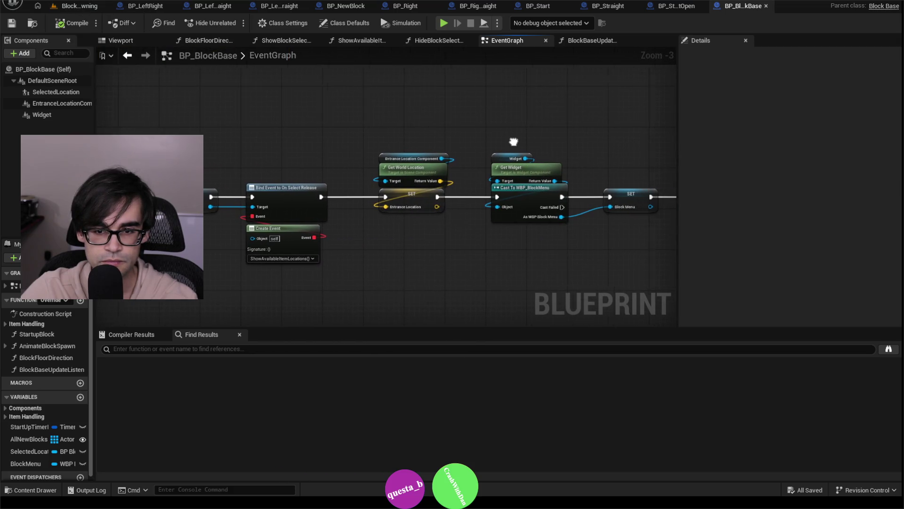
mouse_move(513, 141)
left_mouse_down()
mouse_move(345, 141)
mouse_move(487, 142)
left_mouse_up()
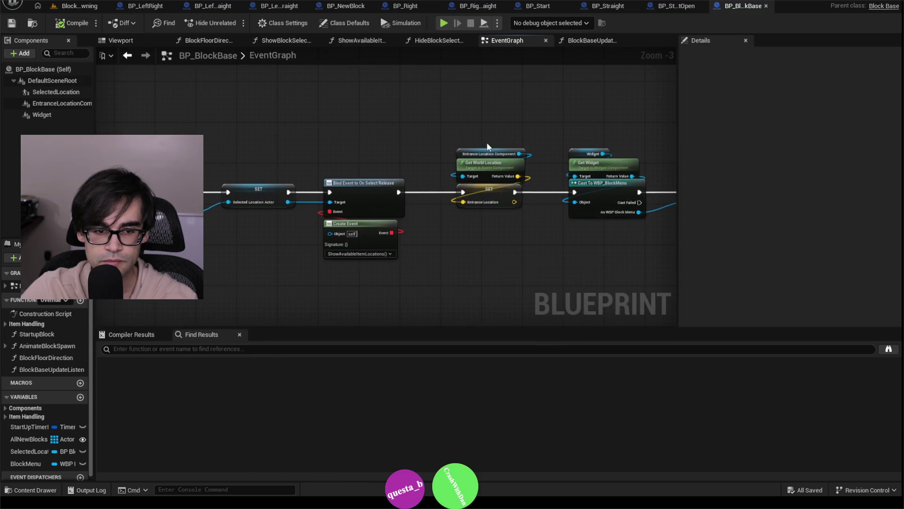
left_click(79, 6)
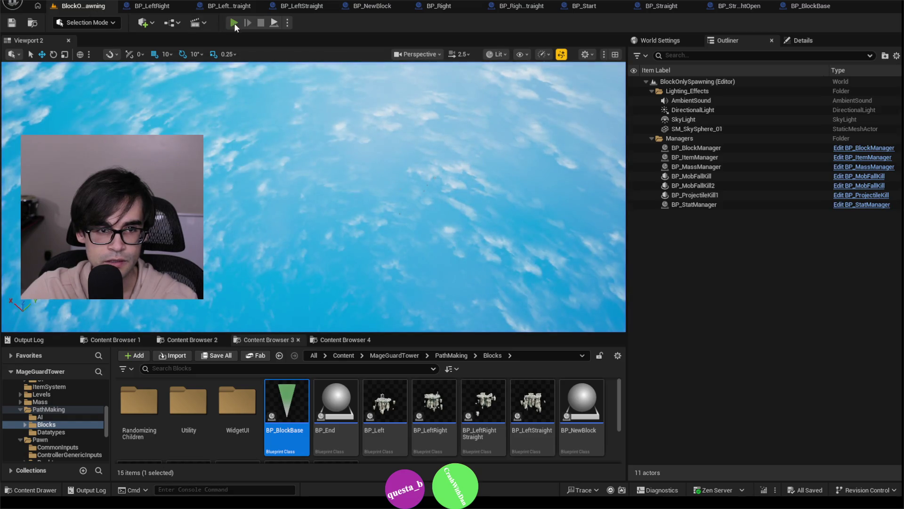
Step: Start a play session, spawn a creature from the orb, and switch to Shader Complexity view
left_click(236, 22)
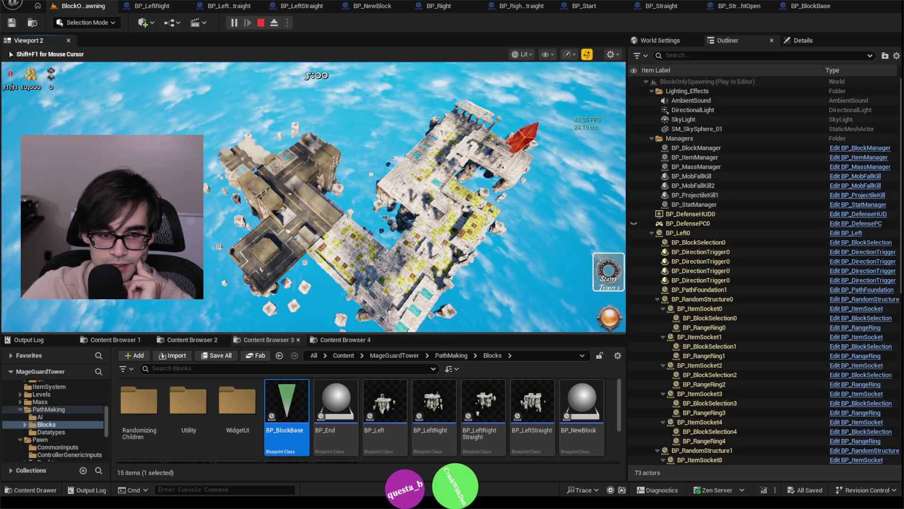
key("shift+F1")
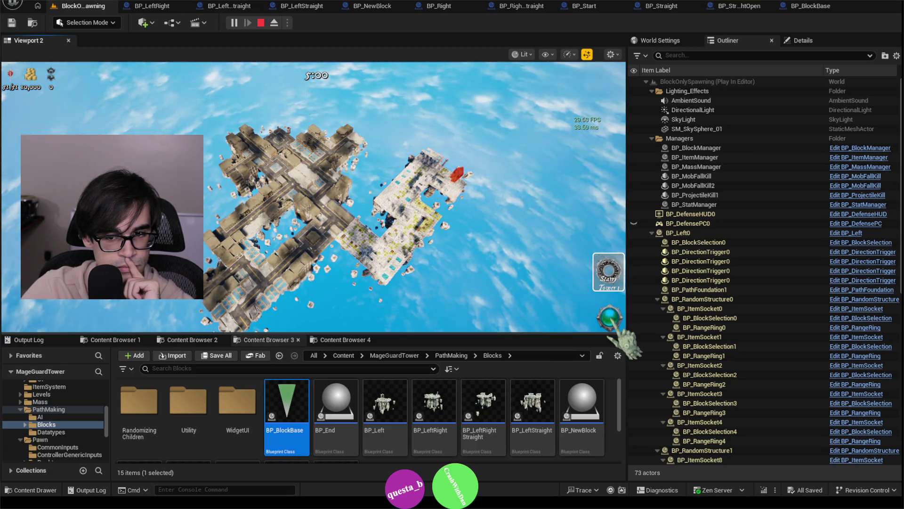
left_click(614, 324)
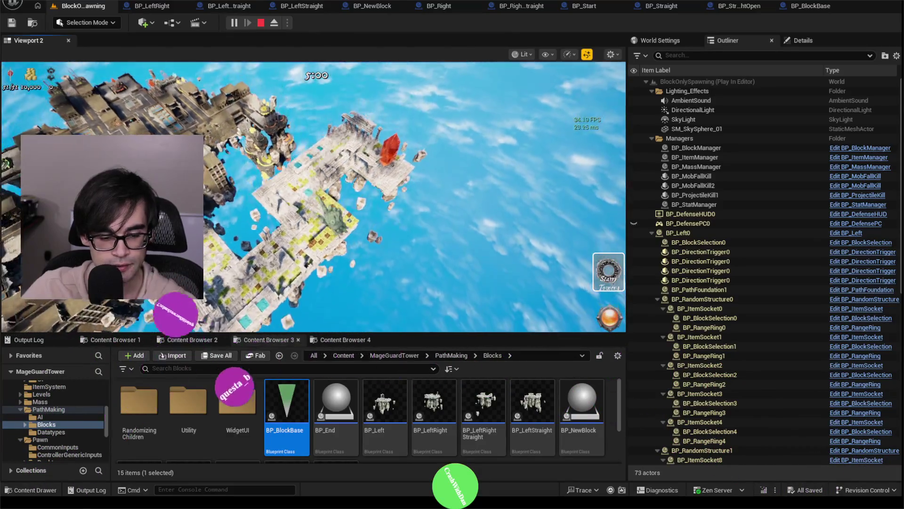
key("alt+8")
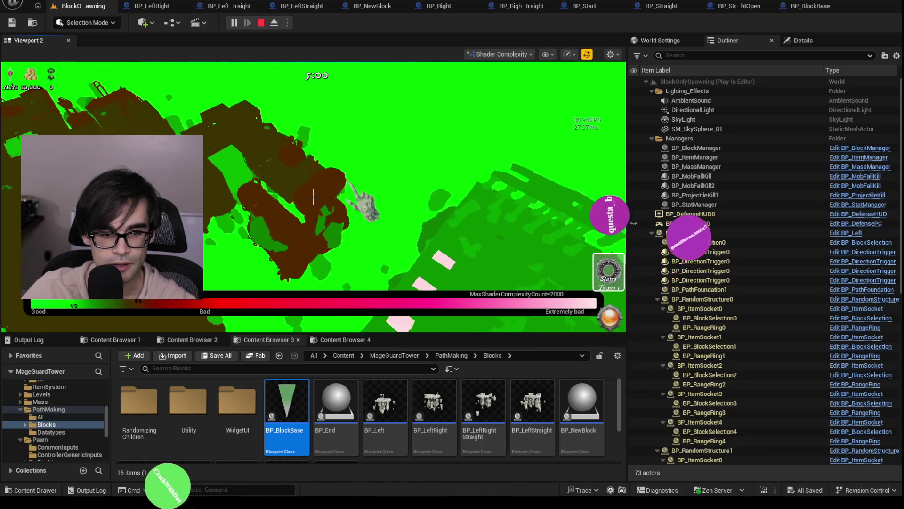
Step: Aim the camera at the brown tower, cycle wireframe, unlit, detail lighting and shader complexity, and end in Lit
left_click(313, 196)
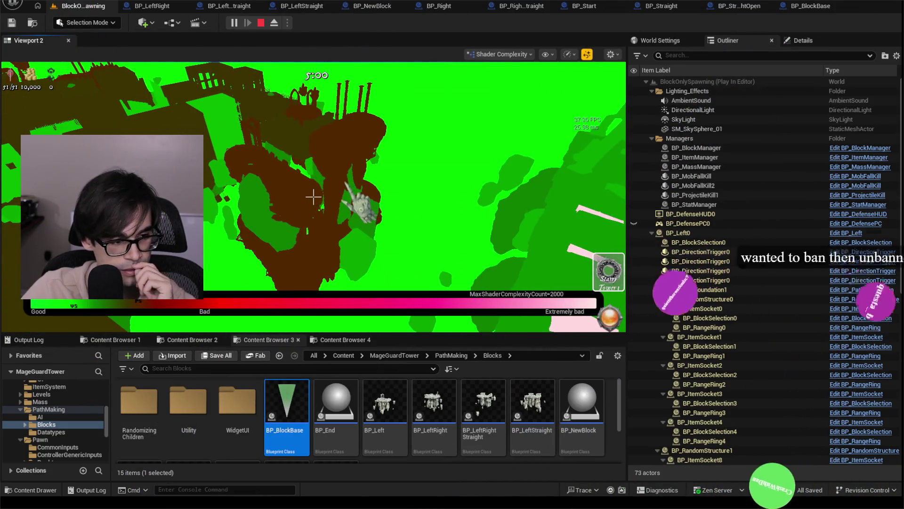
left_click(313, 196)
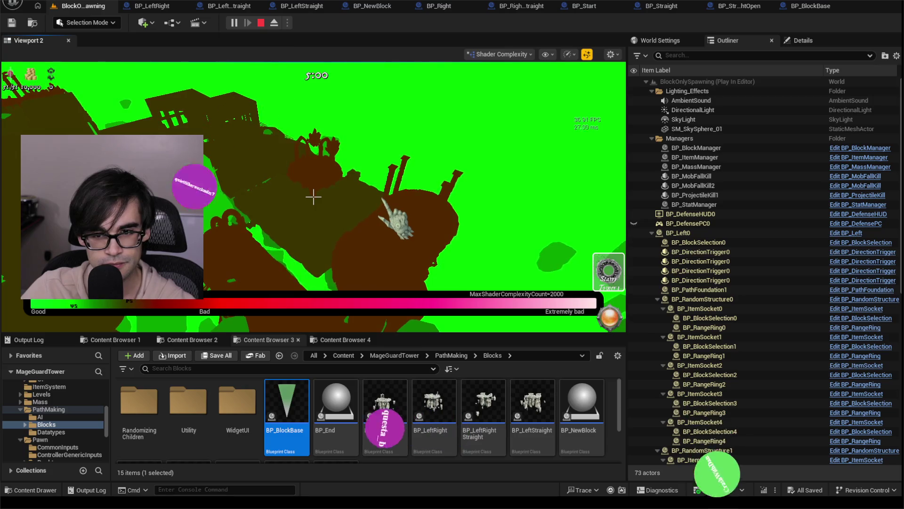
key("F1")
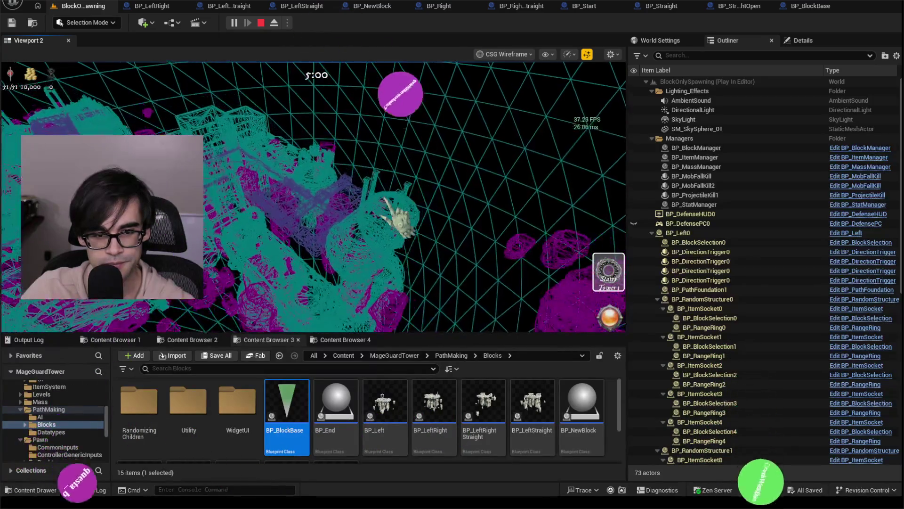
key("F2")
key("F3")
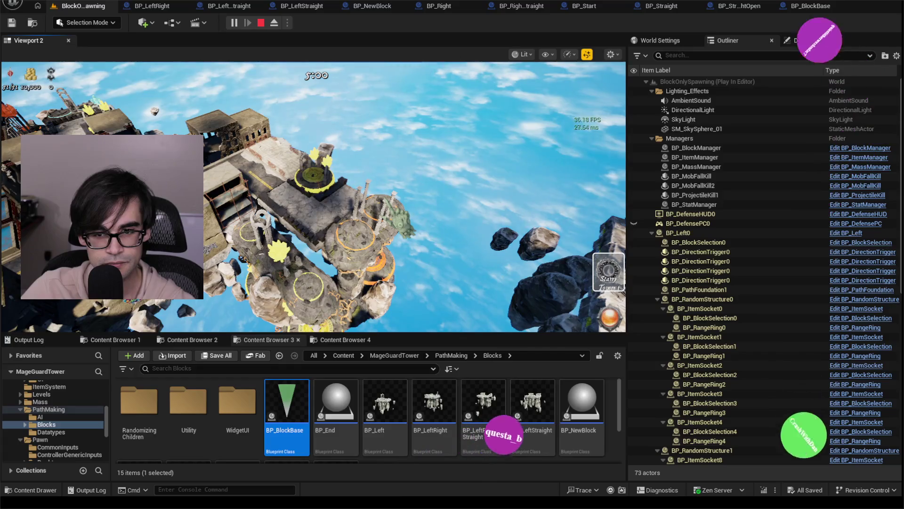
key("F4")
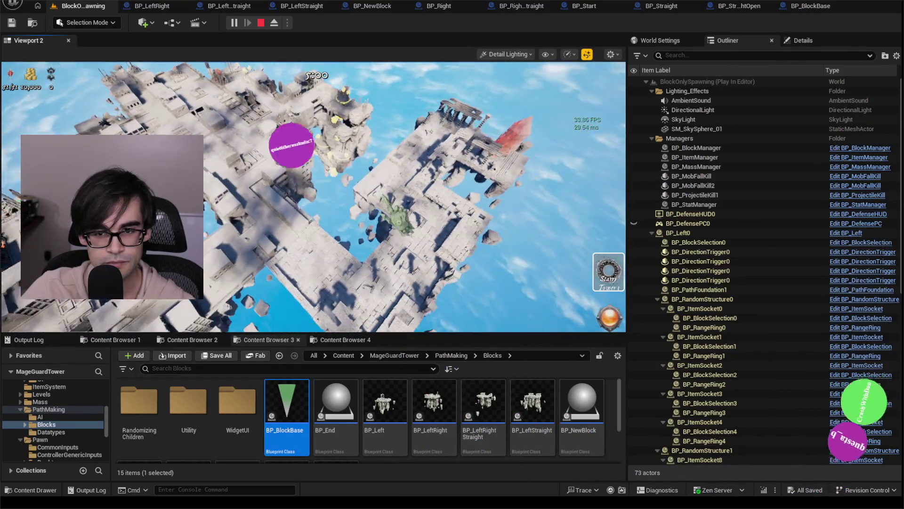
key("F5")
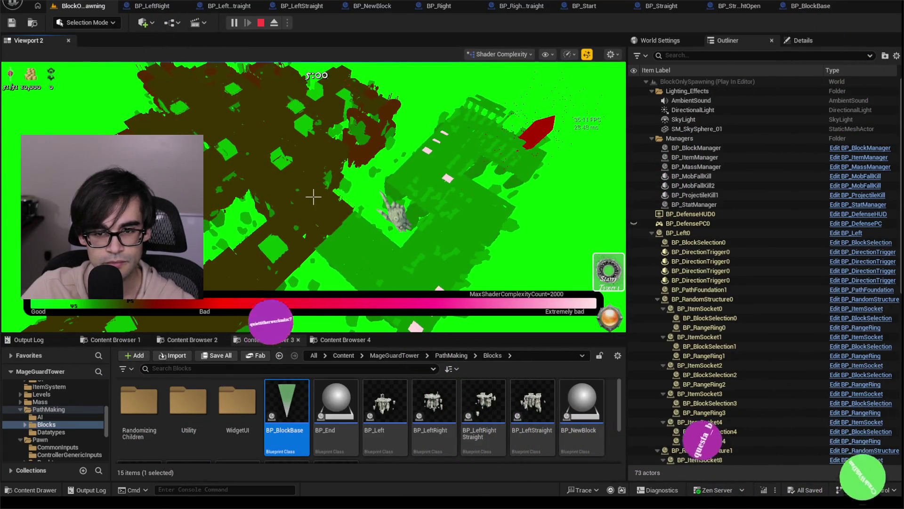
key("F3")
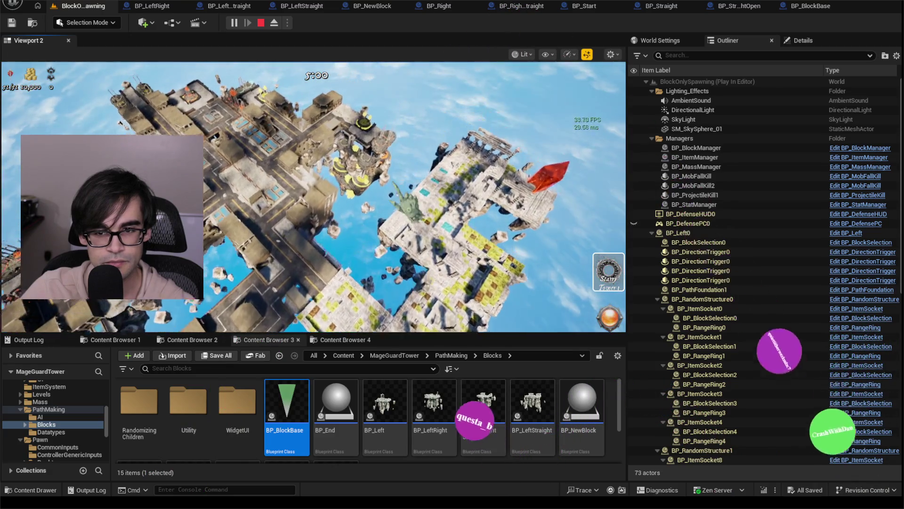
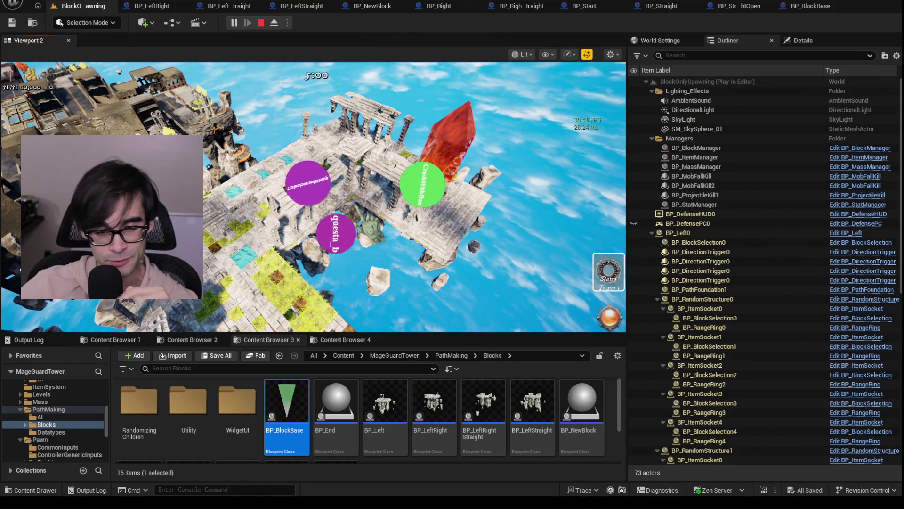
Step: Release the mouse from the running BlockOnlySpawning game and stop the current playtest
left_click(314, 196)
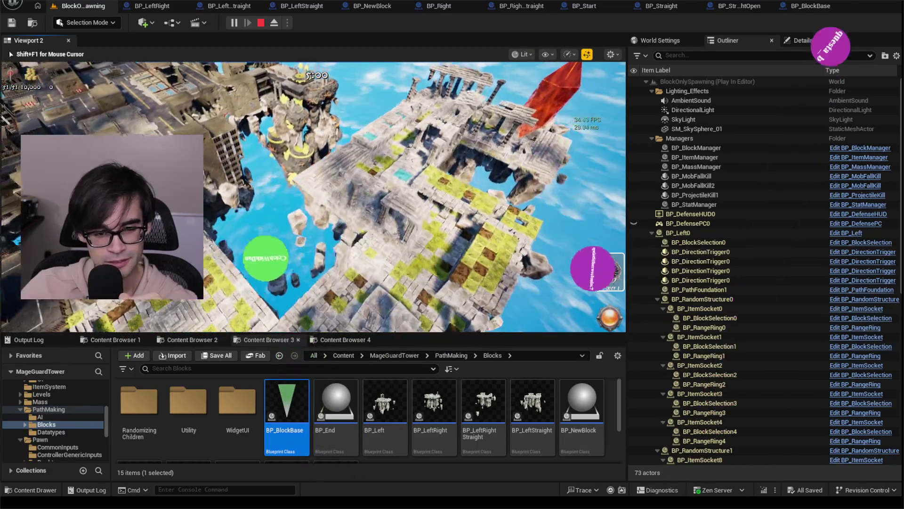
key("shift+F1")
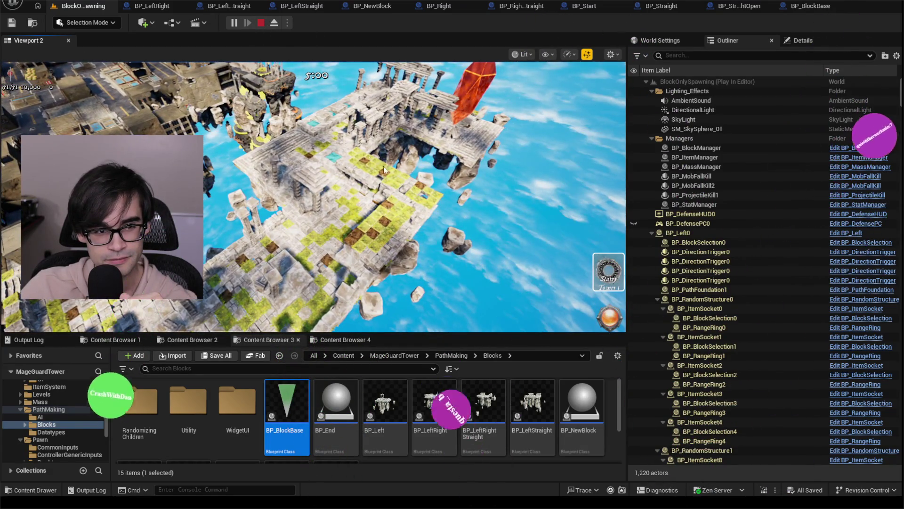
key("Escape")
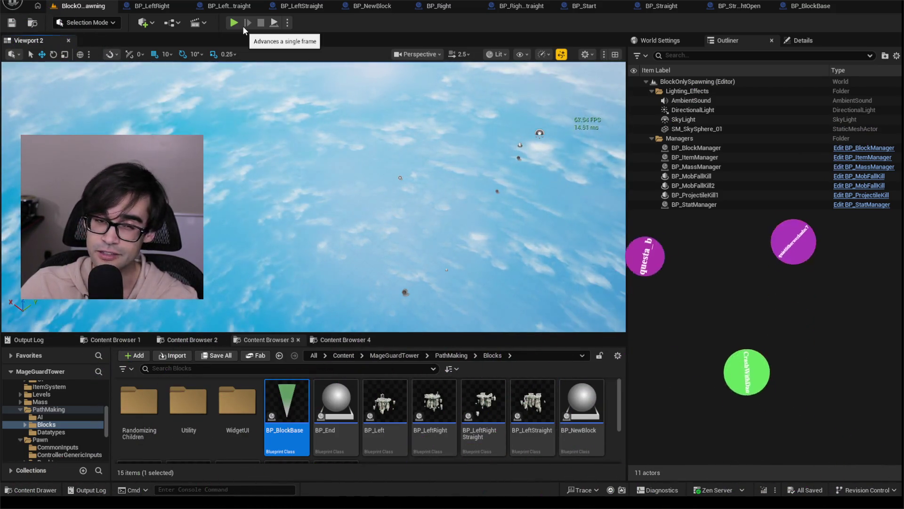
Step: Replay BlockOnlySpawning to watch blocks spawn, then stop and bring up BP_LeftStraight
left_click(235, 22)
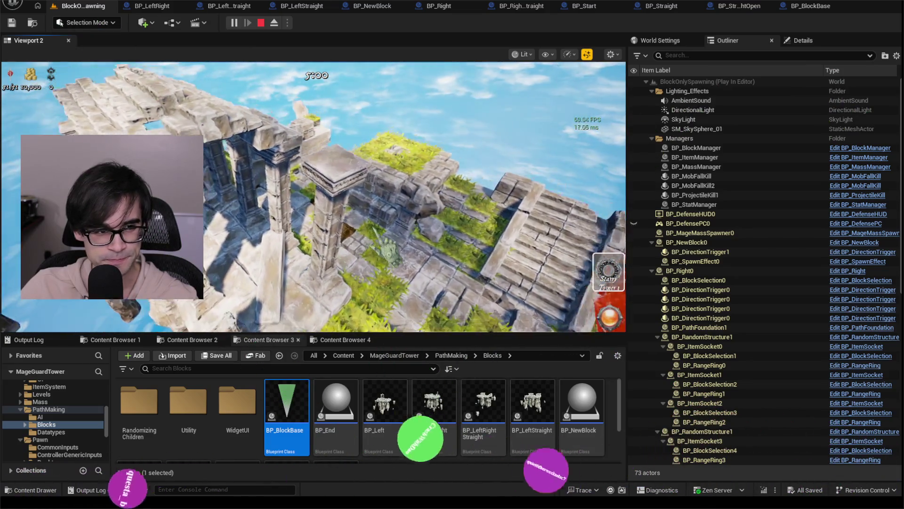
key("Escape")
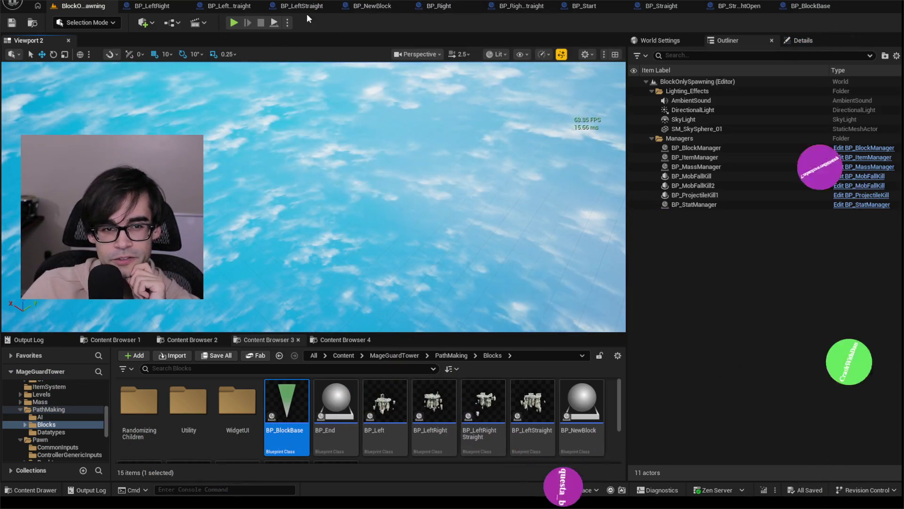
left_click(287, 8)
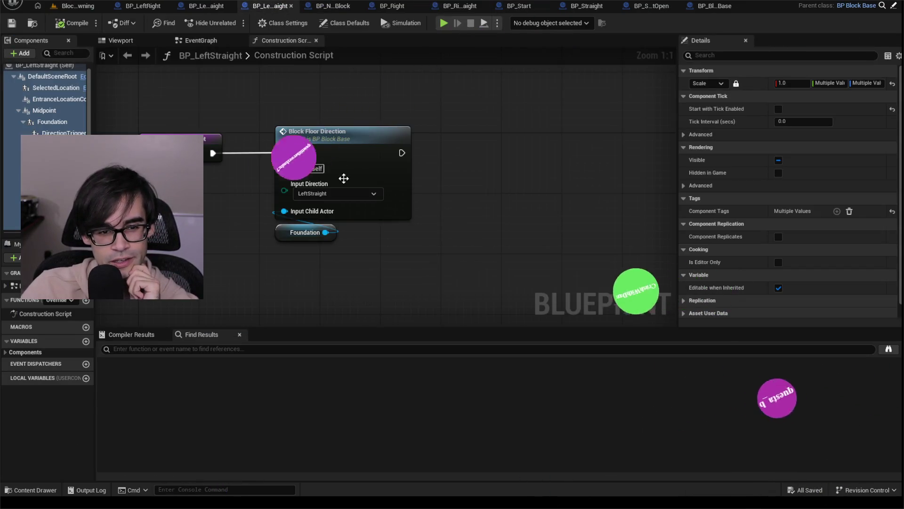
Step: View BP_LeftStraight's event graph, then close it to return to the BlockOnlySpawning level
left_click(201, 40)
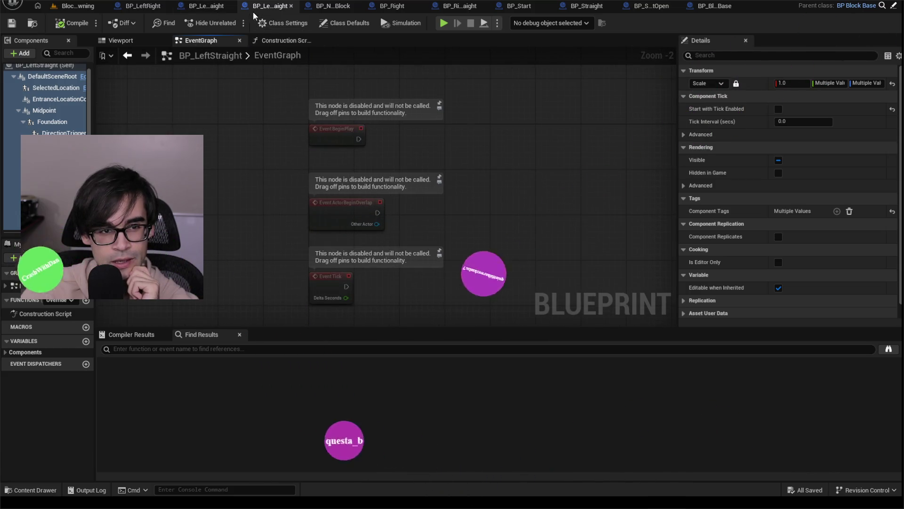
left_click(290, 7)
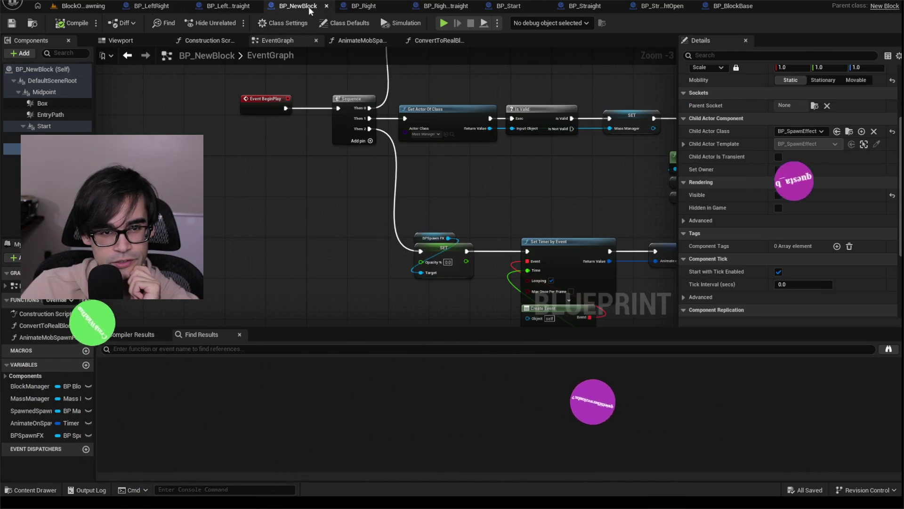
left_click(98, 8)
Step: In Content Browser 4, browse to MageGuardTower > Levels > Defense and load the Defense map
left_click(196, 338)
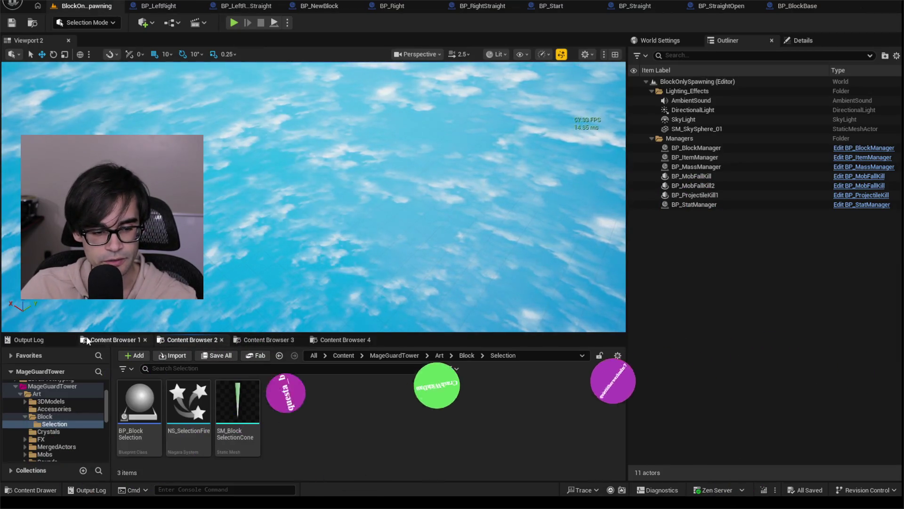
left_click(104, 339)
left_click(340, 340)
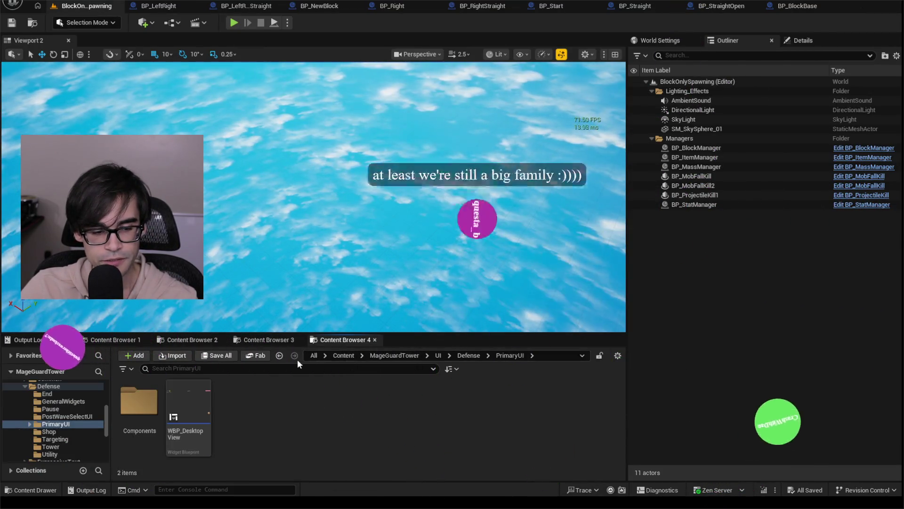
left_click(405, 355)
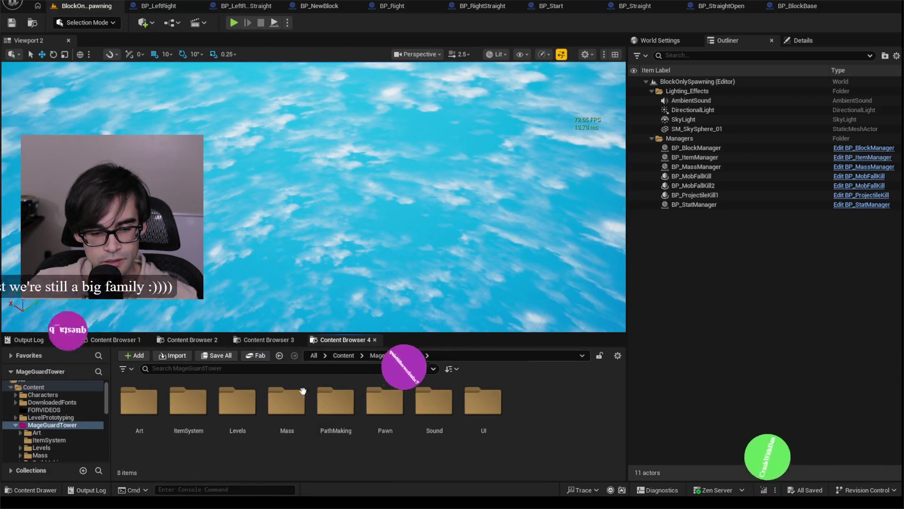
double_click(238, 400)
double_click(139, 401)
double_click(237, 404)
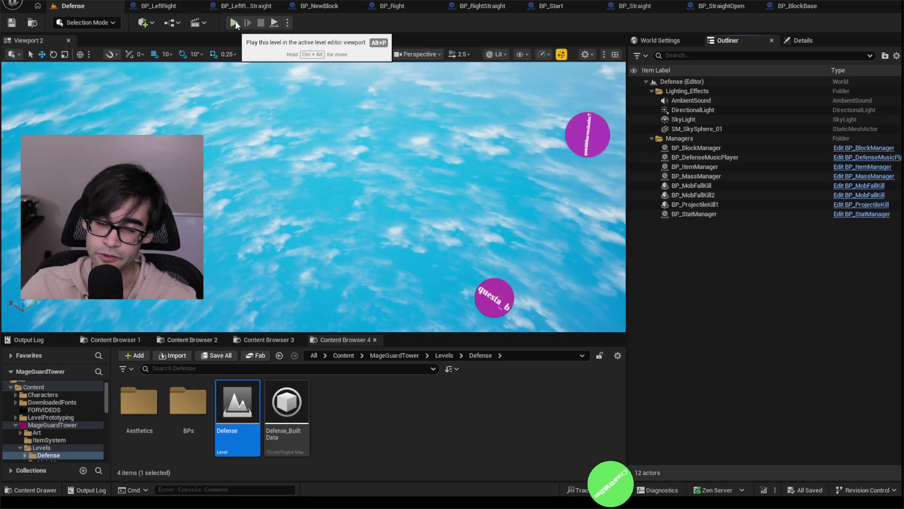
Step: Run a Defense level playtest, stop it, and show the PathMaking/Blocks folder in Content Browser 3
left_click(235, 23)
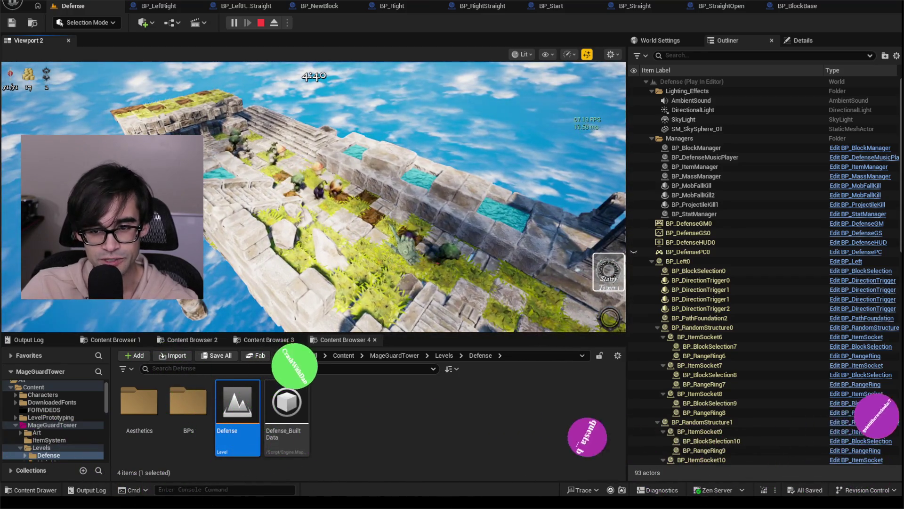
key("Escape")
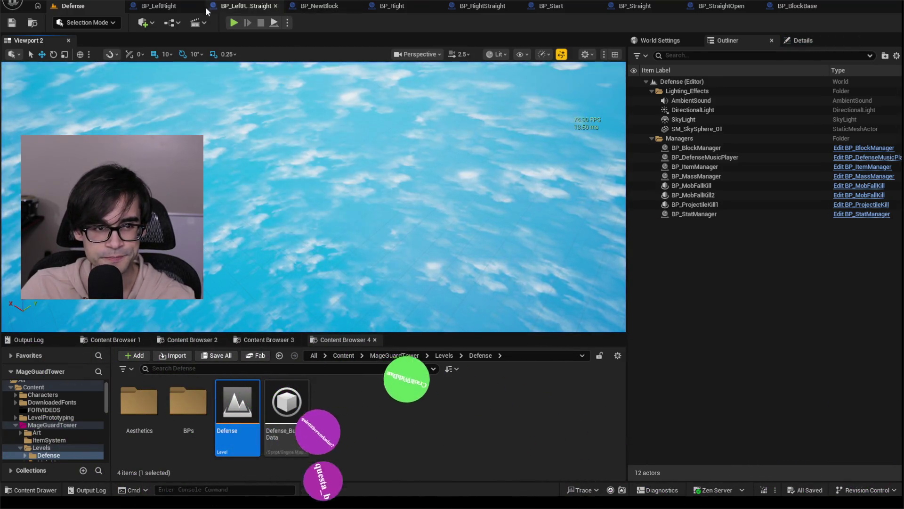
left_click(261, 341)
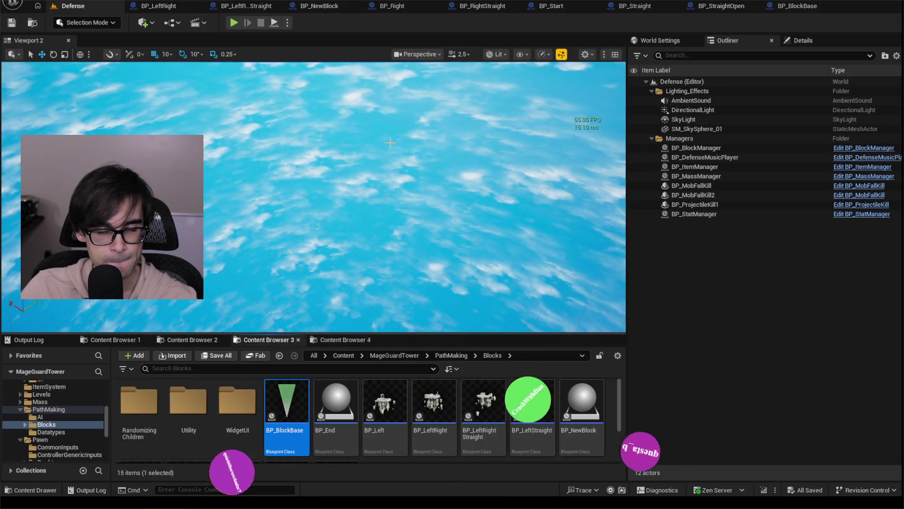
Step: In BP_BlockBase, wire BeginPlay into SpawnActor BP Block Spawn Effect at actor location, then compile and save
left_click(546, 6)
left_click(594, 7)
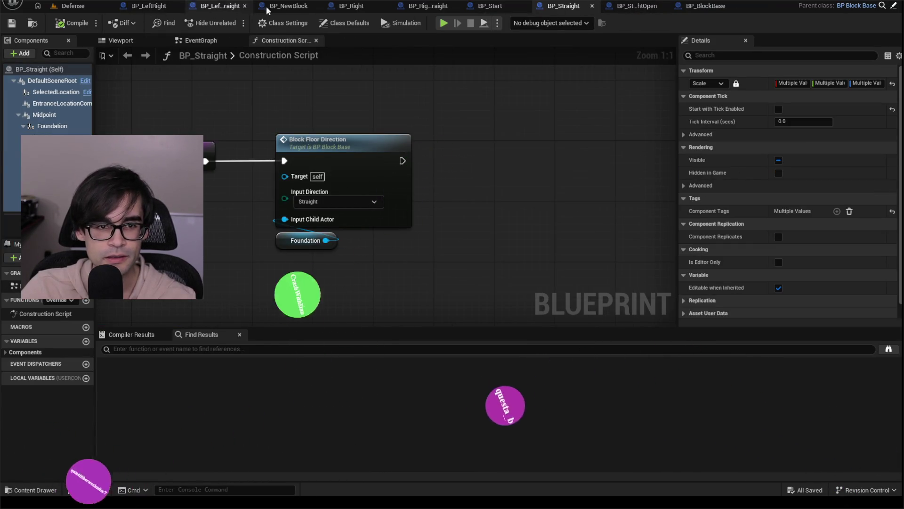
left_click(701, 5)
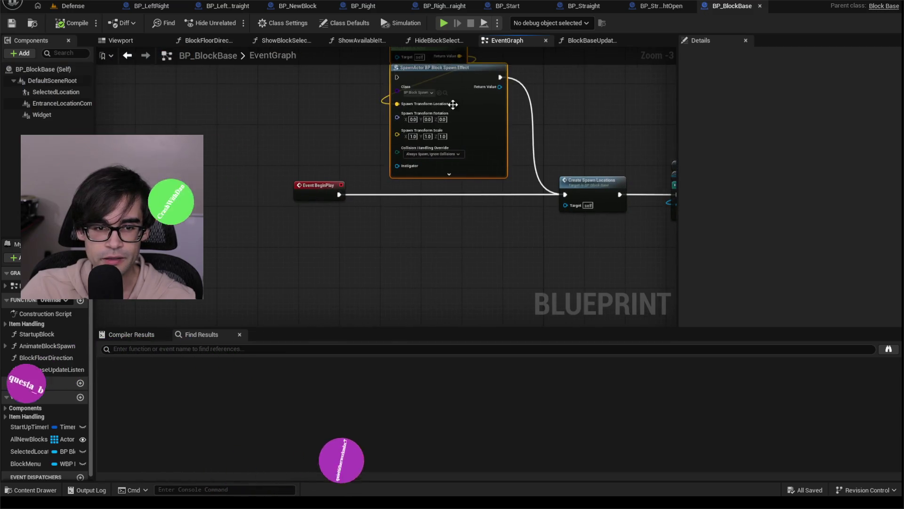
left_click_drag(424, 139, 426, 284)
mouse_move(325, 286)
left_mouse_down()
mouse_move(344, 286)
mouse_move(329, 287)
left_mouse_up()
left_click_drag(329, 292, 391, 288)
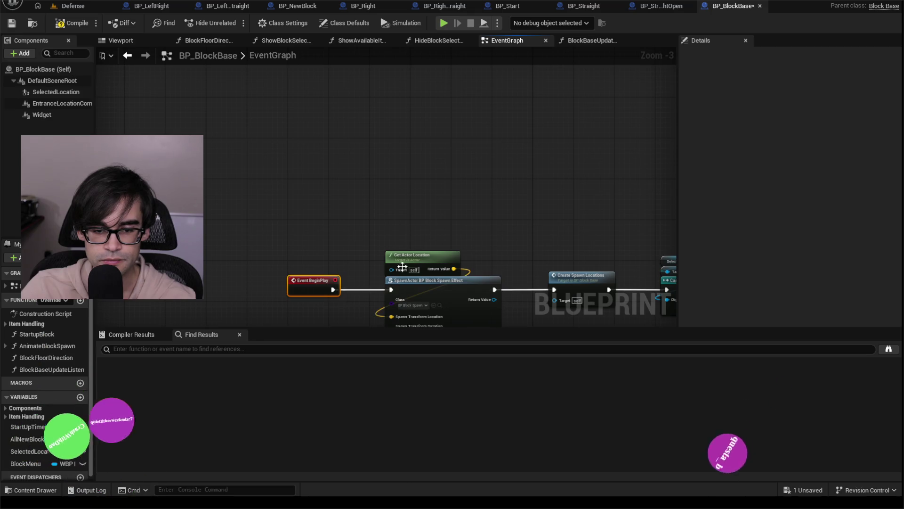
left_click(68, 22)
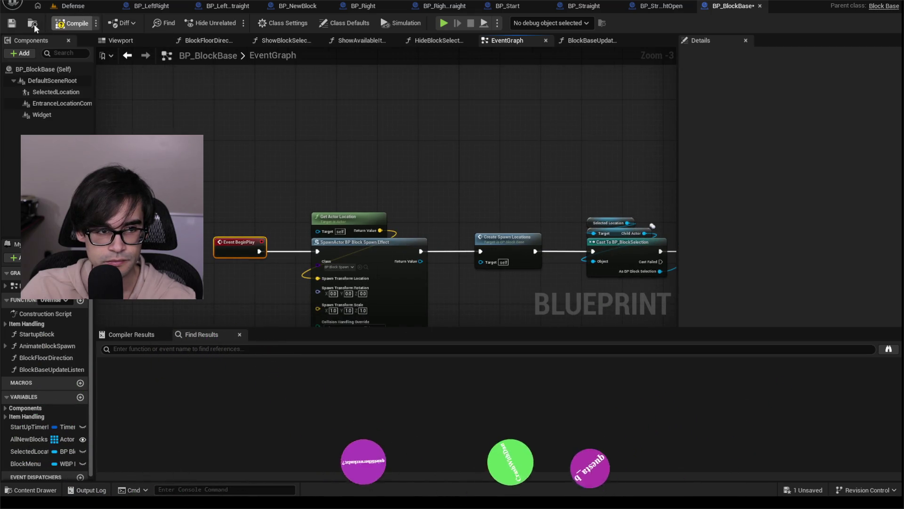
key("ctrl+s")
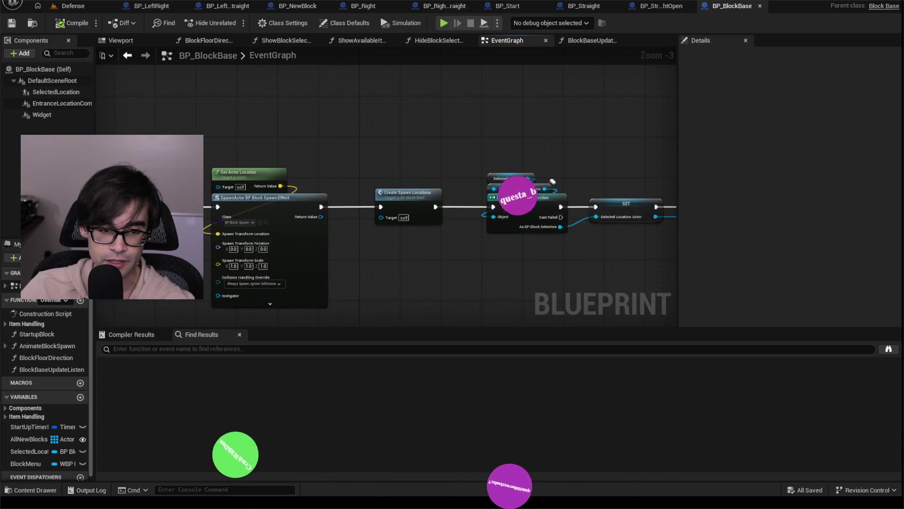
Step: Select and inspect the Get Actor Location, SpawnActor and left-side node groups in BP_BlockBase's event graph
mouse_move(208, 149)
left_mouse_down()
mouse_move(382, 262)
mouse_move(677, 308)
mouse_move(678, 321)
mouse_move(703, 302)
mouse_move(664, 317)
mouse_move(567, 265)
left_mouse_up()
scroll(445, 191, "down", 2)
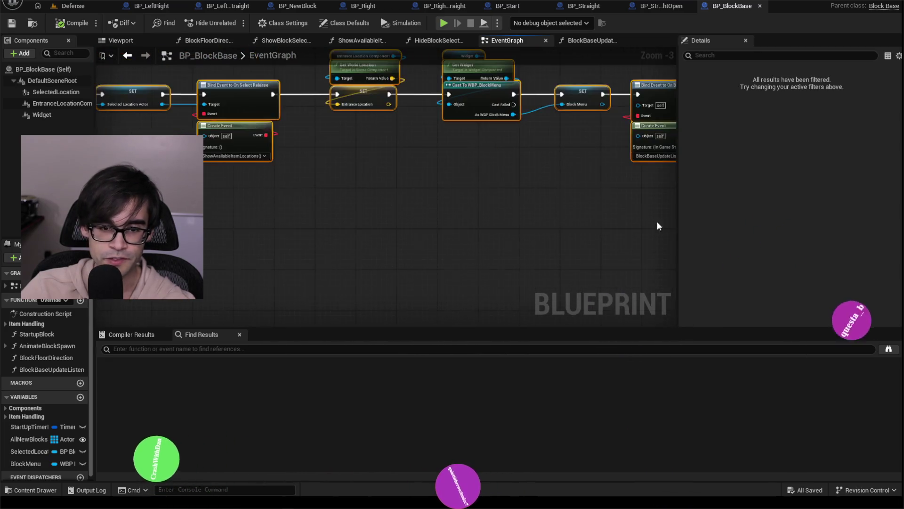
scroll(450, 197, "down", 1)
mouse_move(566, 139)
left_mouse_down()
mouse_move(500, 231)
mouse_move(296, 303)
mouse_move(116, 300)
left_mouse_up()
left_click_drag(124, 269, 144, 305)
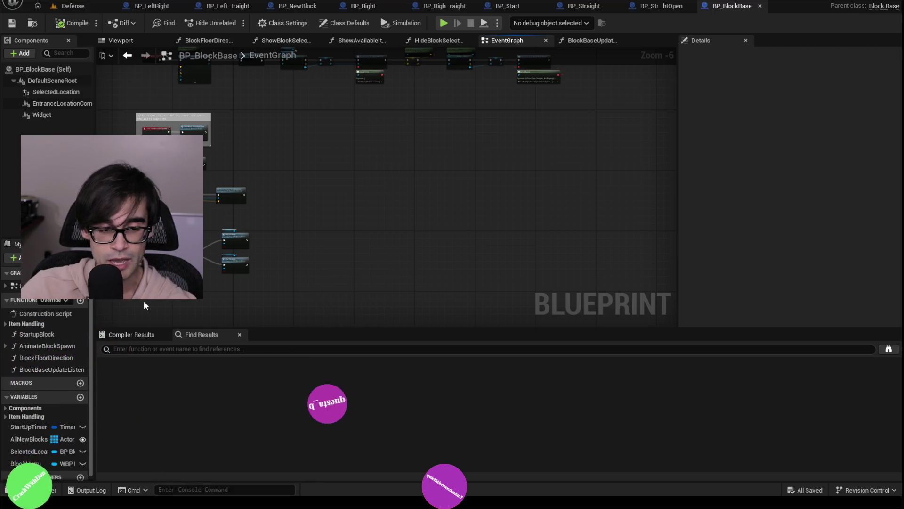
left_click_drag(158, 278, 171, 320)
left_click_drag(138, 129, 199, 309)
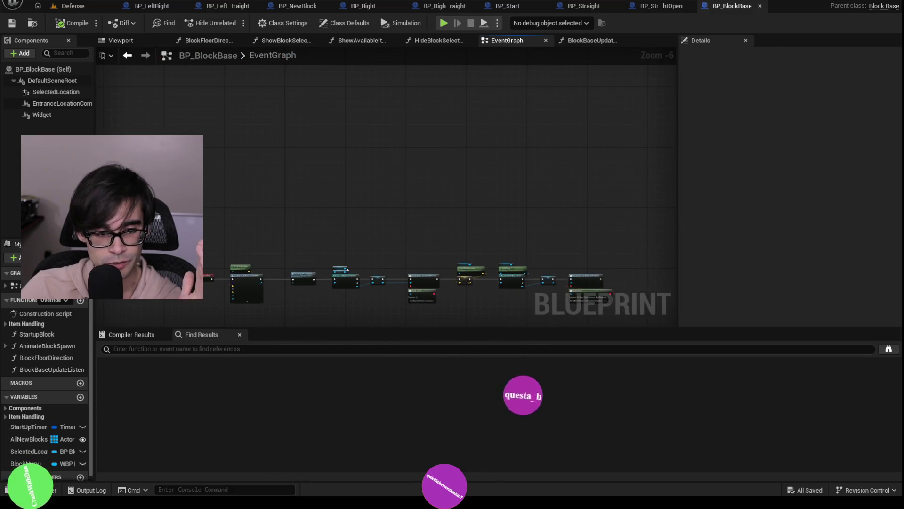
mouse_move(157, 178)
left_mouse_down()
mouse_move(524, 341)
mouse_move(647, 311)
mouse_move(622, 282)
left_mouse_up()
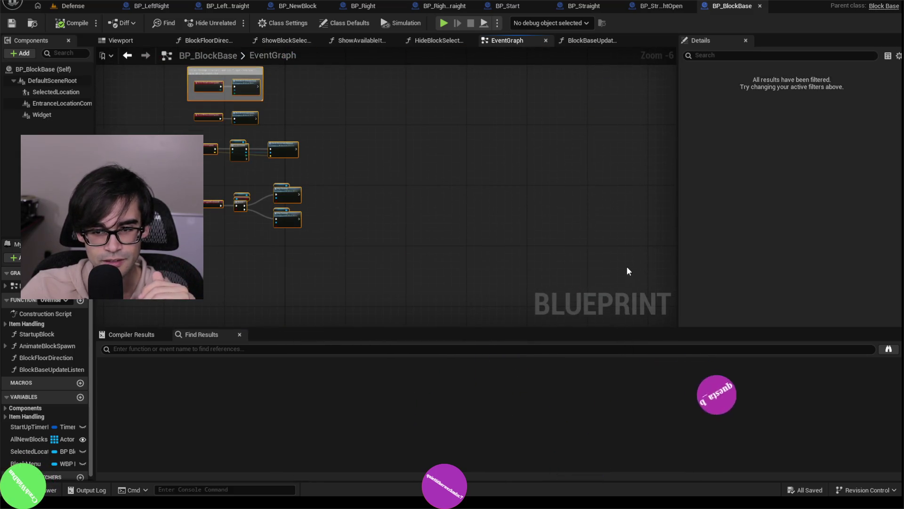
left_click(607, 228)
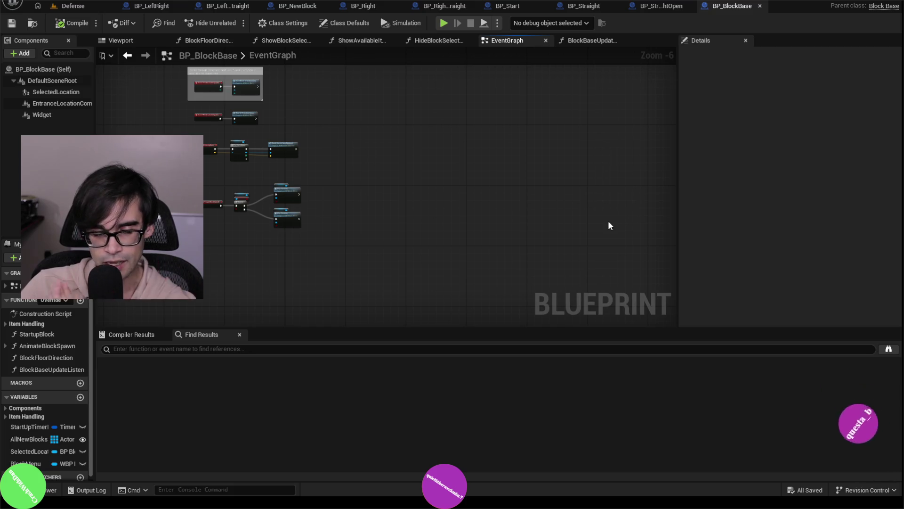
scroll(453, 182, "up", 3)
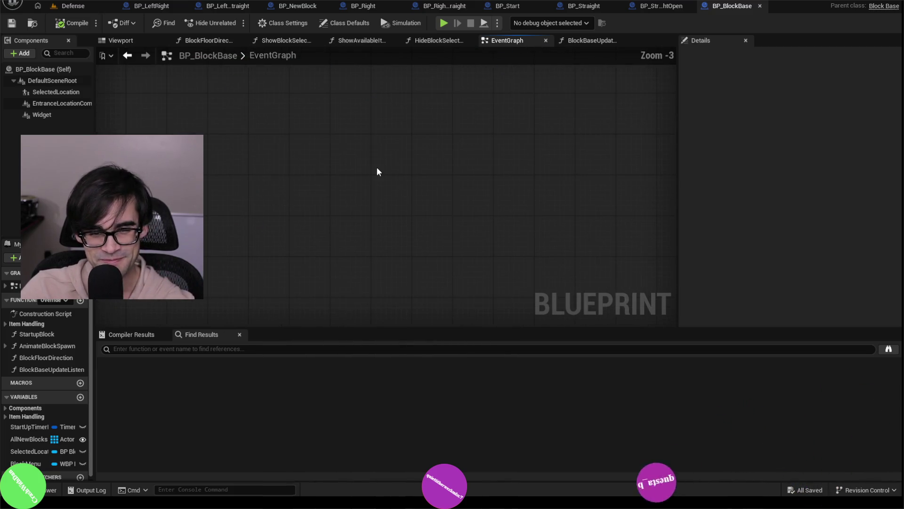
scroll(442, 272, "down", 3)
scroll(304, 187, "up", 2)
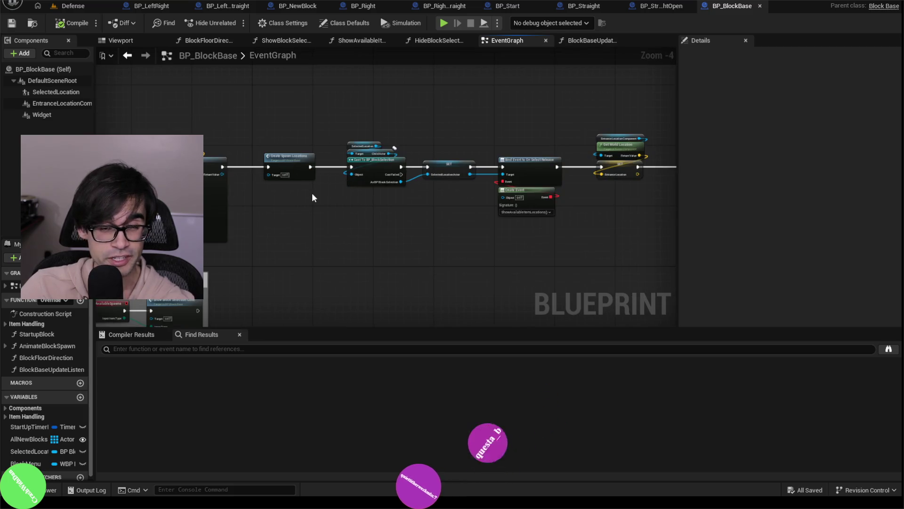
Step: Pan across the SpawnActor, SET, Bind Event, widget cast and Create Spawn Locations nodes
mouse_move(312, 193)
left_mouse_down()
mouse_move(347, 236)
mouse_move(396, 260)
left_mouse_up()
scroll(396, 260, "up", 2)
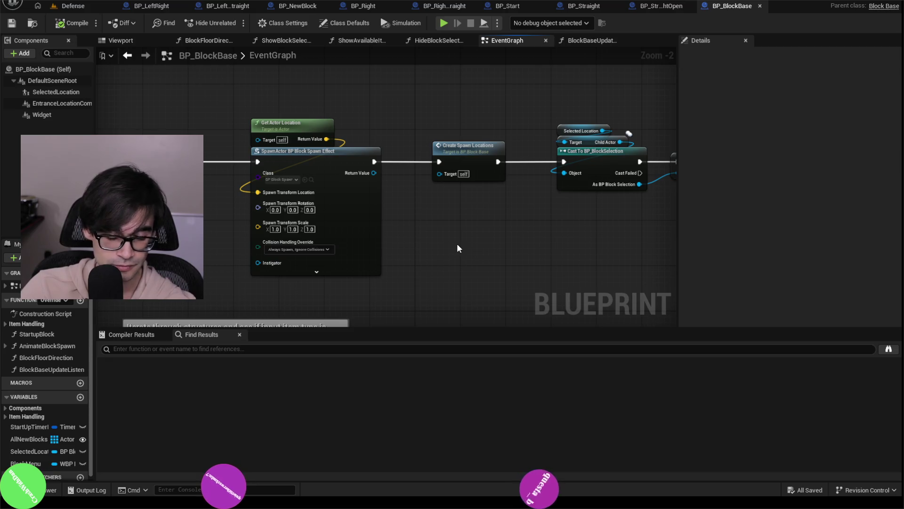
mouse_move(457, 245)
left_mouse_down()
mouse_move(426, 241)
mouse_move(487, 257)
left_mouse_up()
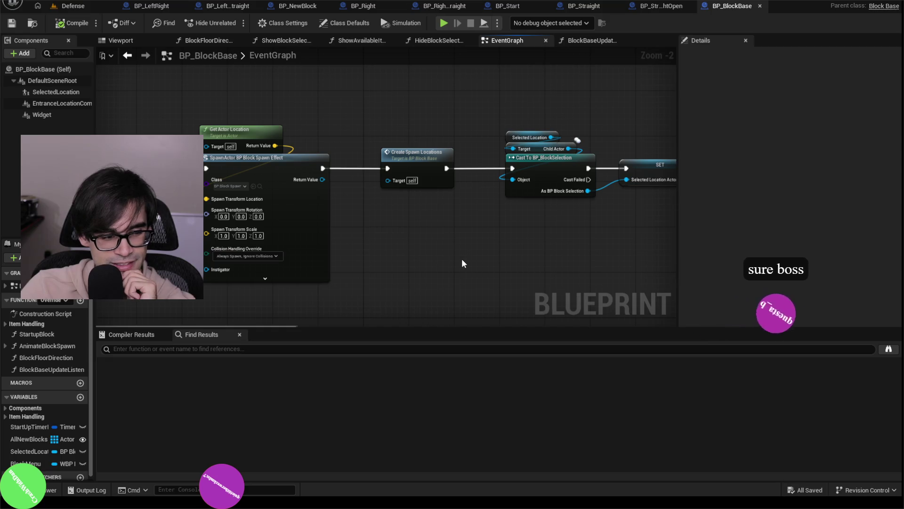
left_click_drag(543, 245, 409, 250)
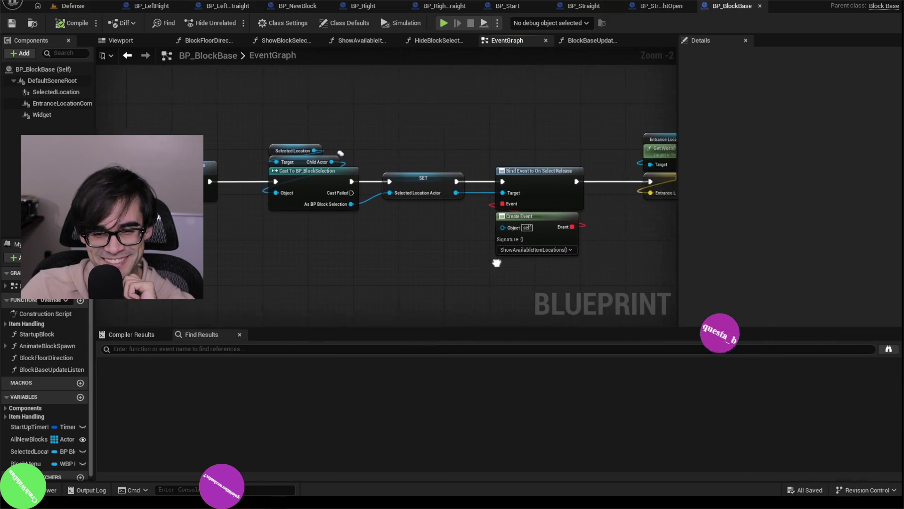
left_click_drag(668, 252, 284, 231)
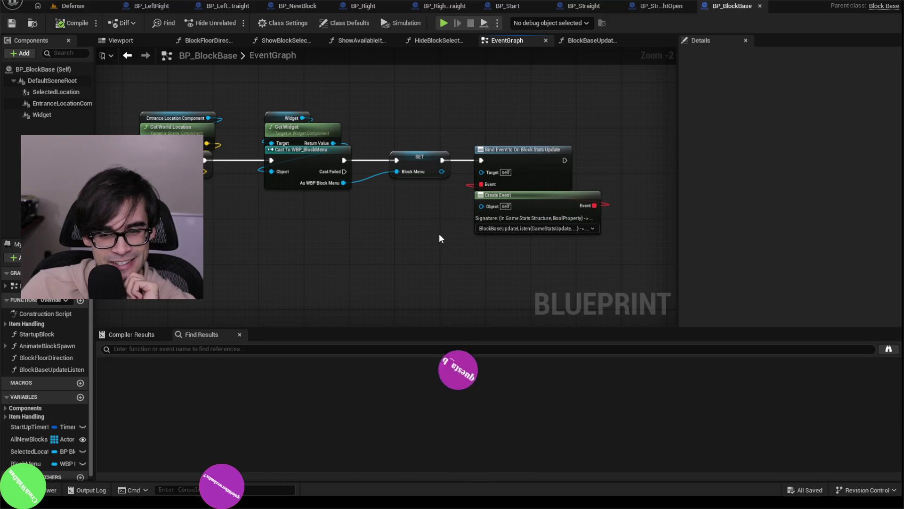
scroll(436, 231, "up", 2)
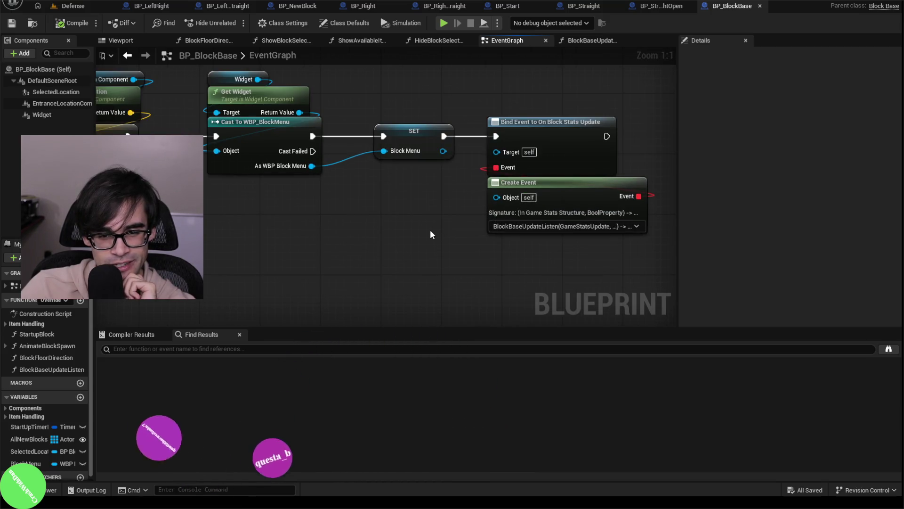
mouse_move(229, 230)
left_mouse_down()
mouse_move(383, 232)
mouse_move(375, 216)
mouse_move(475, 207)
left_mouse_up()
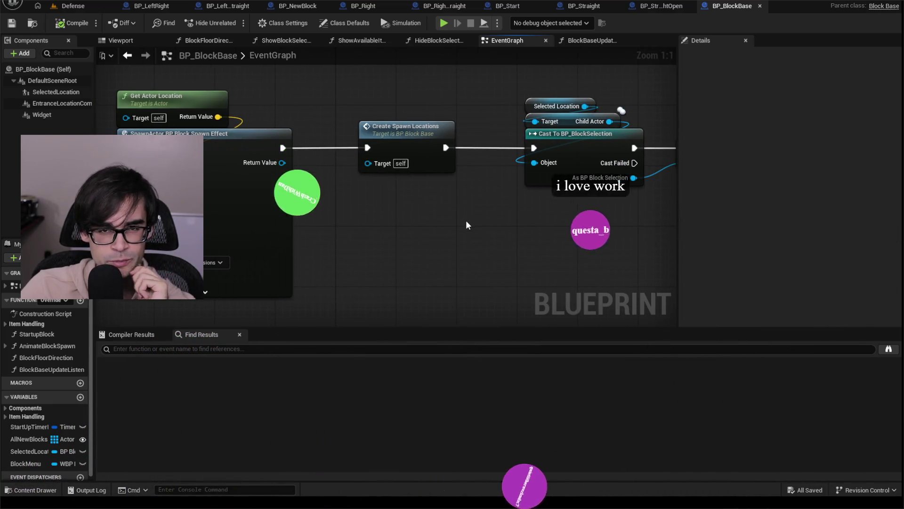
left_click_drag(467, 224, 456, 218)
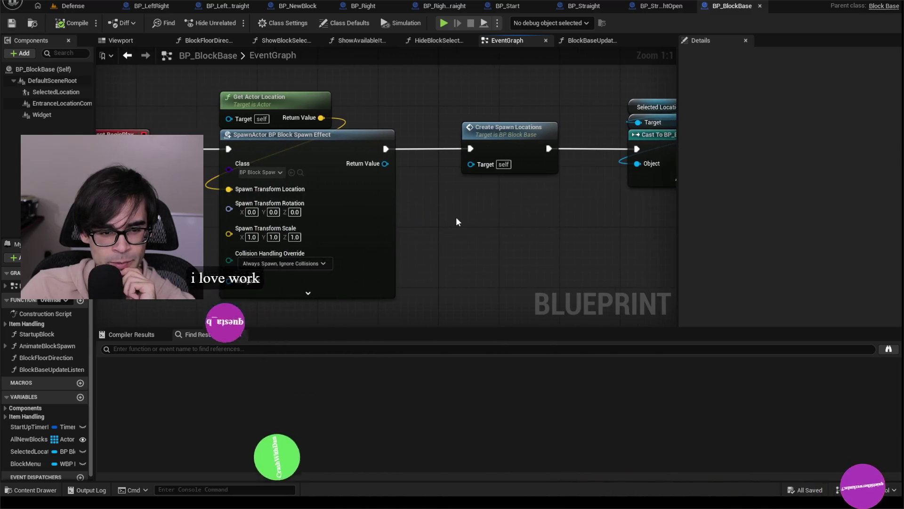
Step: Expand the SpawnActor node's advanced pins to inspect them, then collapse them again
left_click(343, 292)
left_click_drag(466, 290, 479, 208)
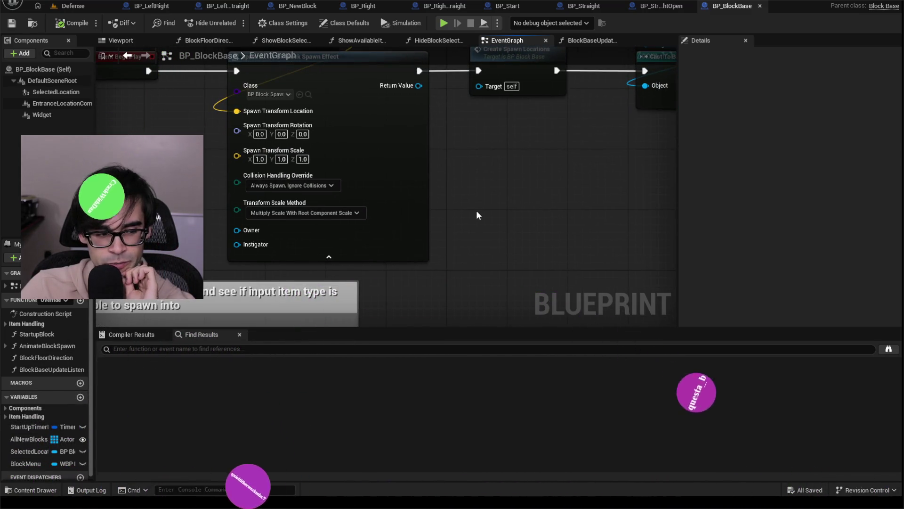
left_click(348, 259)
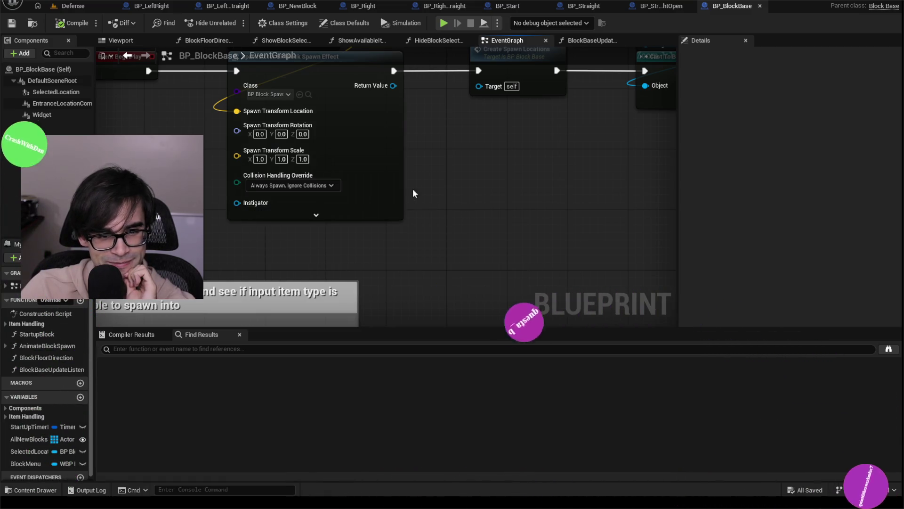
left_click_drag(413, 188, 405, 240)
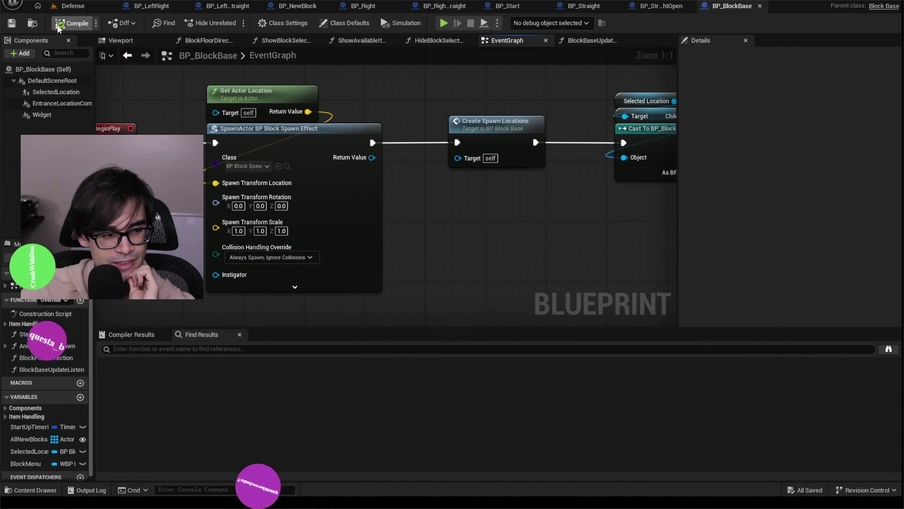
Step: Review the widget cast, SET and Bind Event nodes, then close BP_BlockBase
left_click_drag(373, 184, 319, 197)
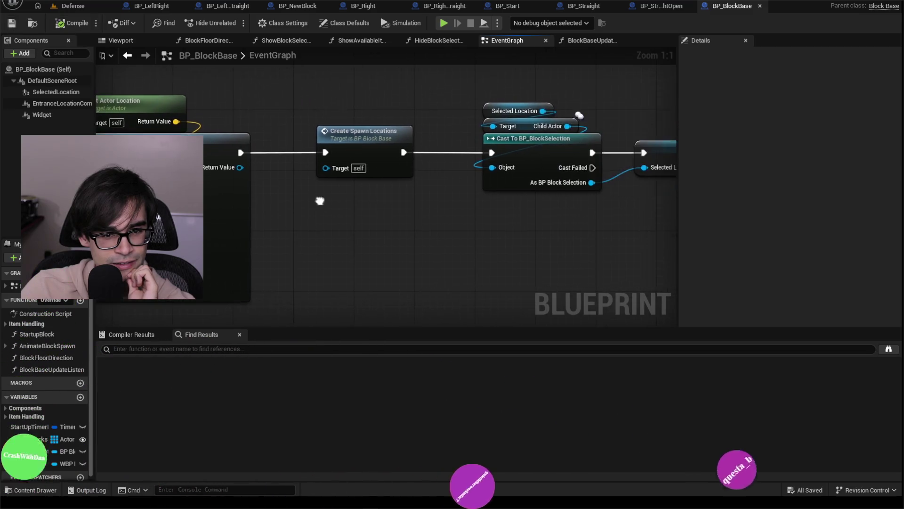
mouse_move(423, 222)
left_mouse_down()
mouse_move(372, 235)
mouse_move(347, 229)
left_mouse_up()
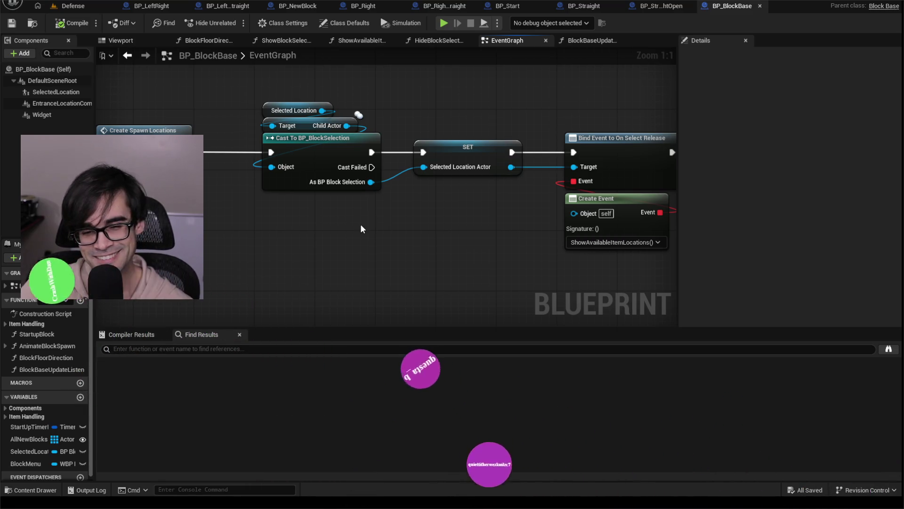
left_click_drag(363, 226, 232, 210)
scroll(476, 242, "down", 4)
scroll(358, 225, "up", 2)
scroll(358, 226, "down", 1)
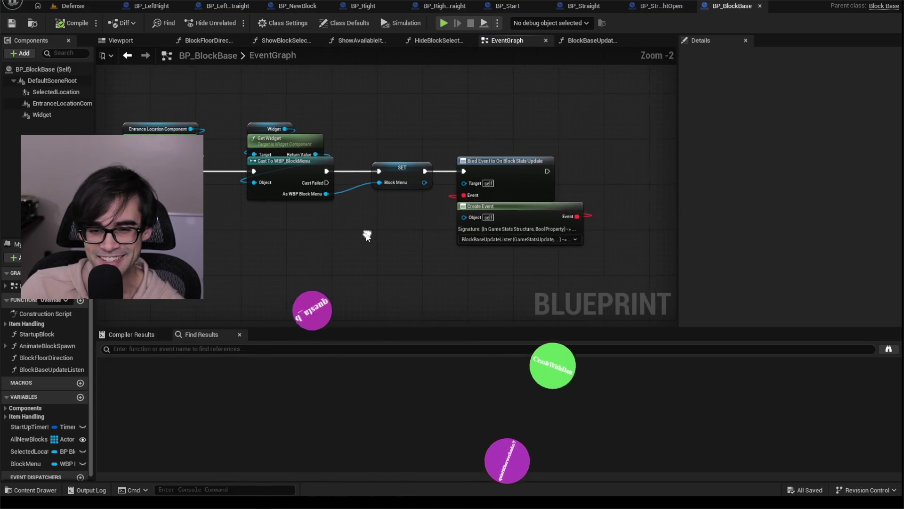
mouse_move(621, 129)
left_mouse_down()
mouse_move(617, 219)
mouse_move(463, 248)
left_mouse_up()
scroll(617, 219, "down", 2)
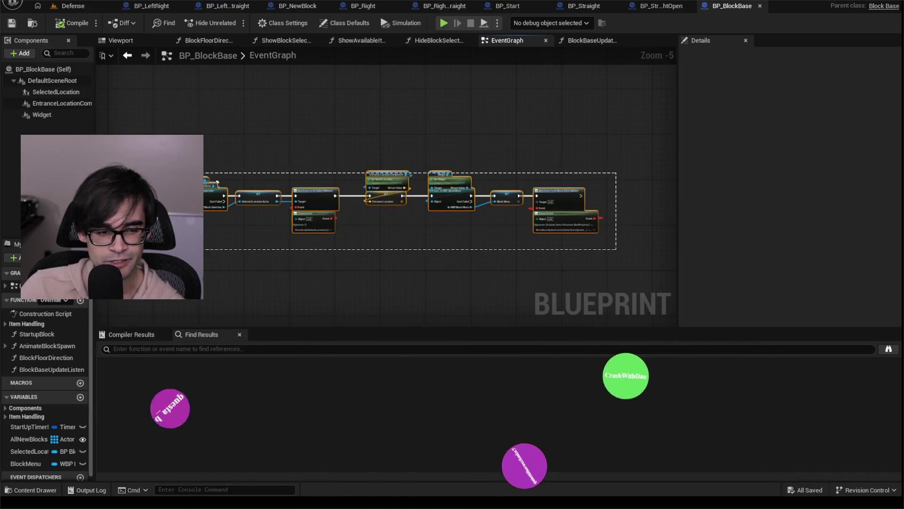
left_click_drag(238, 244, 392, 236)
scroll(391, 235, "up", 1)
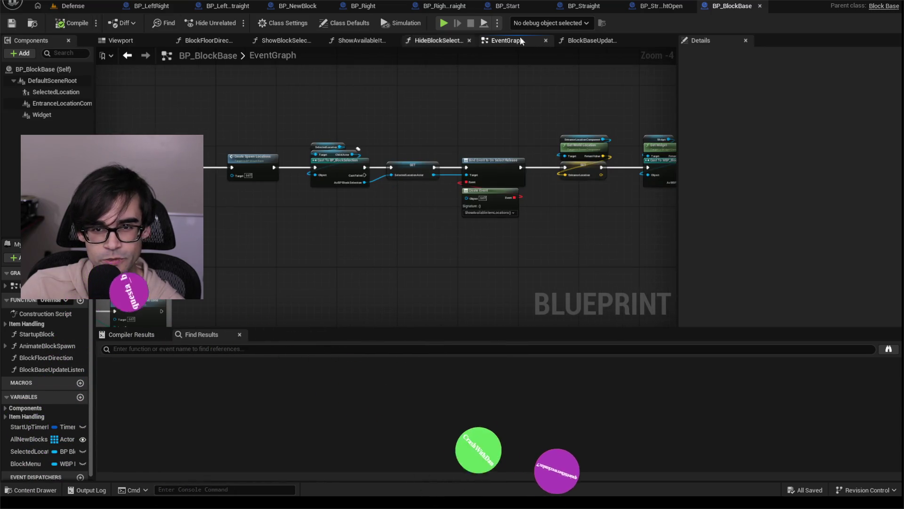
left_click(760, 7)
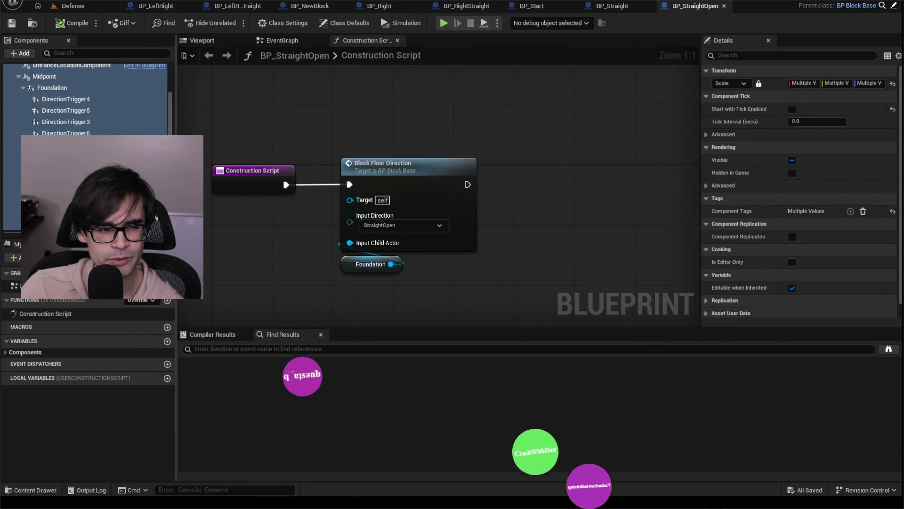
Step: Nudge the Foundation node up under Block Floor Direction in BP_StraightOpen's Construction Script
left_click(245, 174)
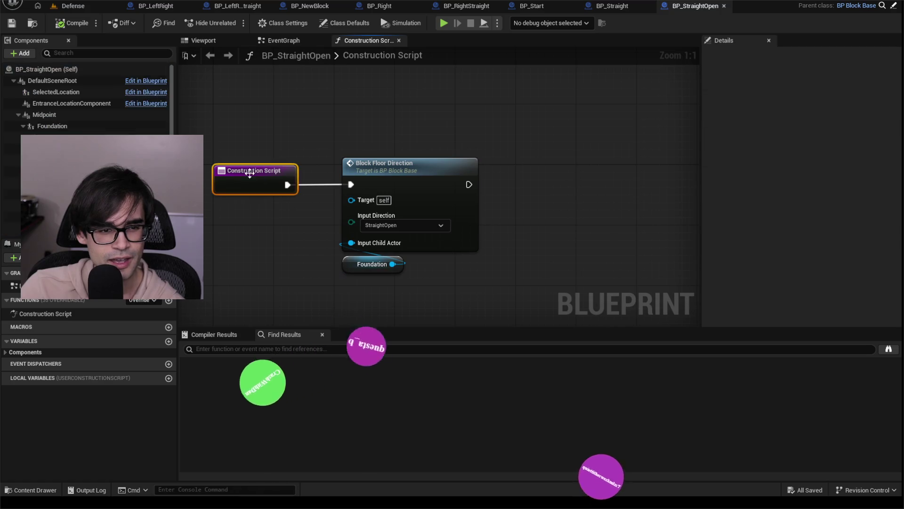
left_click(247, 132)
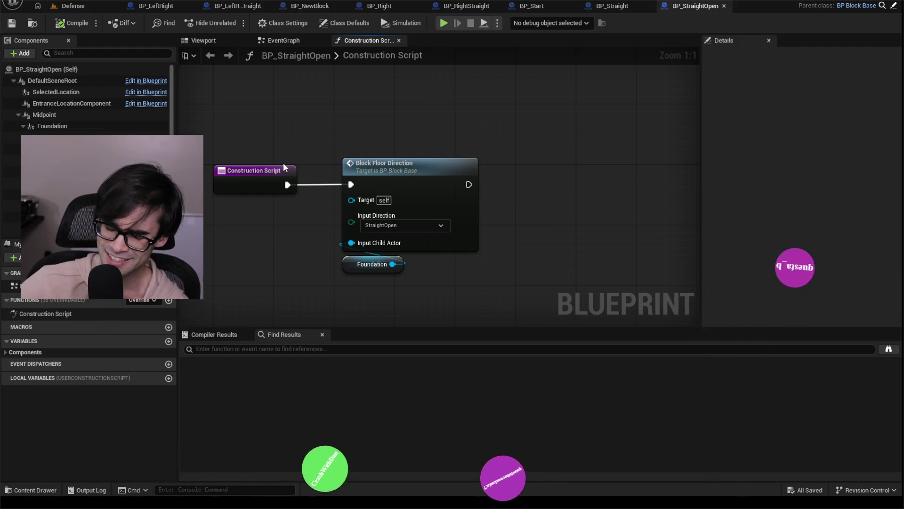
left_click_drag(500, 126, 230, 271)
left_click(321, 148)
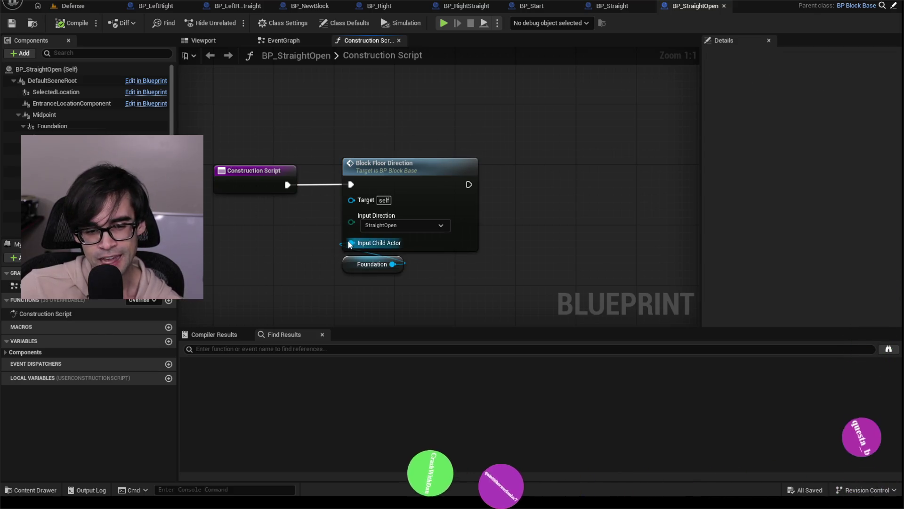
left_click_drag(352, 263, 351, 257)
left_click(333, 130)
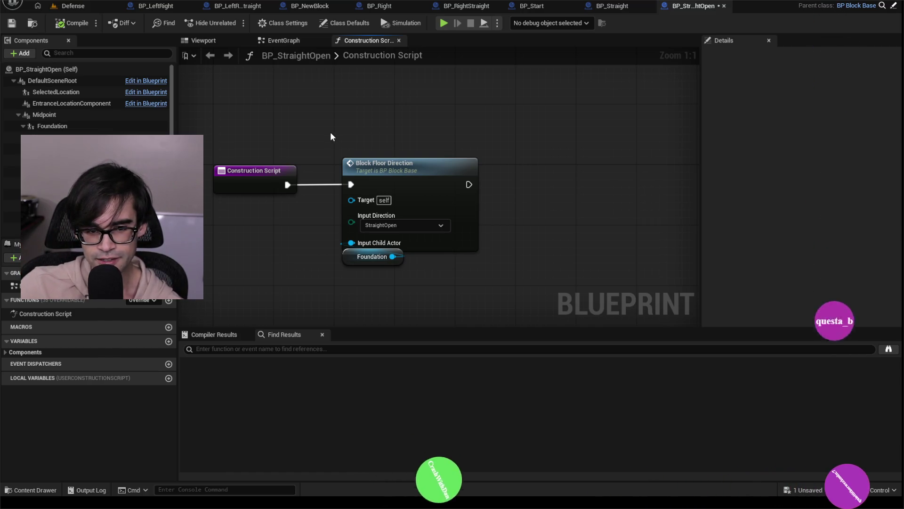
Step: Compile BP_StraightOpen and select the DefaultSceneRoot component
mouse_move(506, 140)
left_mouse_down()
mouse_move(306, 250)
mouse_move(221, 276)
mouse_move(204, 293)
mouse_move(528, 155)
left_mouse_up()
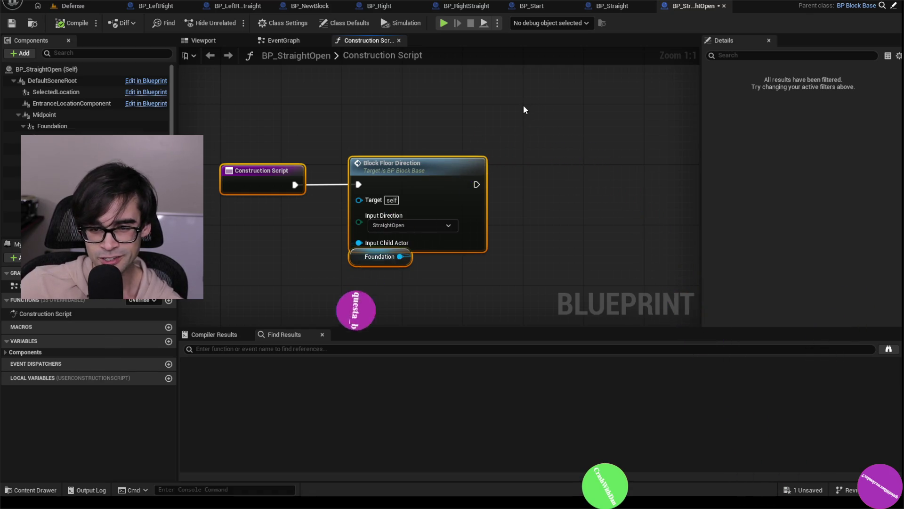
scroll(525, 141, "down", 3)
left_click_drag(527, 119, 542, 151)
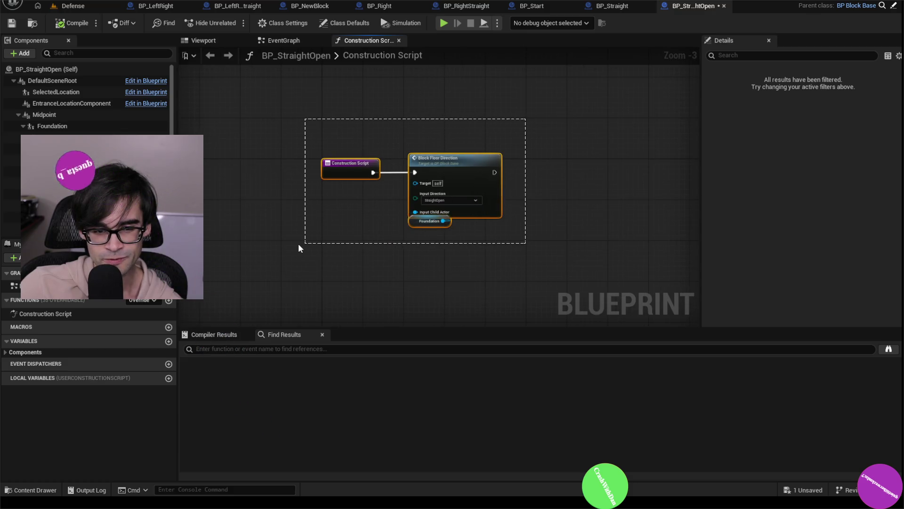
left_click_drag(282, 242, 281, 242)
left_click(297, 217)
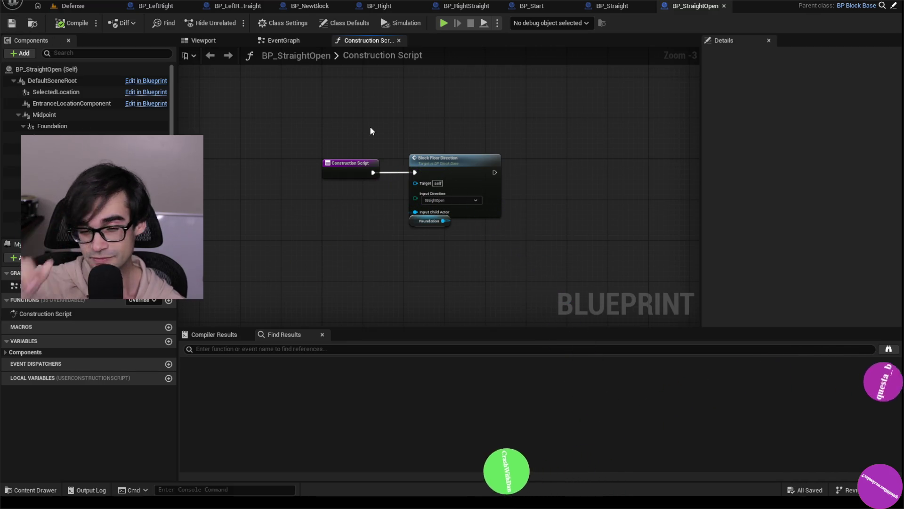
scroll(542, 121, "up", 1)
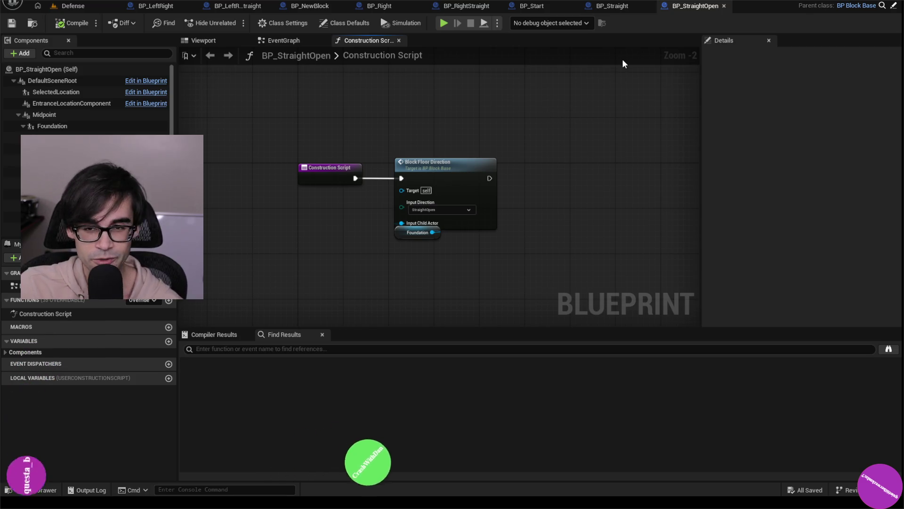
left_click(54, 81)
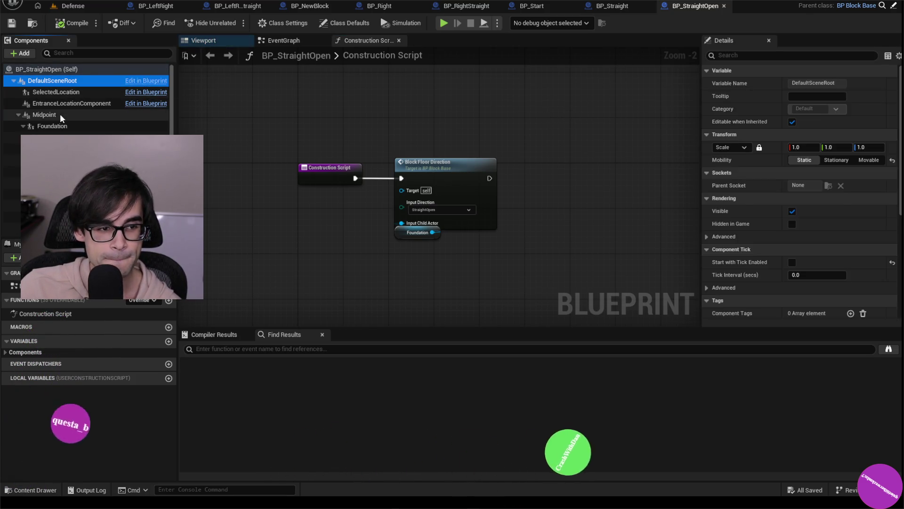
Step: Inspect the Midpoint, Foundation and DirectionTrigger1 (location 700, 480, 250; scale 0.5, 1.5, 2.0) components
left_click(47, 115)
left_click(54, 125)
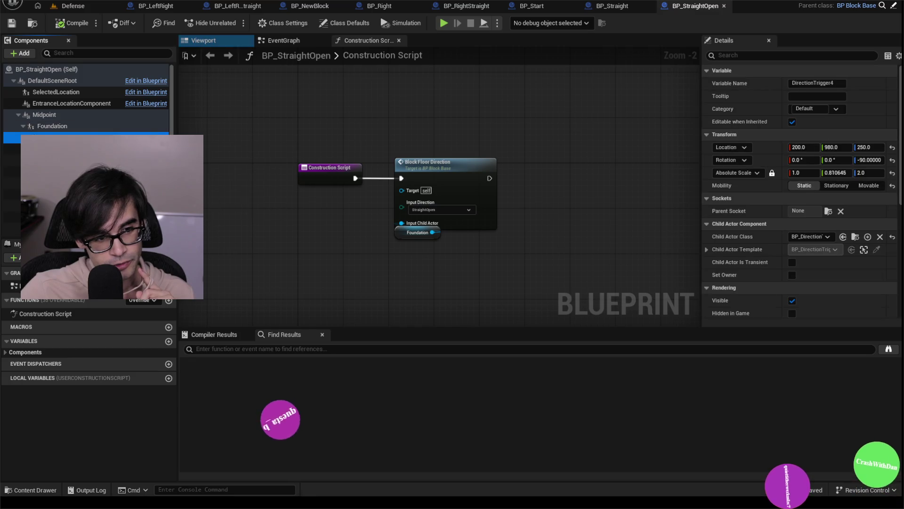
left_click(66, 205)
scroll(66, 205, "down", 1)
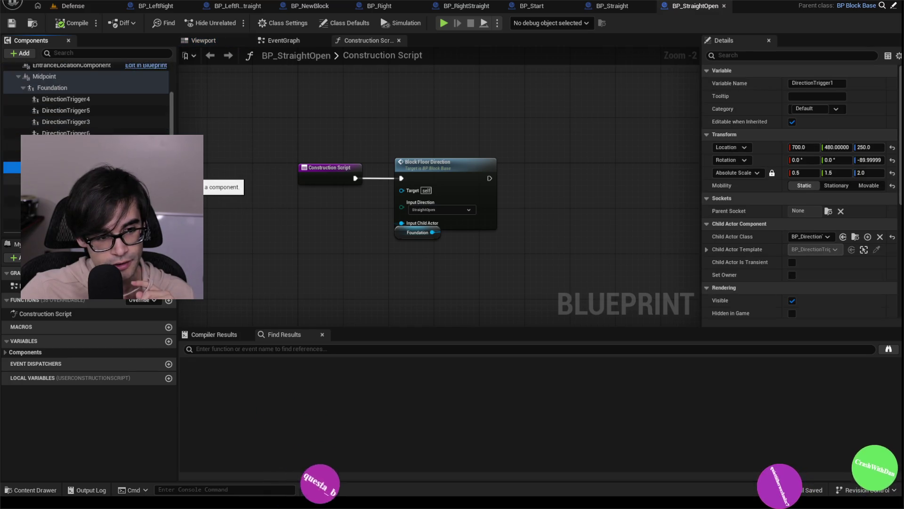
scroll(66, 205, "up", 1)
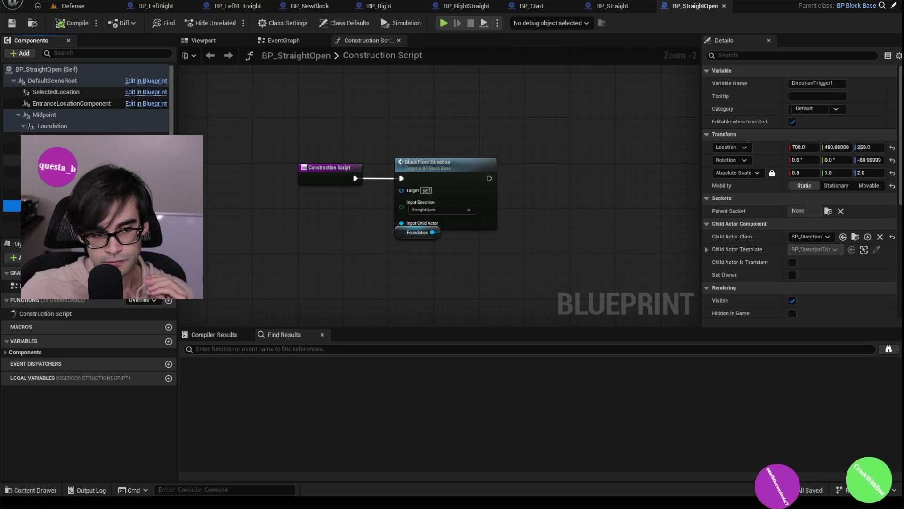
scroll(85, 99, "down", 1)
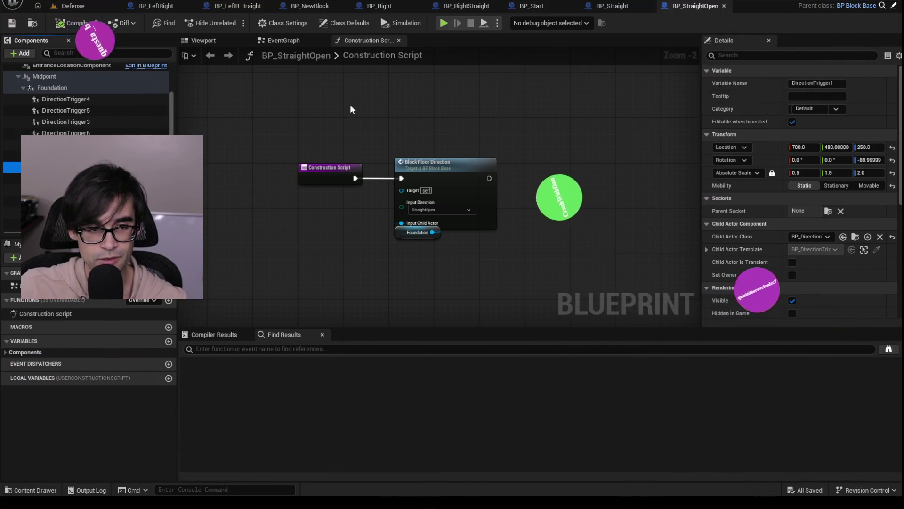
mouse_move(315, 128)
left_mouse_down()
mouse_move(297, 170)
mouse_move(298, 162)
left_mouse_up()
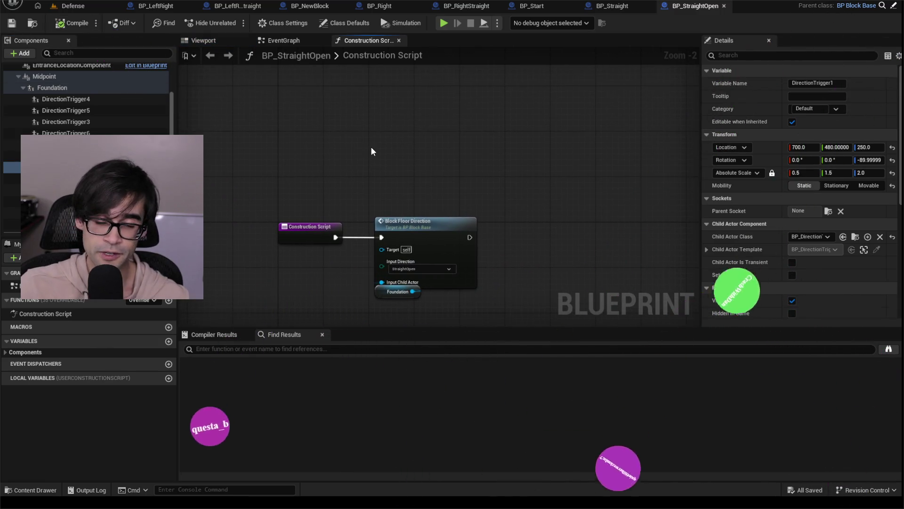
left_click_drag(417, 176, 401, 108)
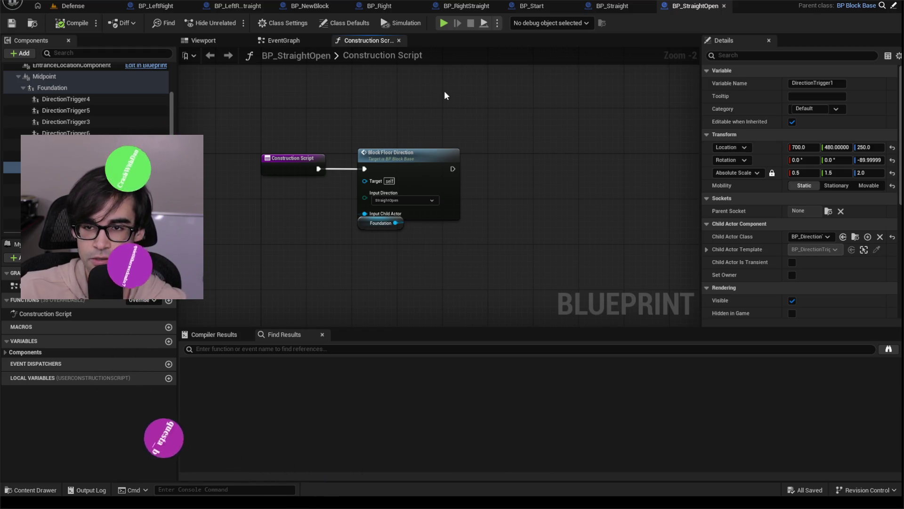
Step: Compare BP_Straight's script against BP_StraightOpen's, then switch to the project folder in File Explorer
left_click(611, 6)
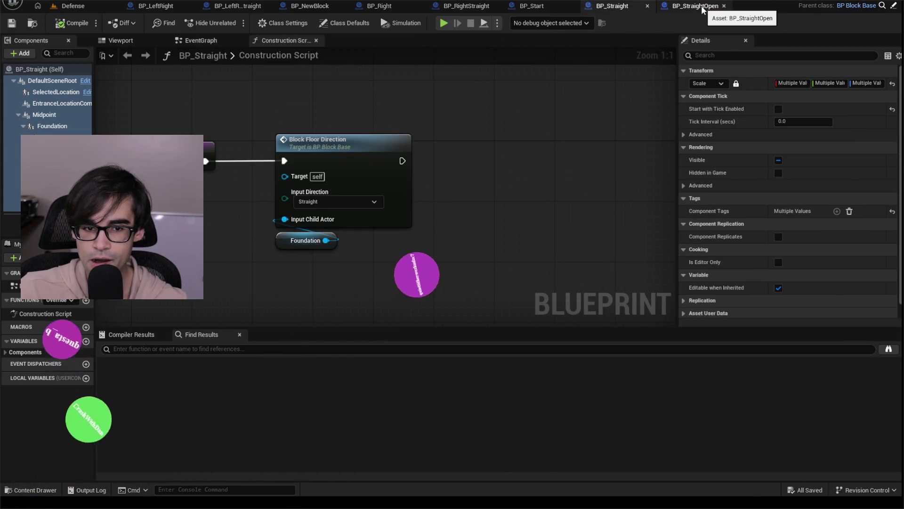
scroll(518, 108, "down", 1)
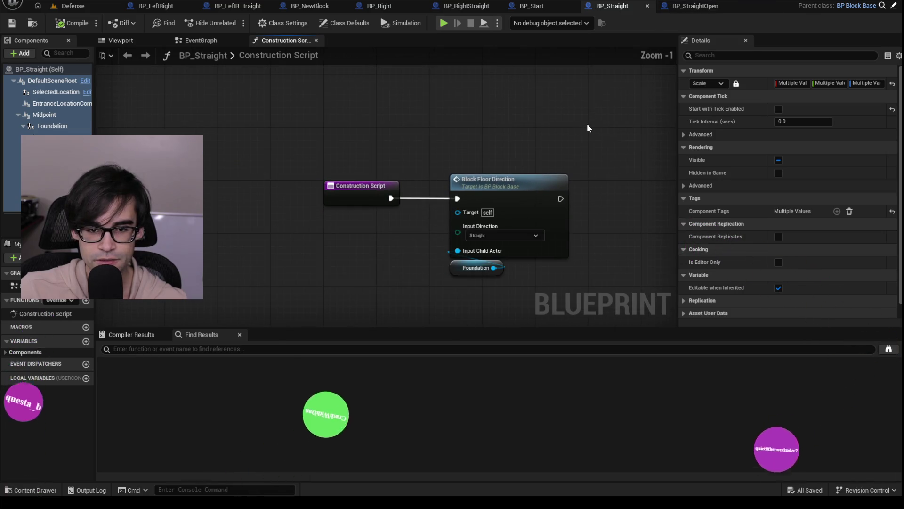
left_click(710, 7)
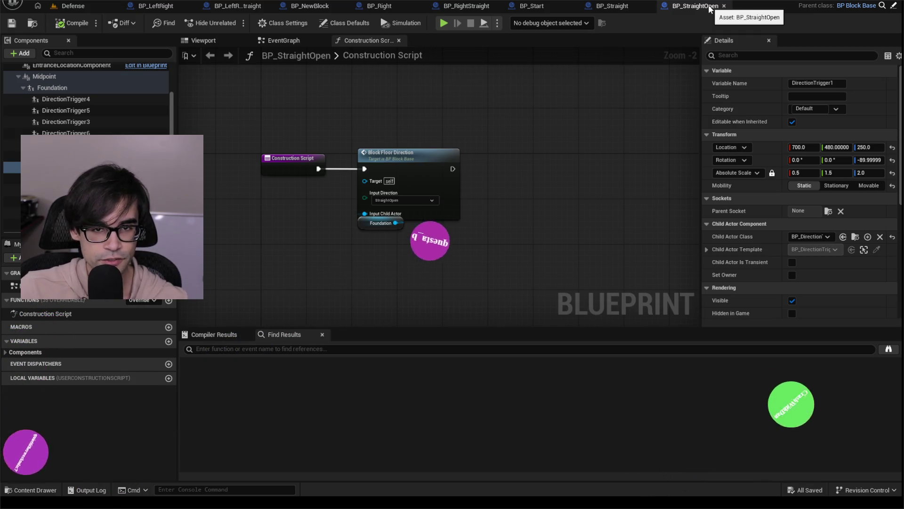
scroll(94, 203, "up", 3)
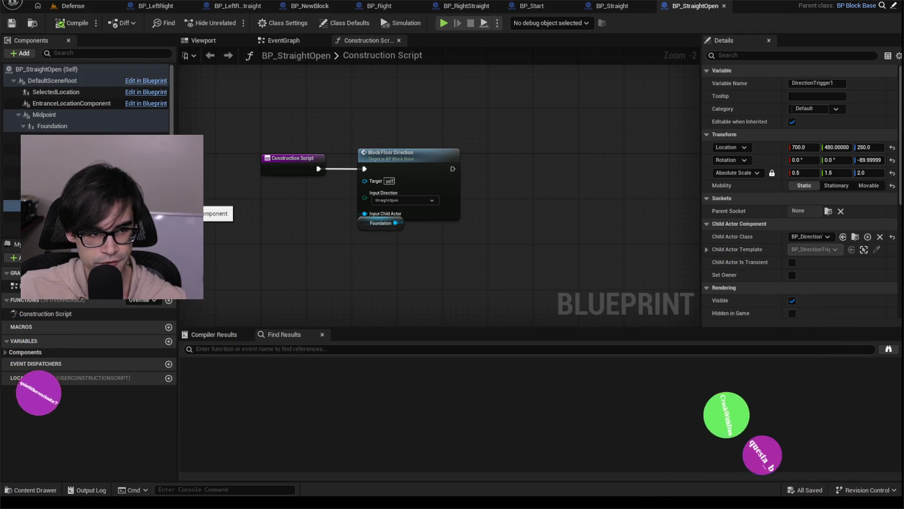
scroll(94, 203, "down", 3)
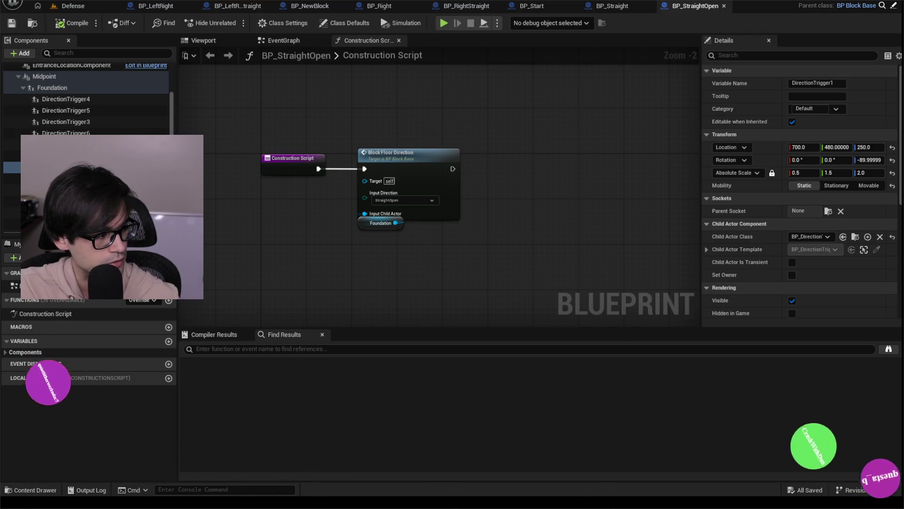
key("alt+Tab")
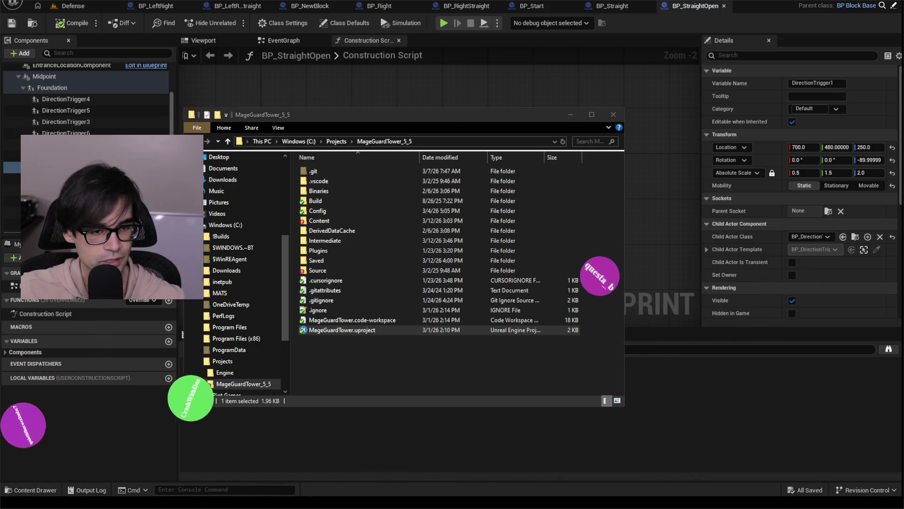
Step: Switch to GitHub Desktop and select the MageGuardTower repository
left_click(570, 114)
key("alt+Tab")
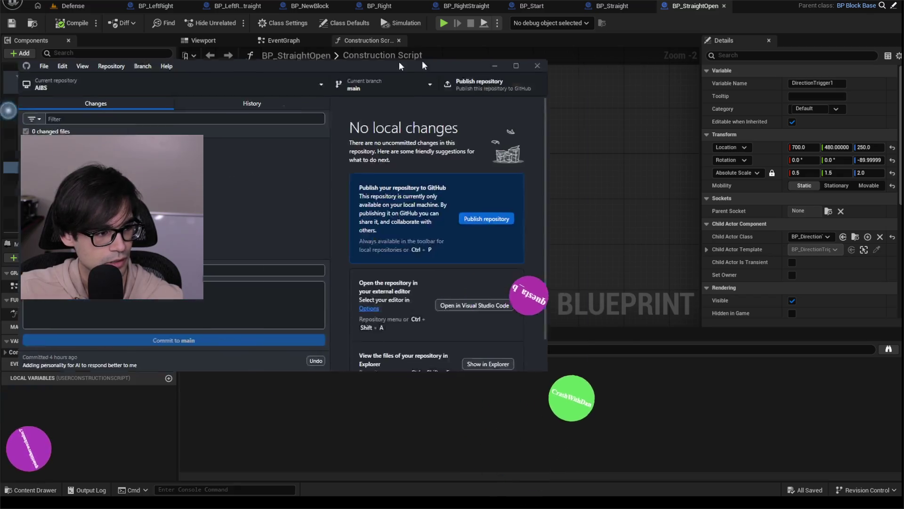
left_click(326, 103)
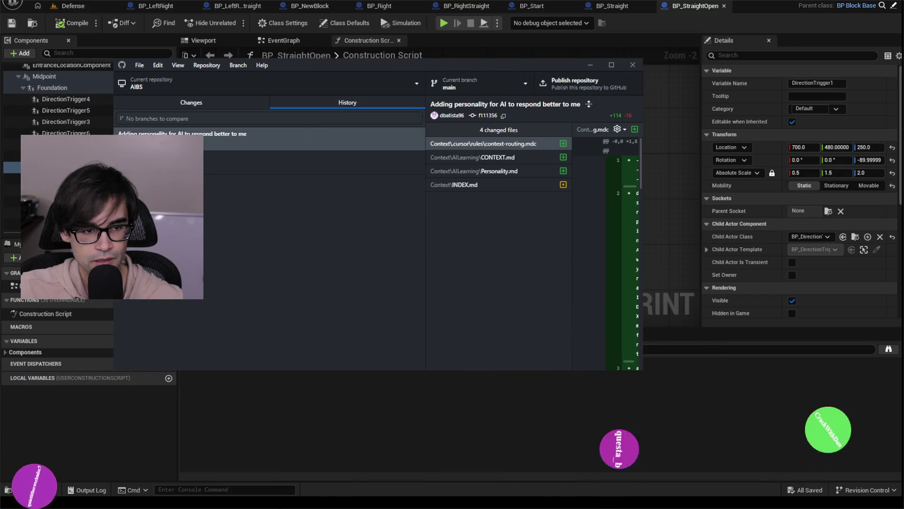
left_click(200, 104)
left_click(167, 83)
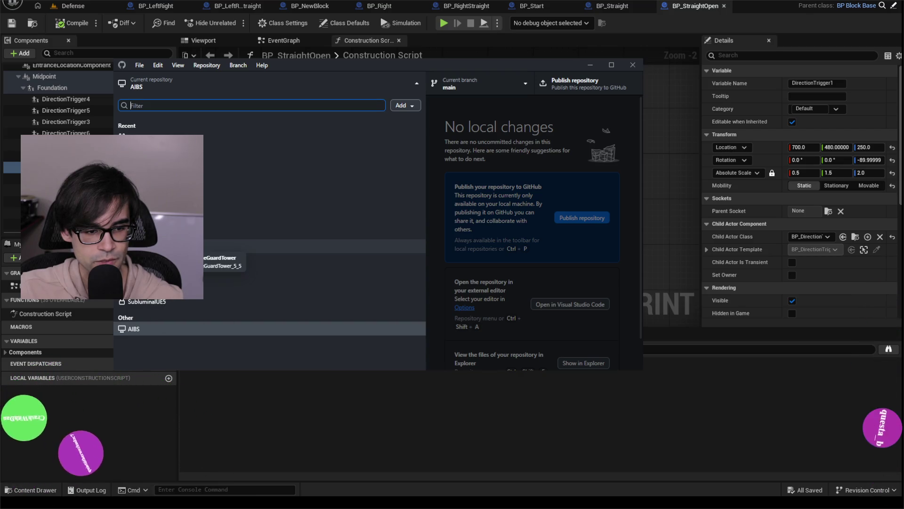
left_click(188, 245)
scroll(320, 202, "down", 5)
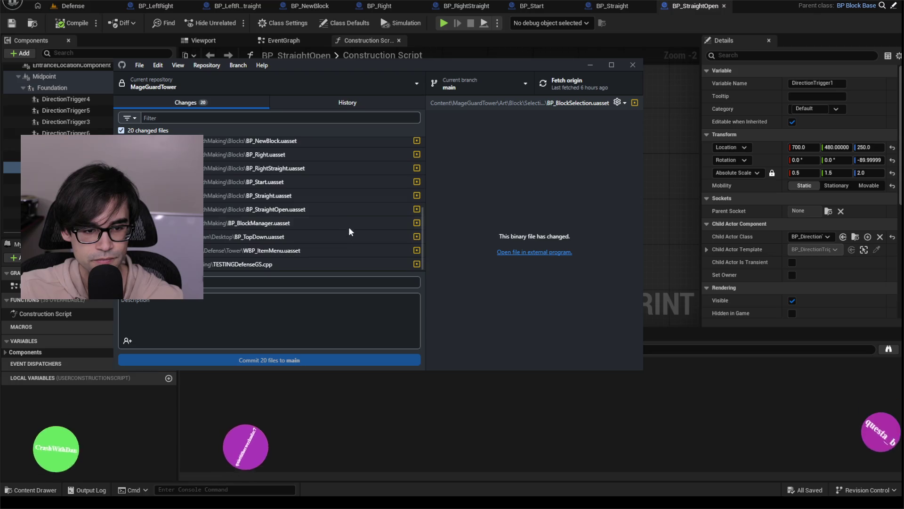
Step: Commit the 20 files to main as 'Commit before going HAM and deleting a bunch of stuff for testing' and push
left_click(302, 284)
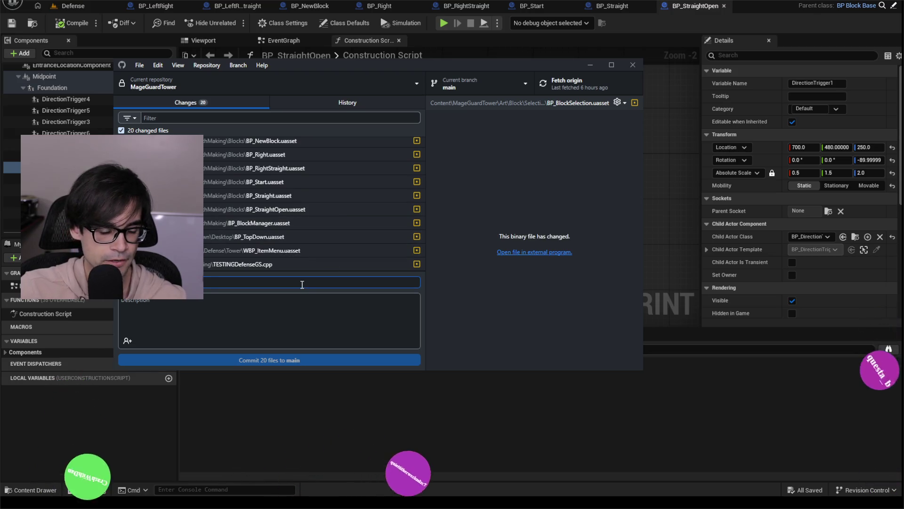
type("U")
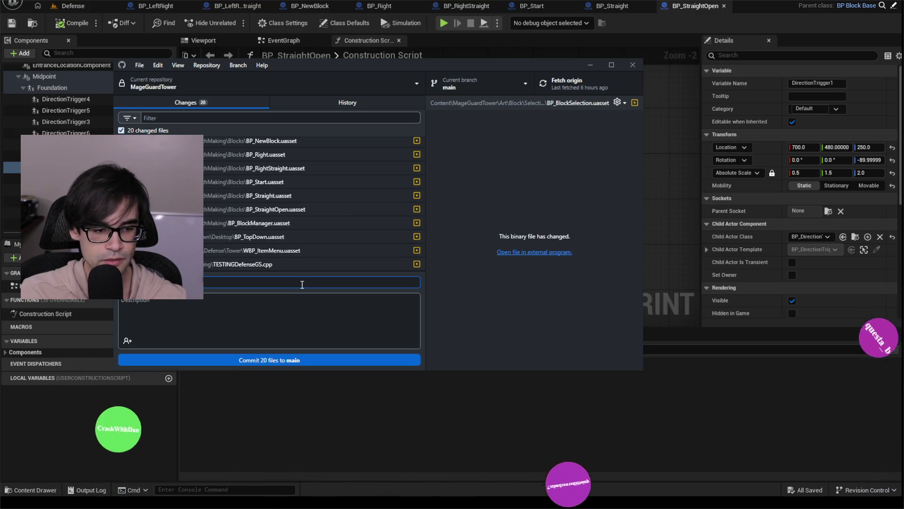
type("ire")
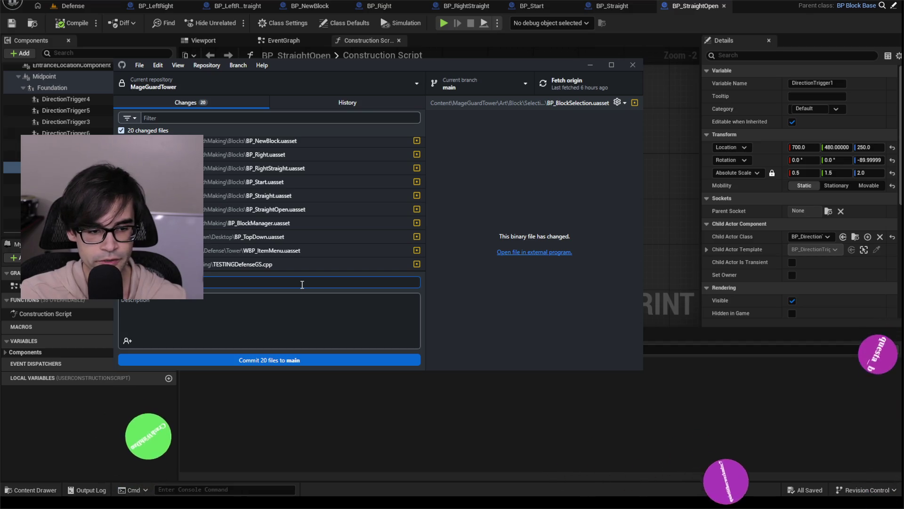
key("BackSpace")
key("BackSpace")
key("BackSpace")
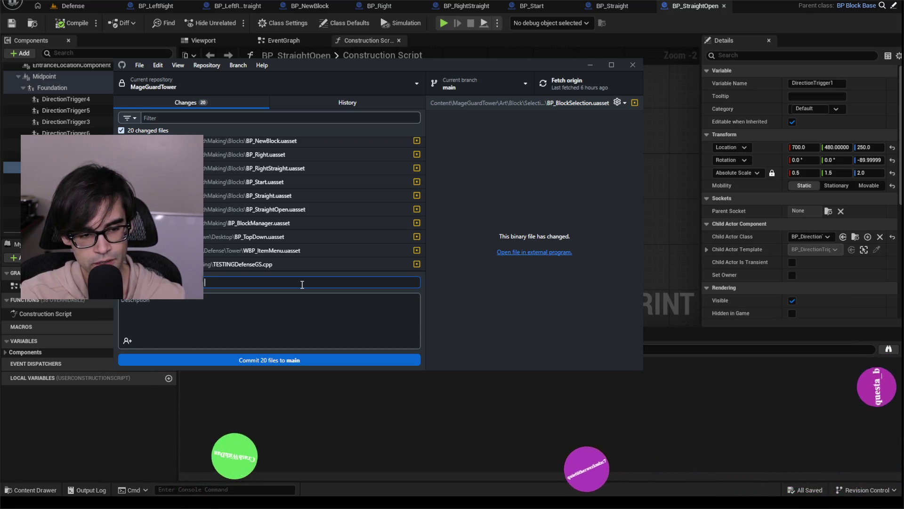
type("ard deleting a bunch of stuff for testing")
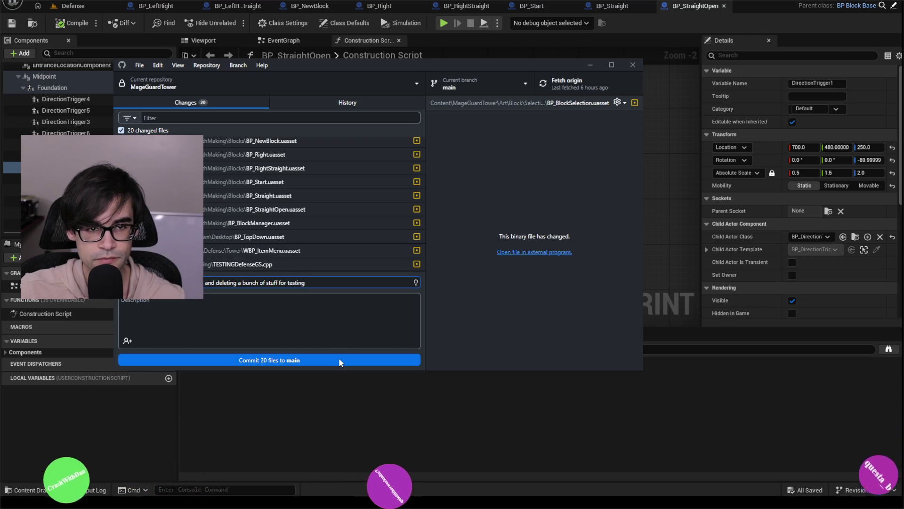
left_click(339, 360)
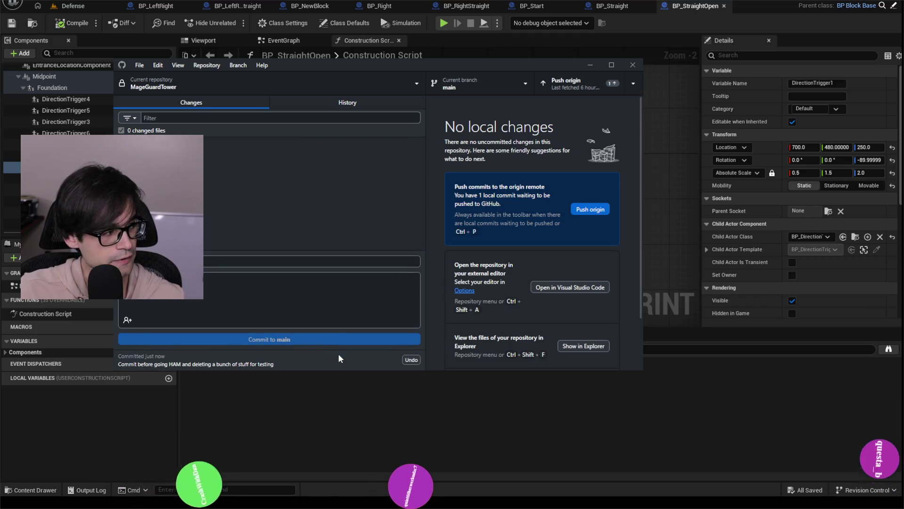
left_click(574, 81)
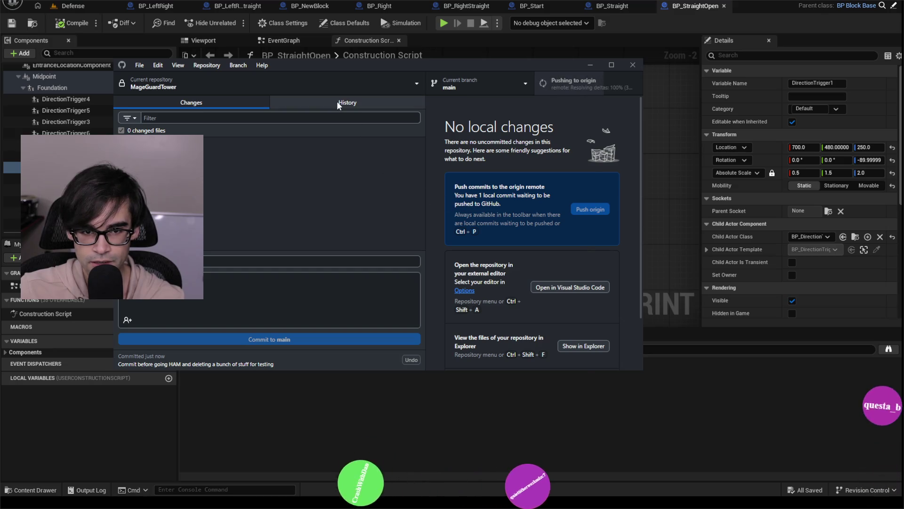
Step: Check the new commit's files in History, then close GitHub Desktop and return to Unreal
left_click(337, 102)
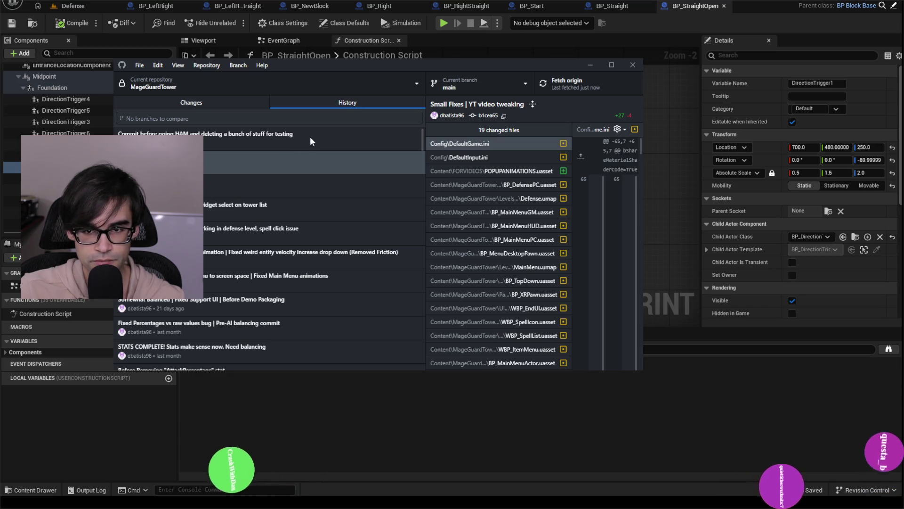
left_click(310, 137)
scroll(521, 225, "down", 2)
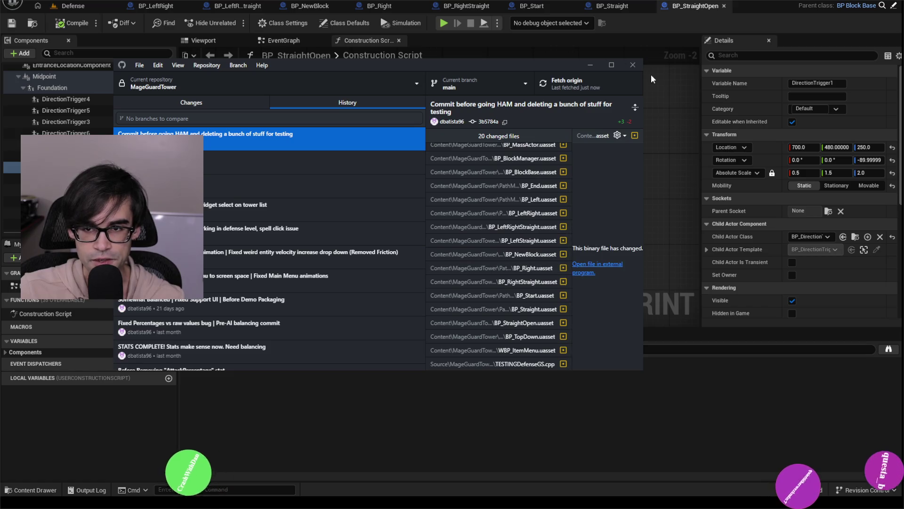
left_click(632, 65)
mouse_move(424, 98)
left_mouse_down()
mouse_move(511, 141)
mouse_move(471, 92)
left_mouse_up()
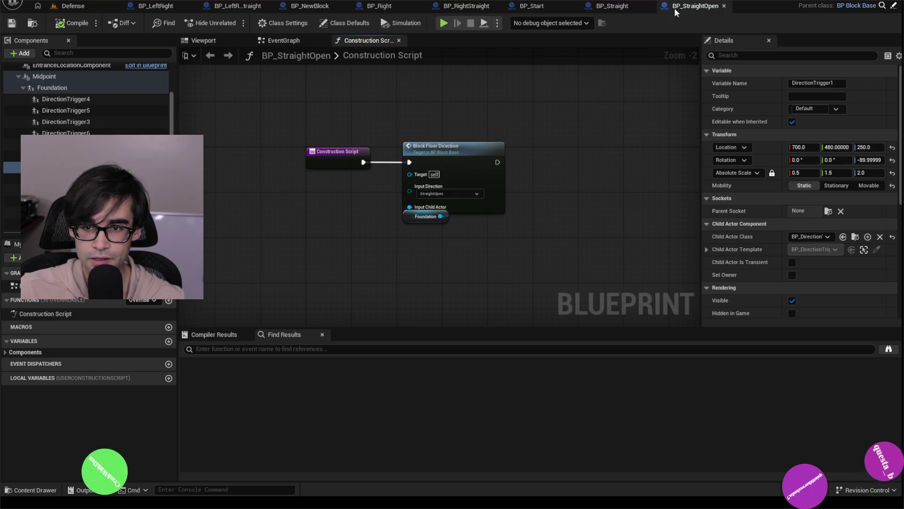
Step: Close all open block blueprint tabs, returning to the Defense level
middle_click(674, 7)
left_click(715, 7)
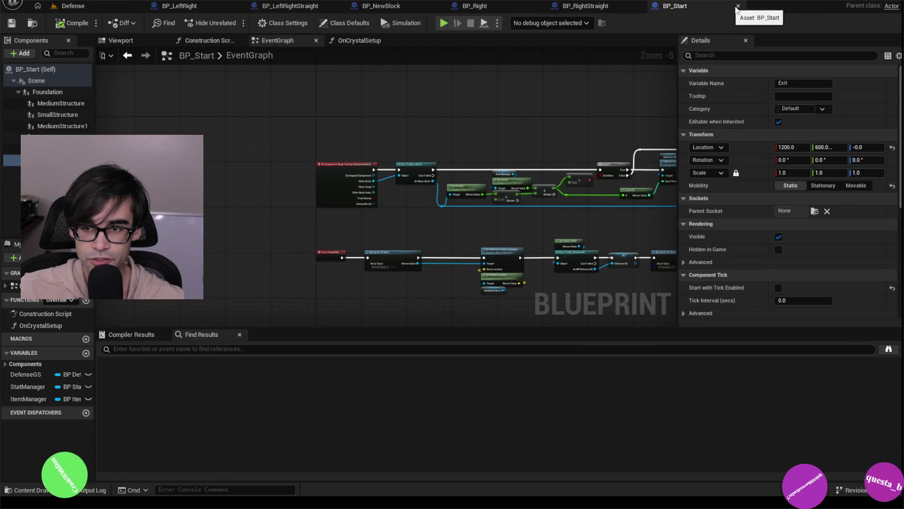
left_click(737, 6)
left_click(639, 6)
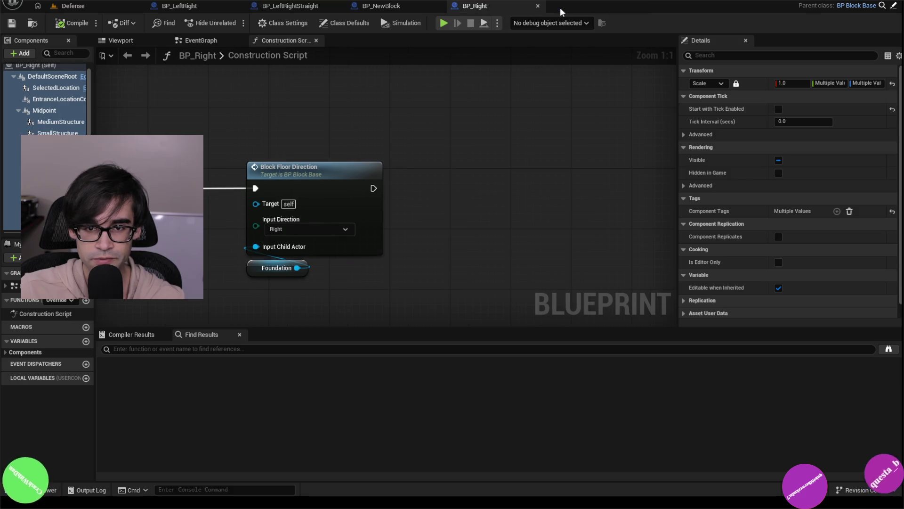
left_click(538, 6)
left_click(437, 6)
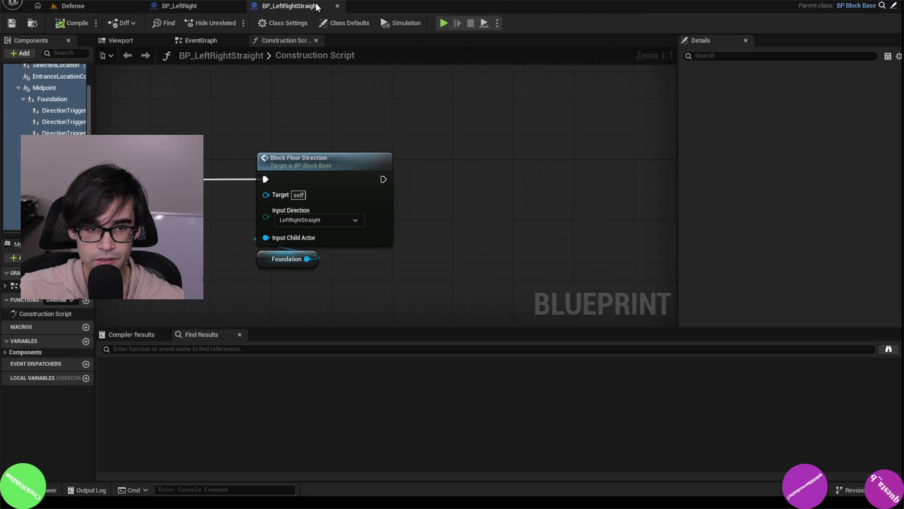
left_click(338, 6)
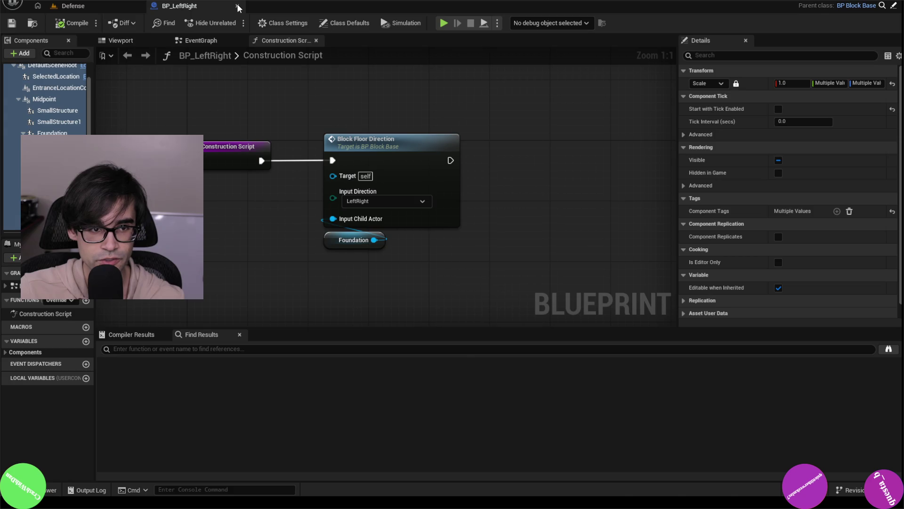
left_click(239, 6)
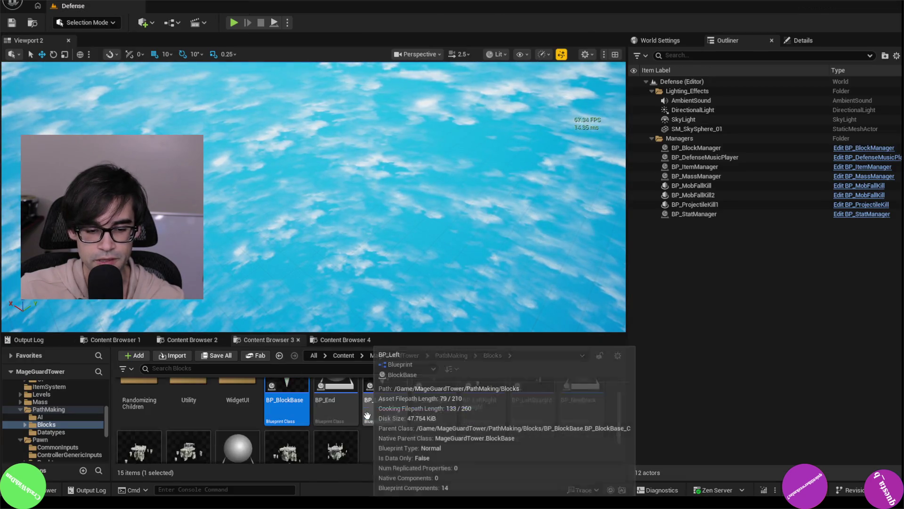
Step: In BP_End, delete the Midpoint and MediumStructure components, compile, then undo the deletion
double_click(345, 405)
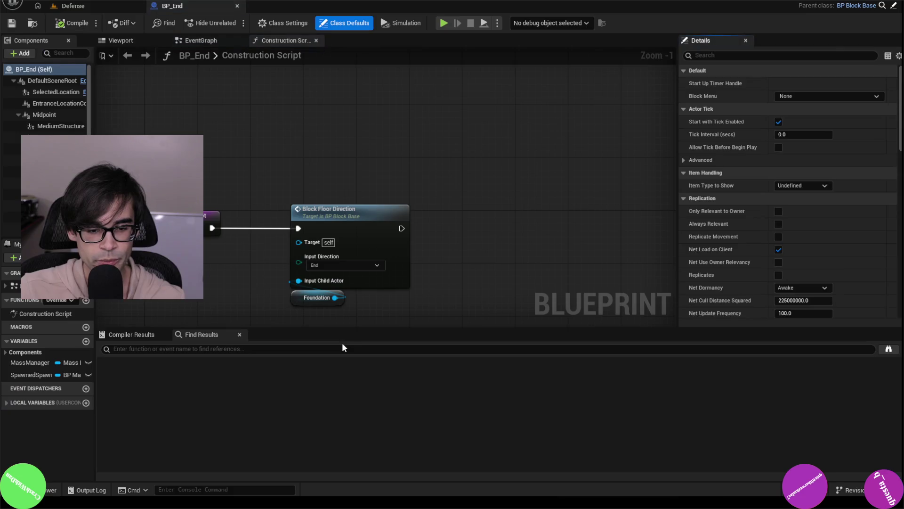
left_click_drag(95, 133, 240, 133)
left_click(188, 125)
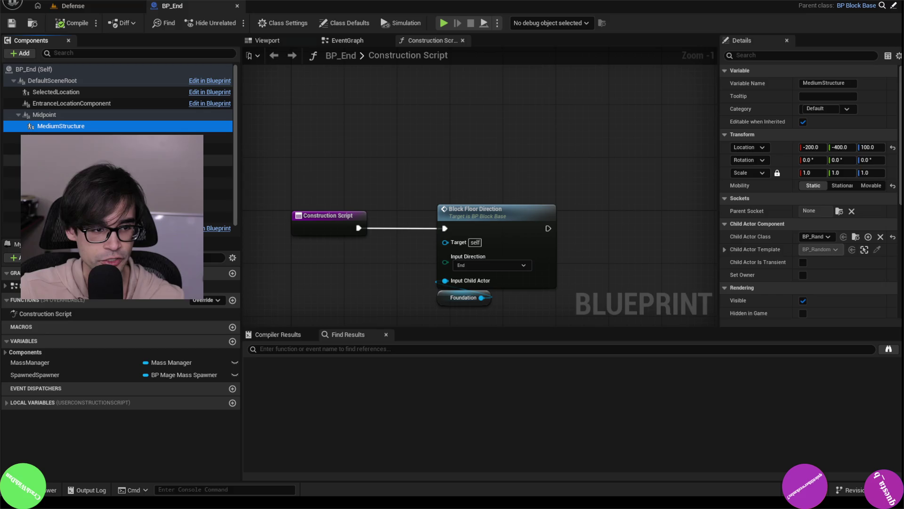
left_click(45, 115)
left_click(70, 160, "shift")
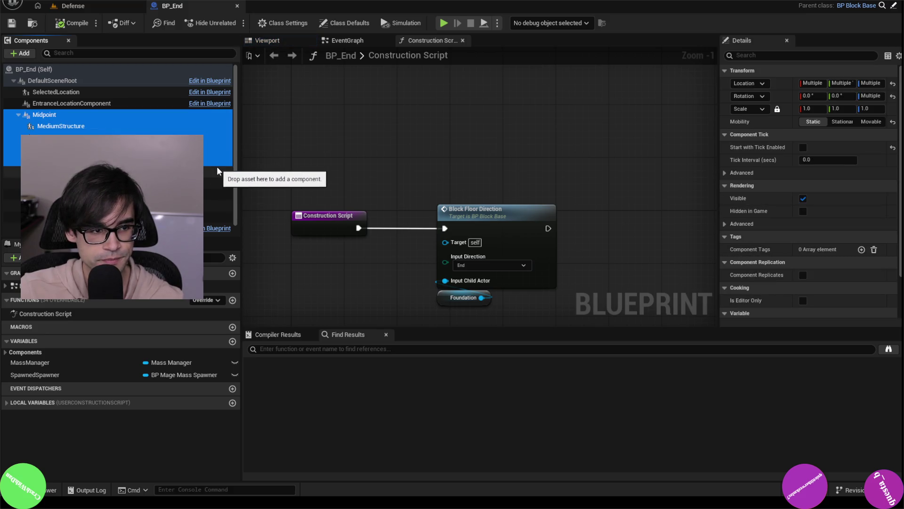
key("Delete")
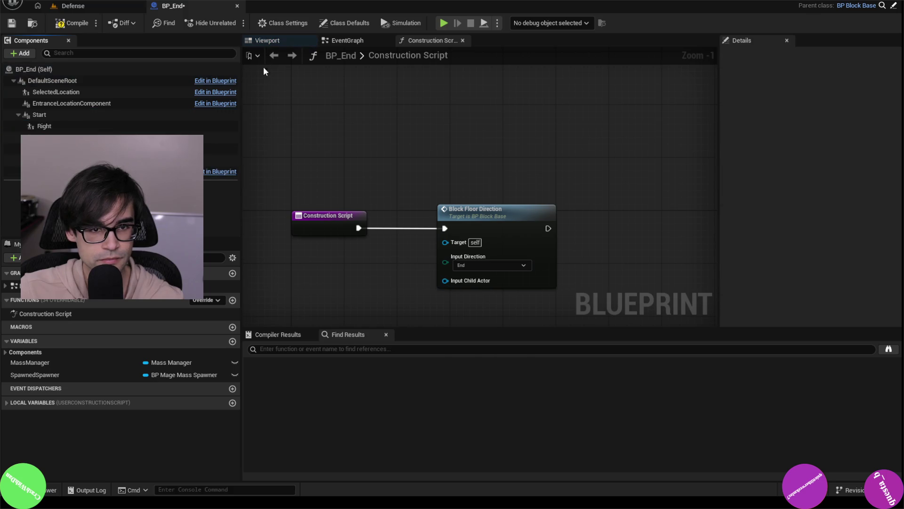
left_click(268, 41)
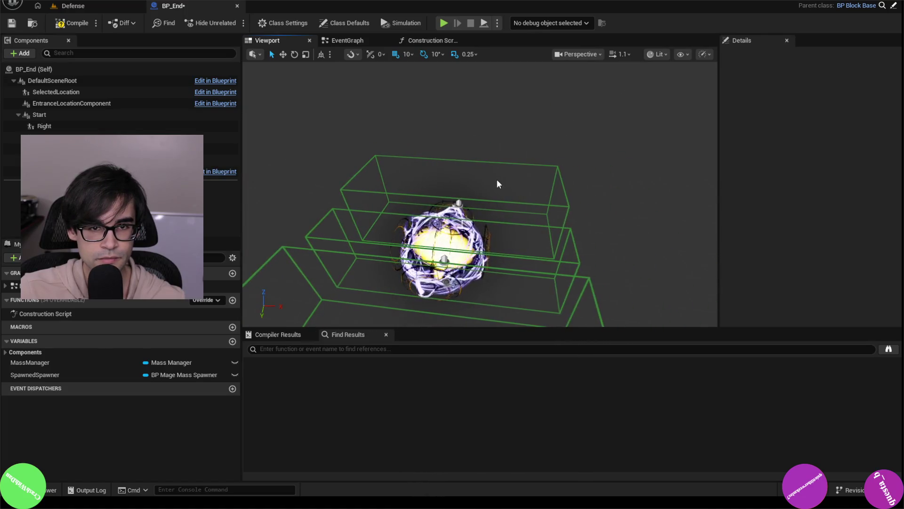
left_click(12, 23)
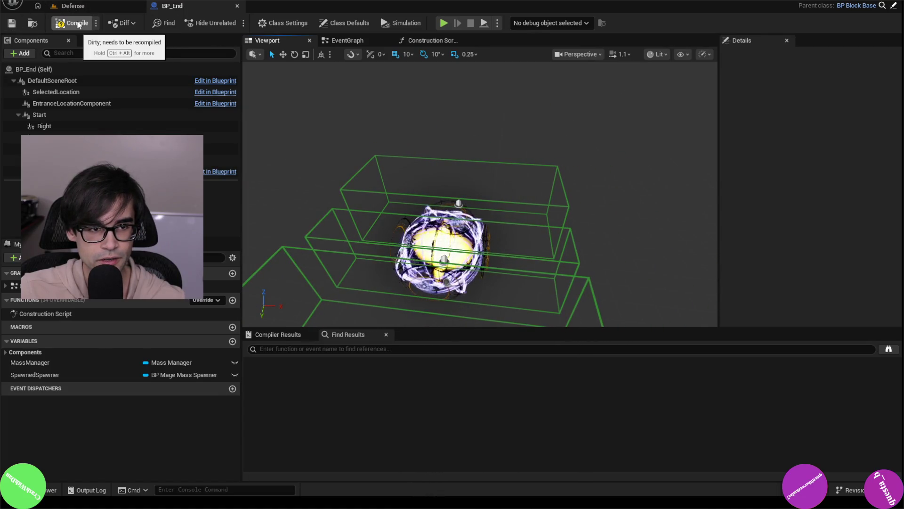
key("ctrl+z")
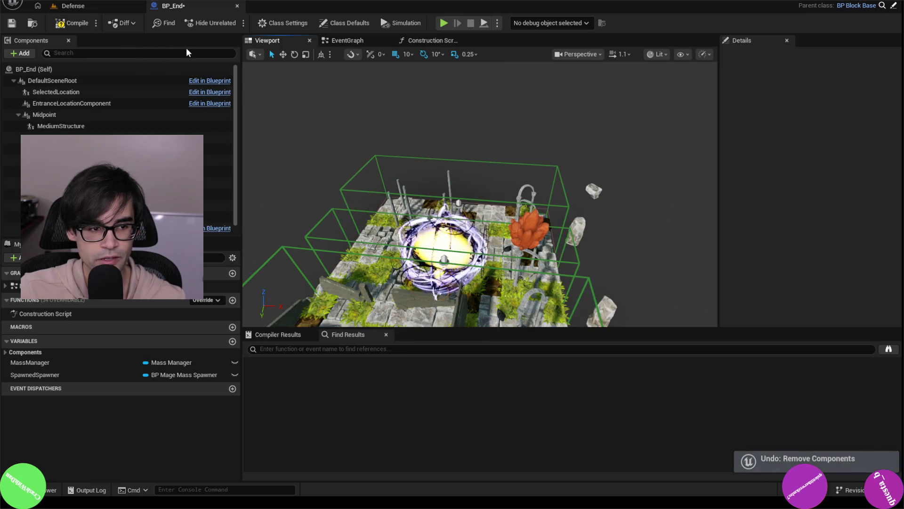
Step: Close BP_End, open BP_Left, select its Foundation child actor and show the 3D Viewport
left_click(237, 6)
double_click(396, 404)
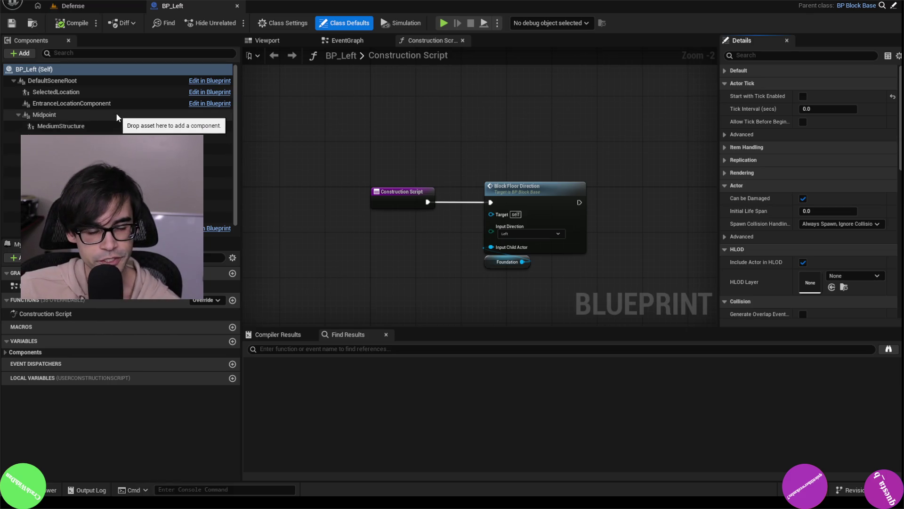
left_click_drag(236, 117, 237, 141)
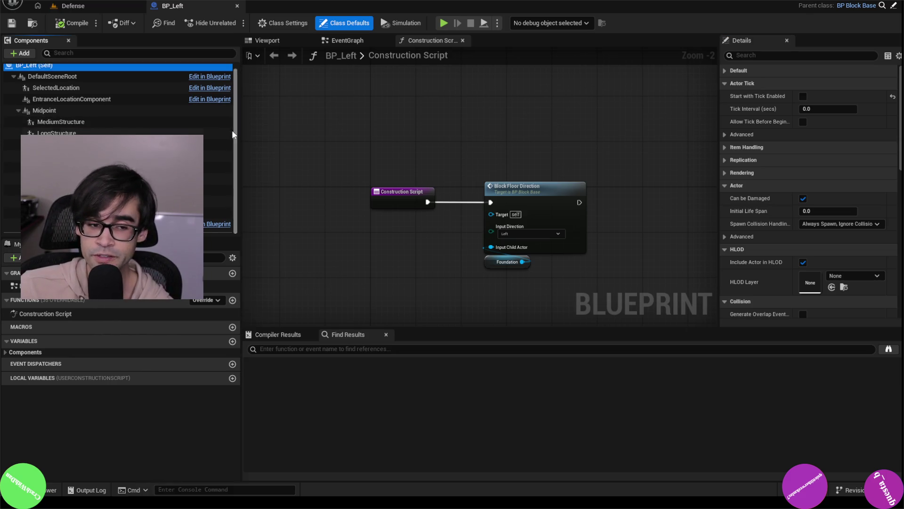
left_click(222, 144)
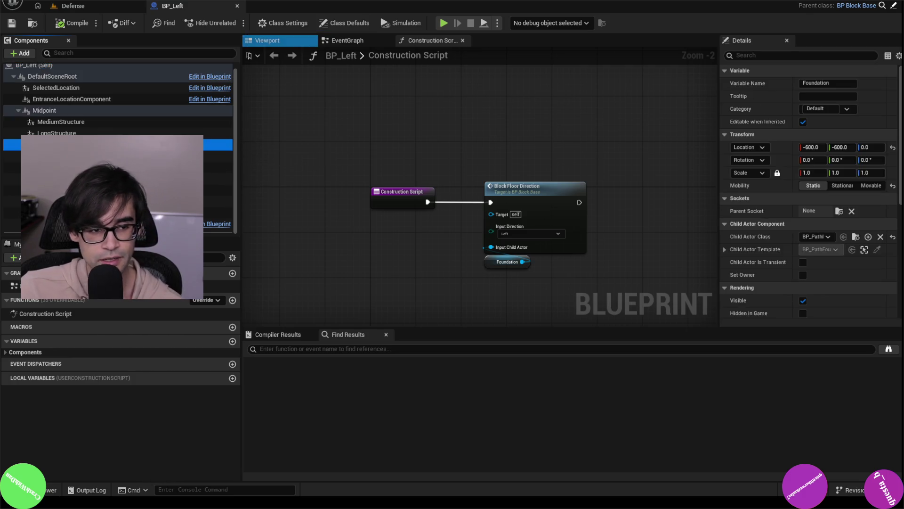
left_click(358, 41)
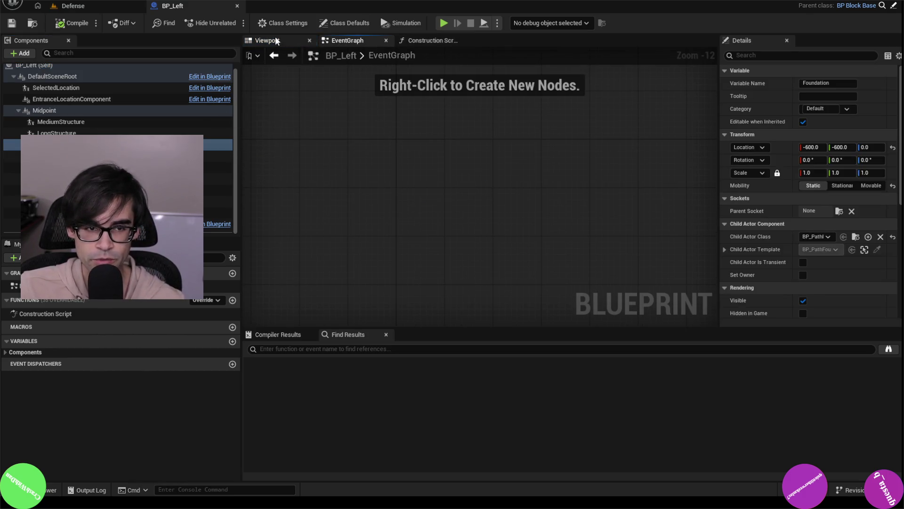
left_click(276, 42)
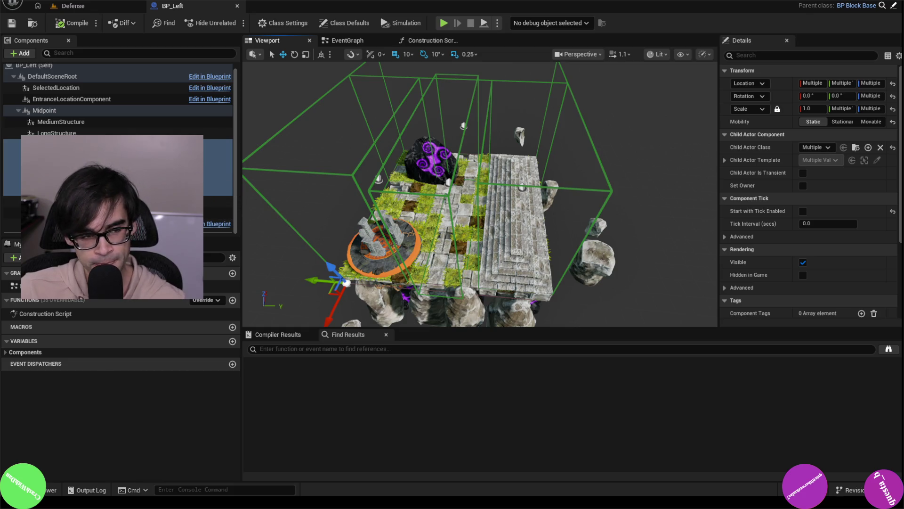
Step: Inspect BP_Left's Midpoint, MediumStructure, LongStructure and DirectionTrigger2 components
left_click(69, 113)
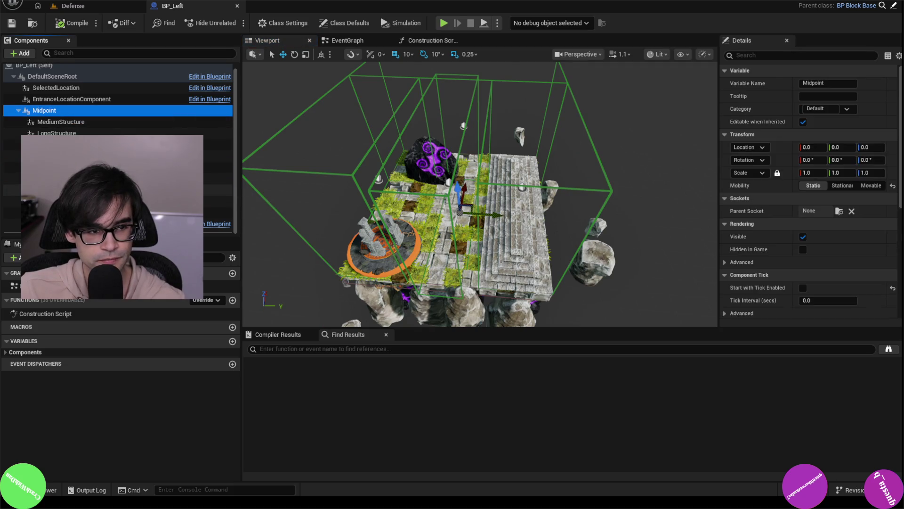
left_click(71, 190, "shift")
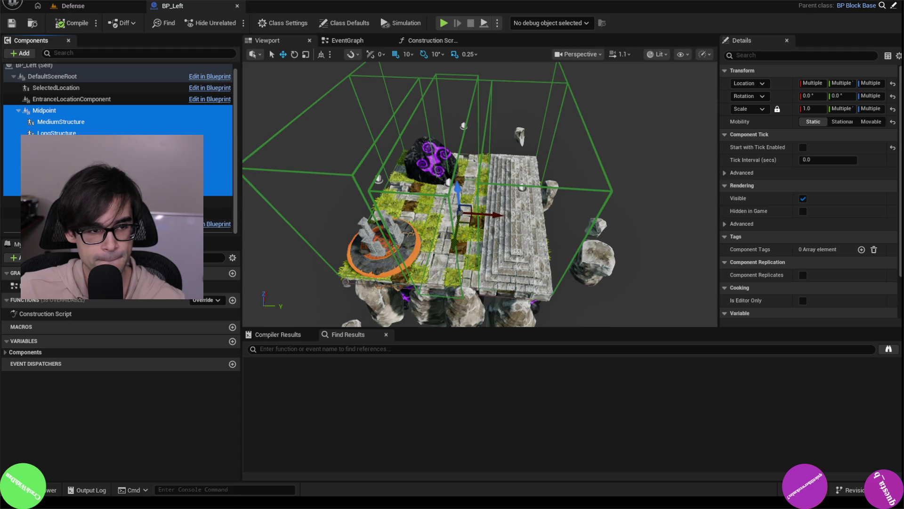
left_click(61, 133)
left_click(59, 113)
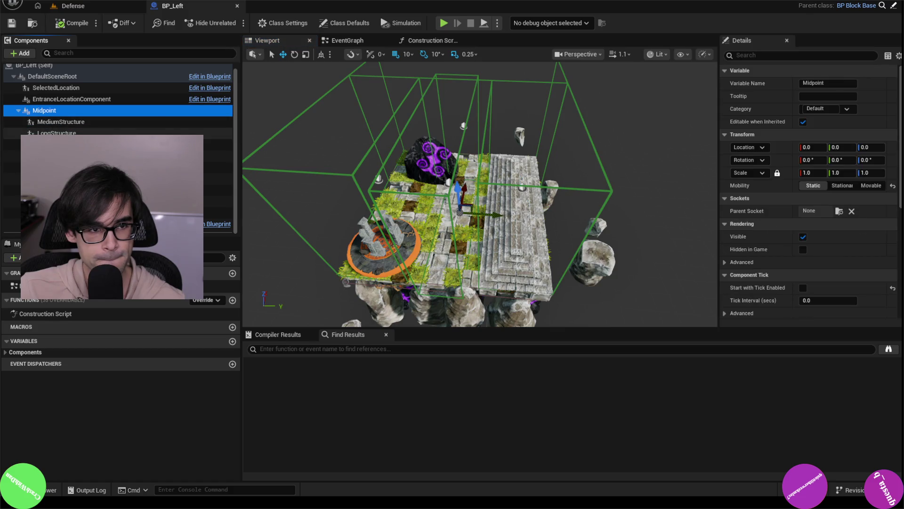
left_click(56, 133, "shift")
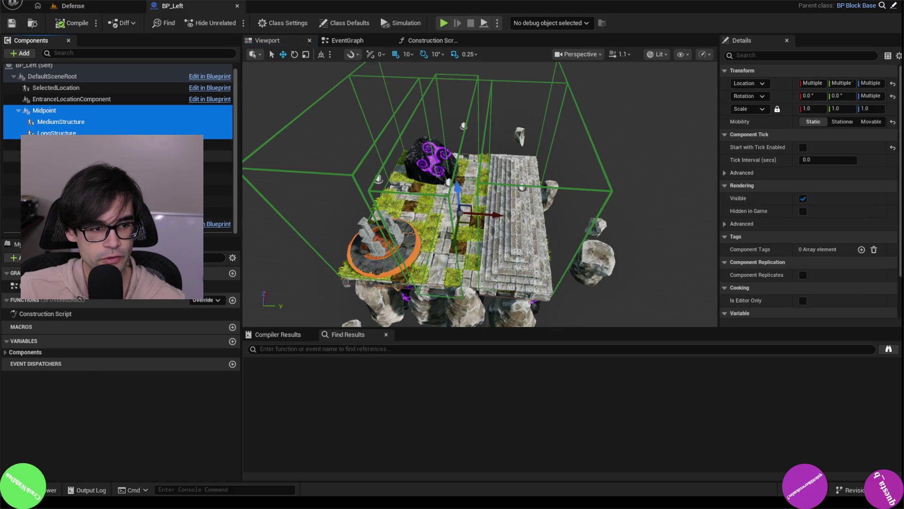
left_click(198, 167)
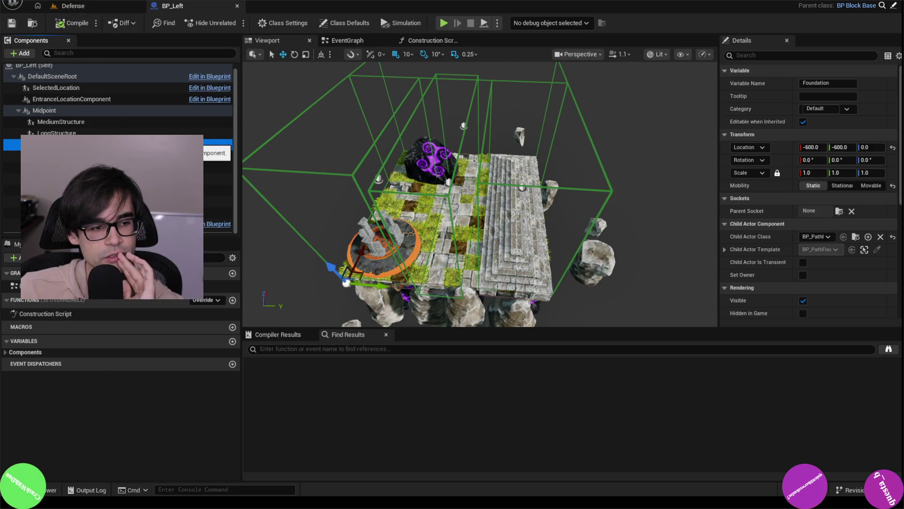
Step: Inspect the Foundation component's settings and select it with the rows beneath it
left_click(61, 122)
left_click(57, 134)
left_click(94, 144)
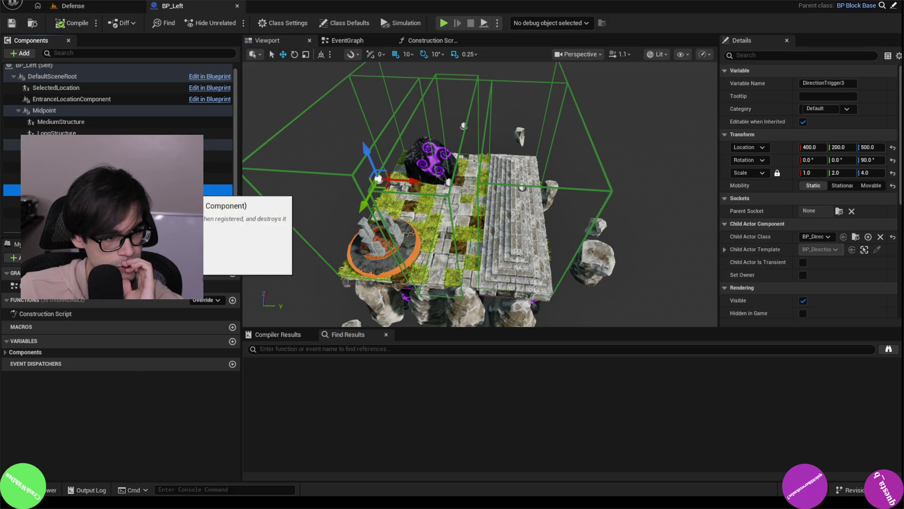
left_click(94, 144)
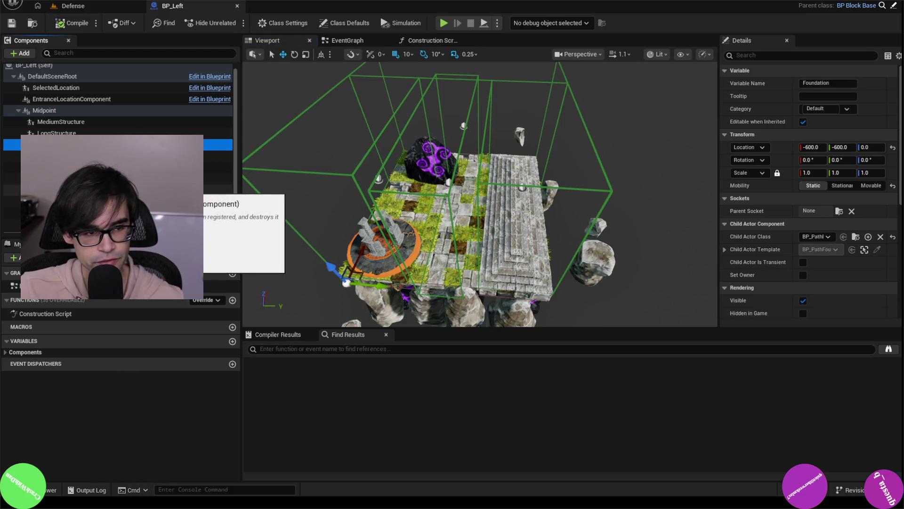
left_click(94, 189, "shift")
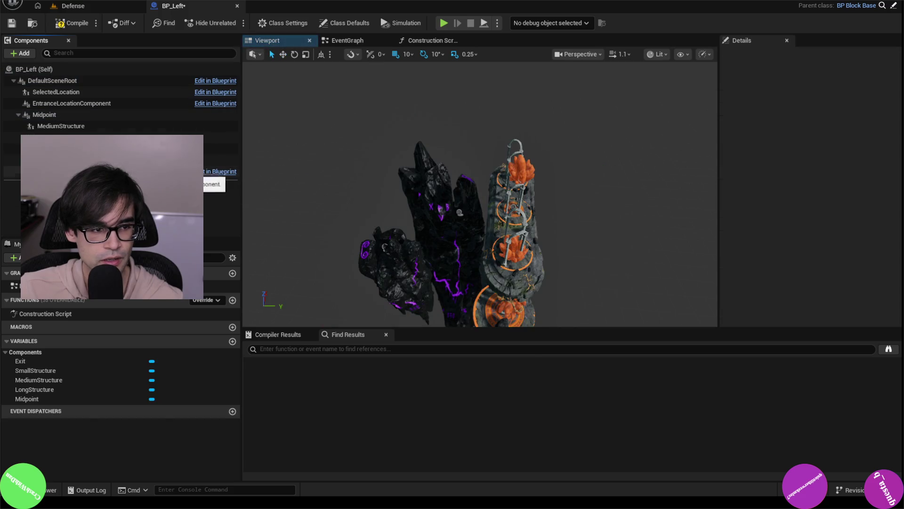
Step: Review the structure, EntranceLocation and Exit components, then open BP_LeftRight from the Defense level
left_click(61, 148)
left_click(61, 137)
left_click(92, 126)
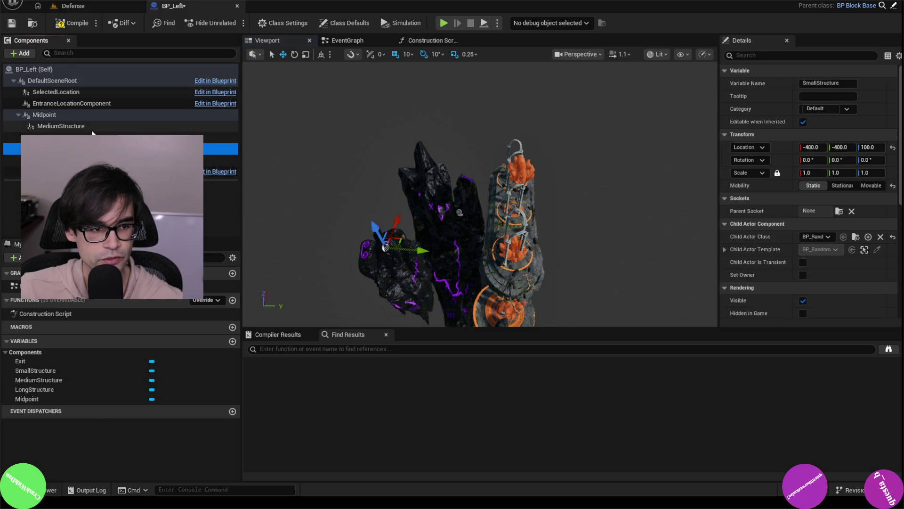
left_click(92, 115)
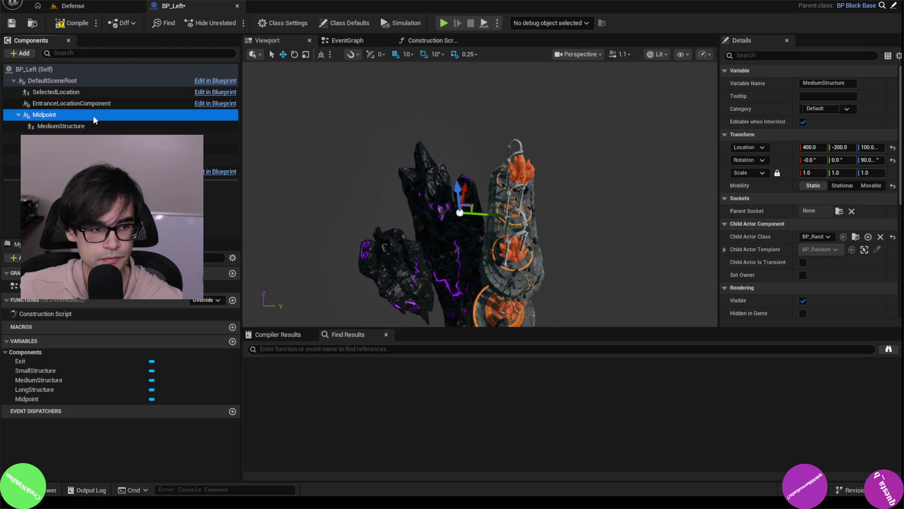
left_click(94, 102)
left_click(92, 93)
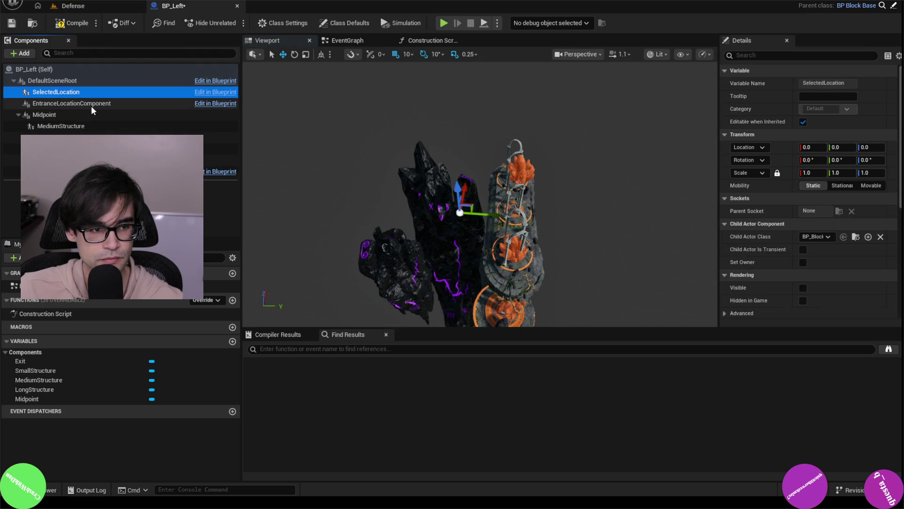
left_click(93, 103)
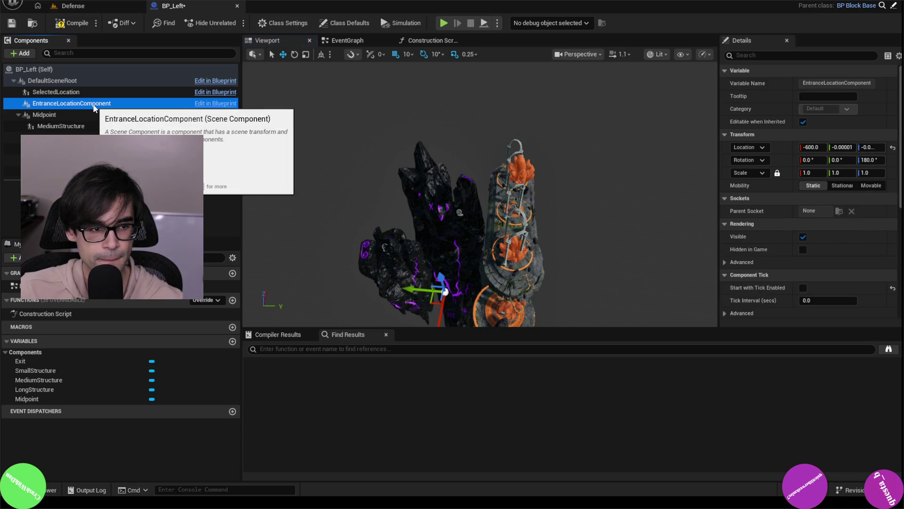
left_click(94, 160)
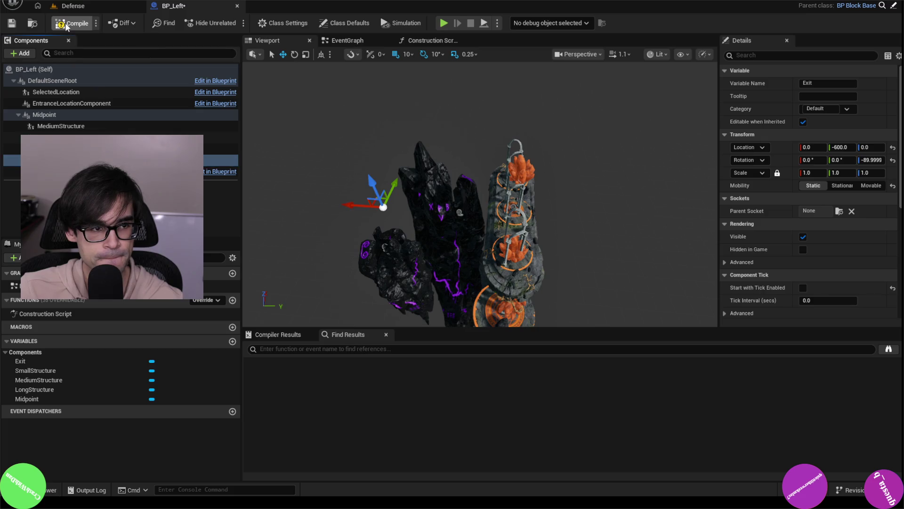
left_click(76, 6)
double_click(434, 405)
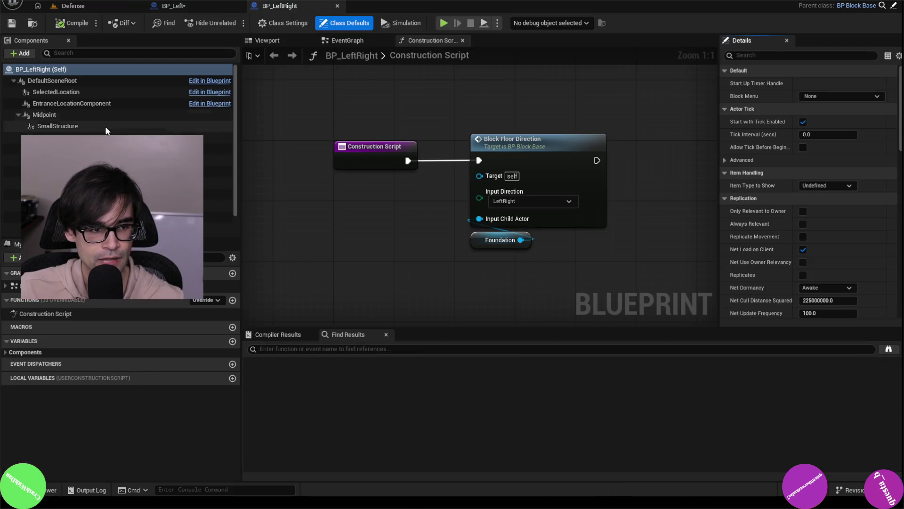
Step: Delete BP_LeftRight's SmallStructure child components and return to the Defense level
left_click(94, 148)
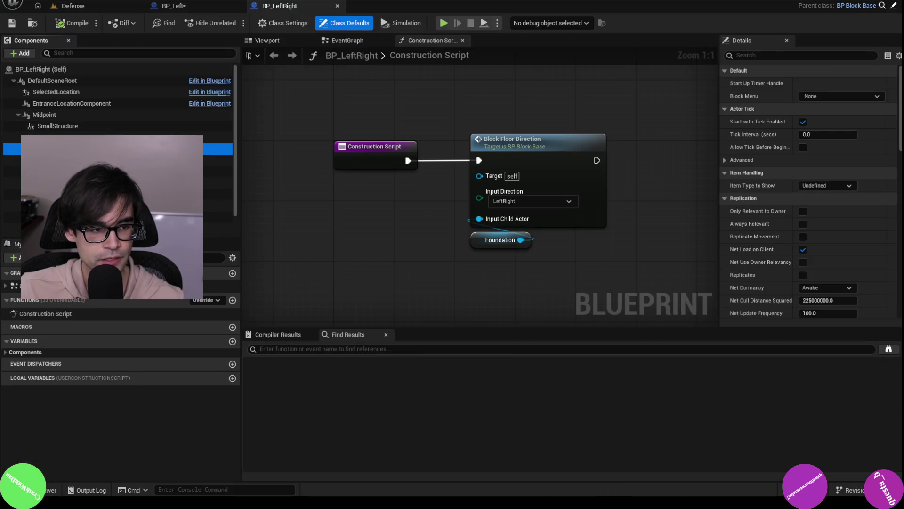
left_click(94, 196, "shift")
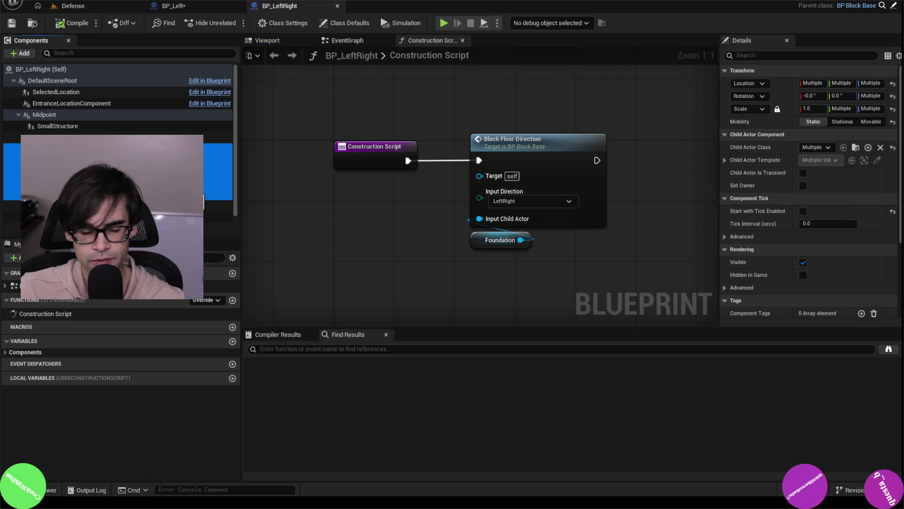
key("Delete")
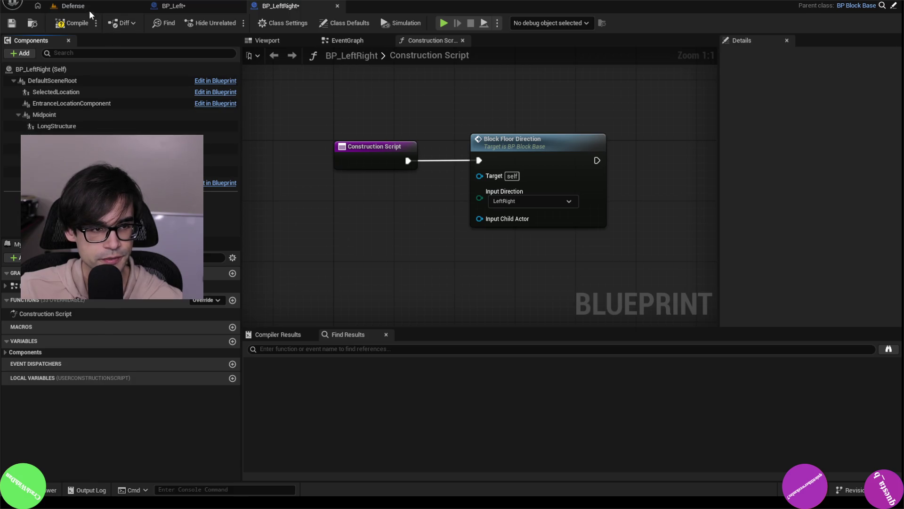
left_click(33, 22)
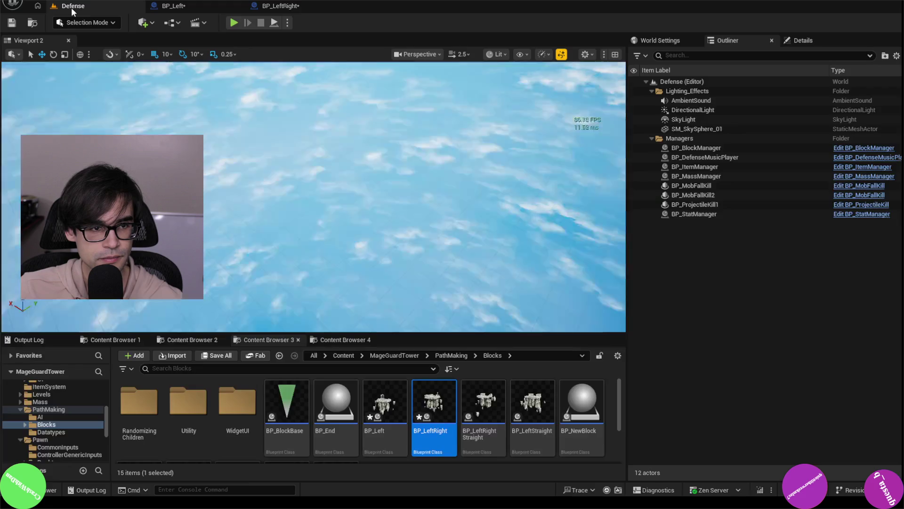
Step: Delete the Foundation component from BP_LeftRightStraight and compile it
left_click(492, 424)
double_click(486, 418)
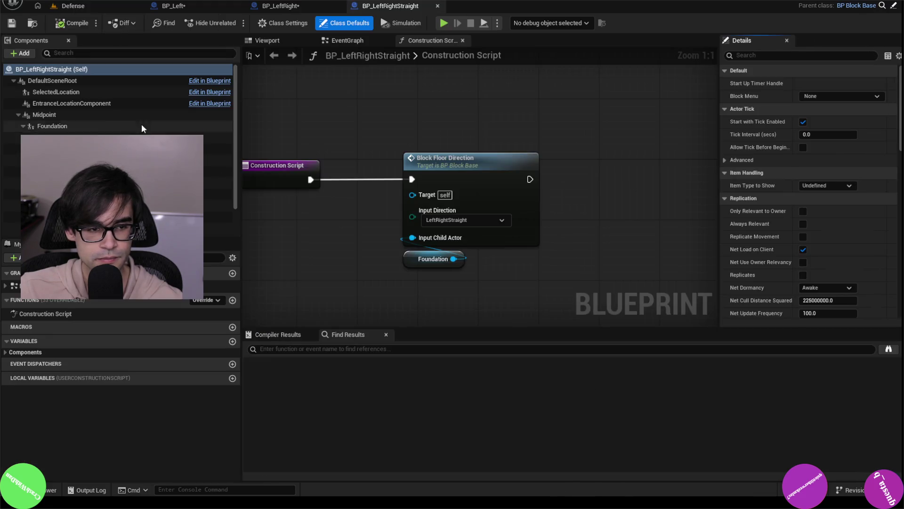
left_click(72, 127)
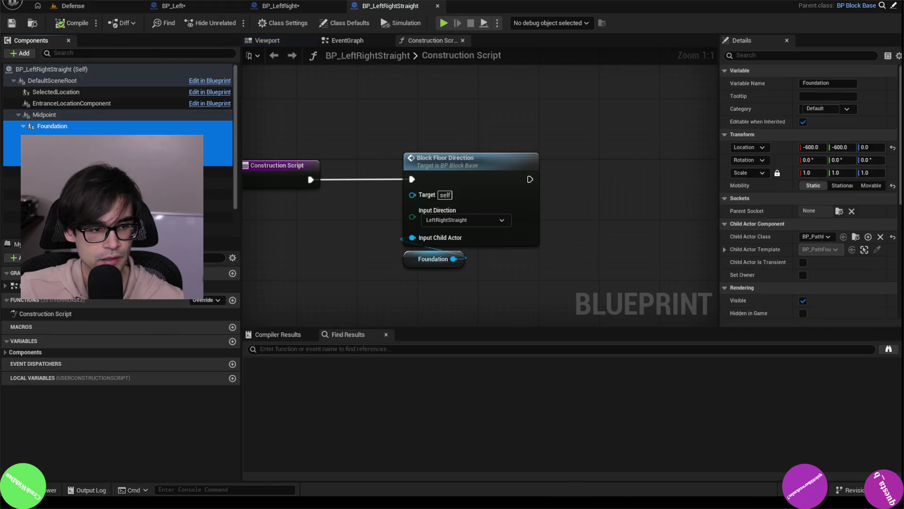
key("Delete")
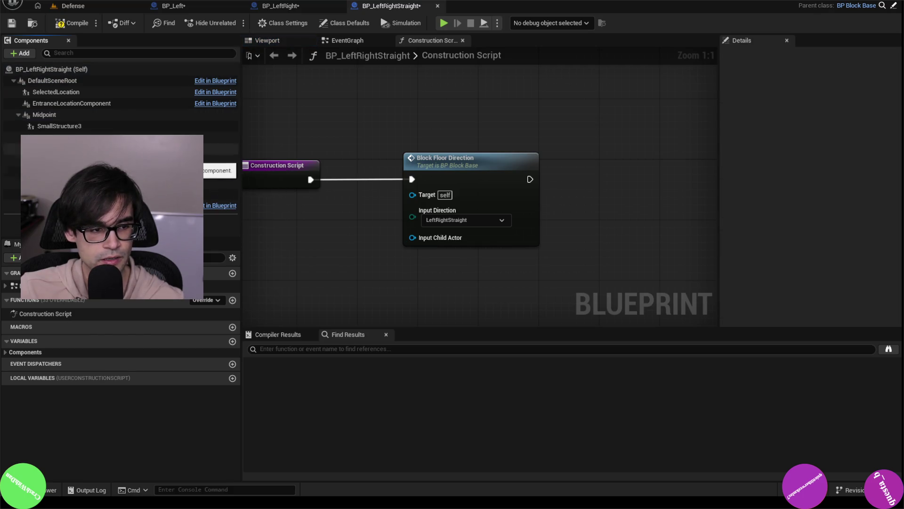
left_click(75, 23)
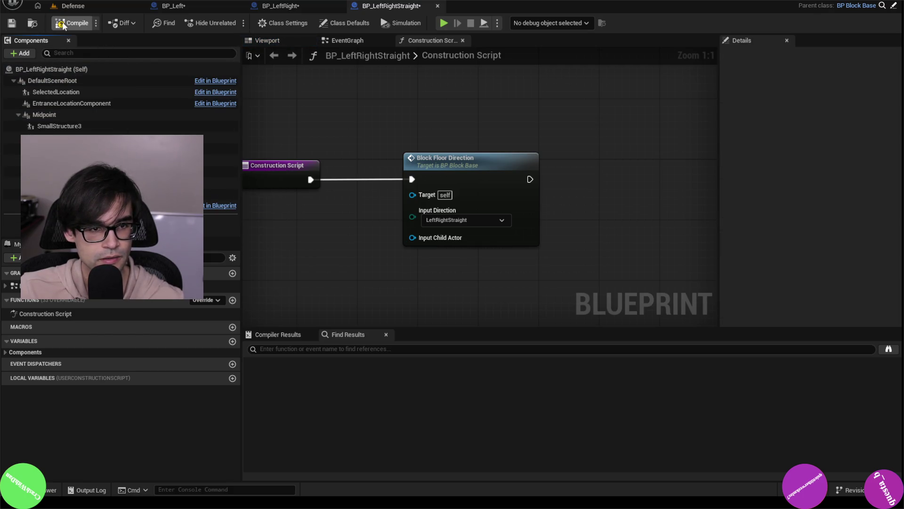
left_click(74, 7)
Step: Delete Foundation and the components under it from BP_LeftStraight
double_click(524, 416)
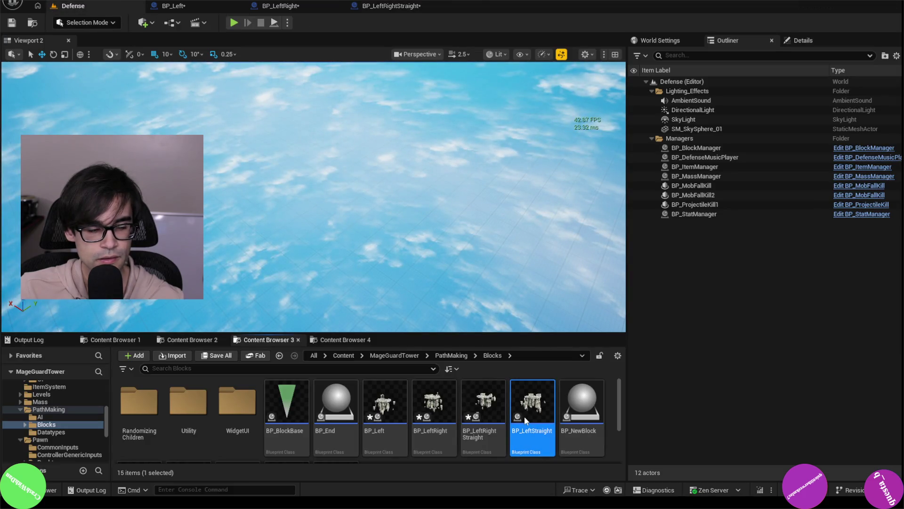
left_click(52, 126)
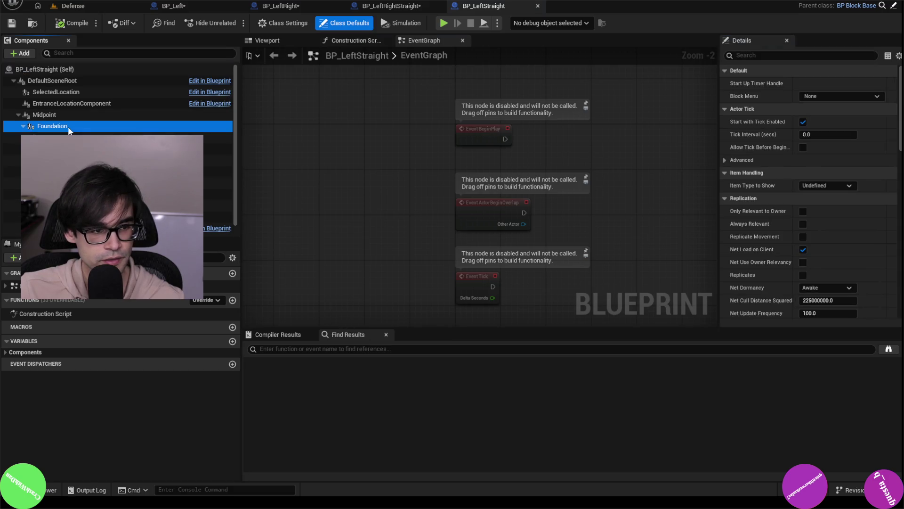
left_click(71, 159, "shift")
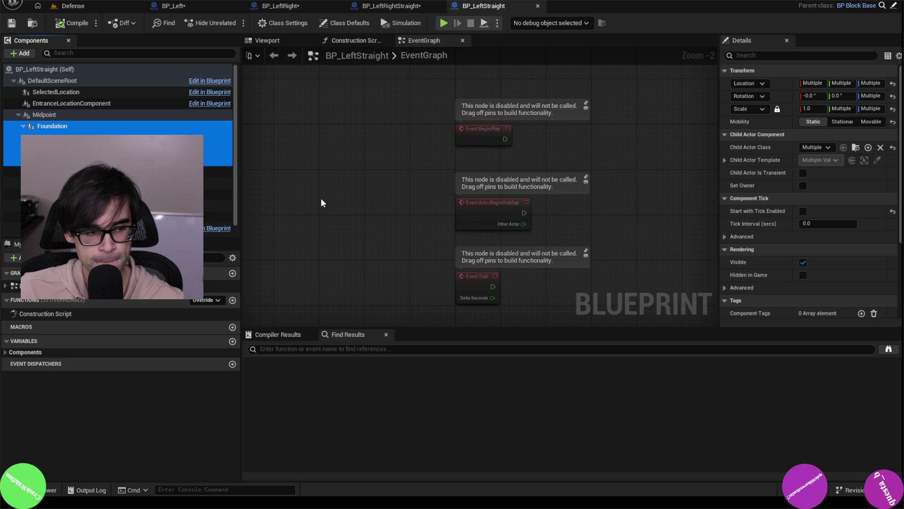
key("Delete")
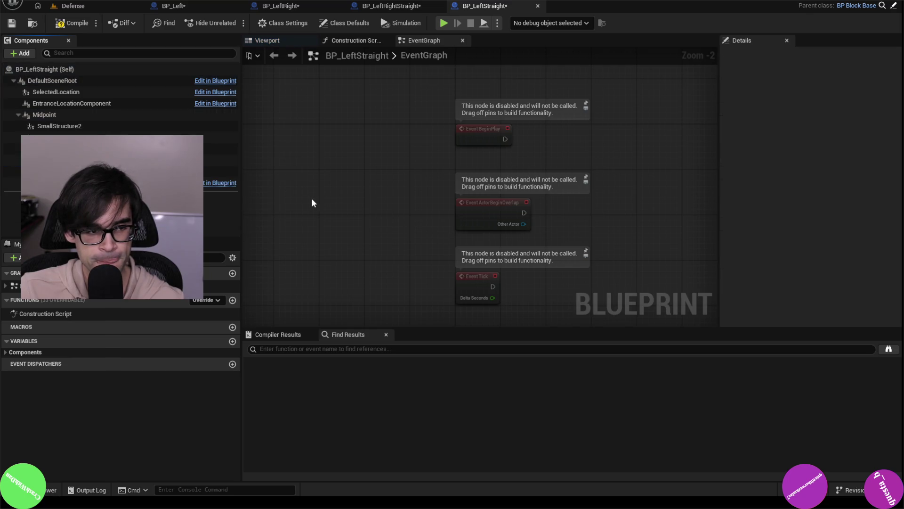
left_click(90, 4)
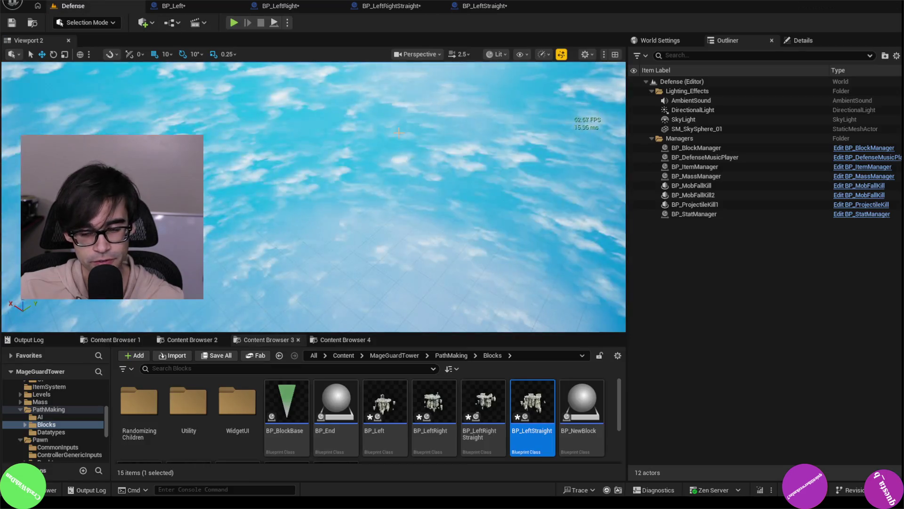
Step: Delete Foundation and its child components from BP_Right and compile it
scroll(583, 413, "down", 2)
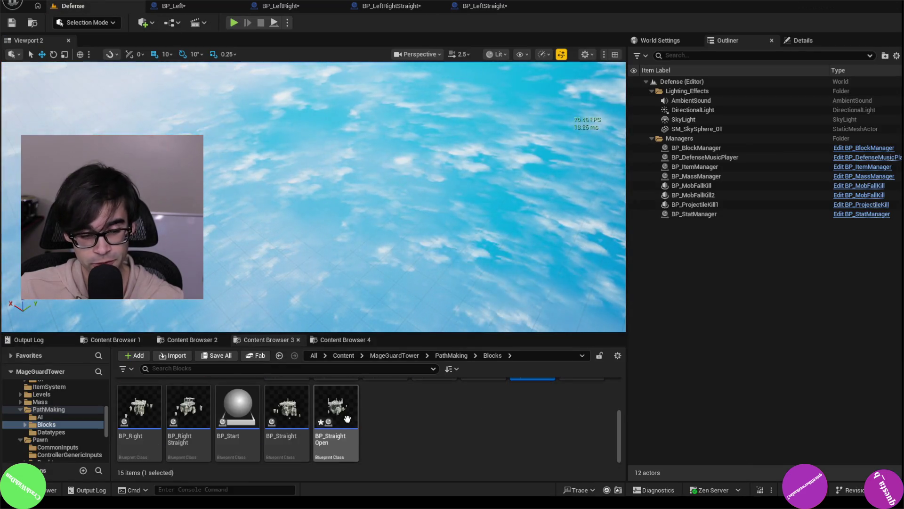
left_click_drag(139, 410, 333, 251)
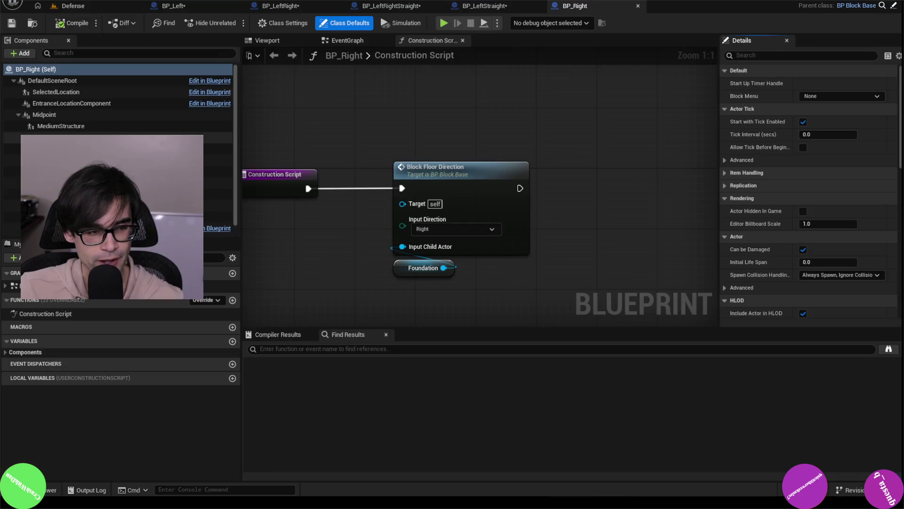
left_click(56, 149)
left_click(57, 194, "shift")
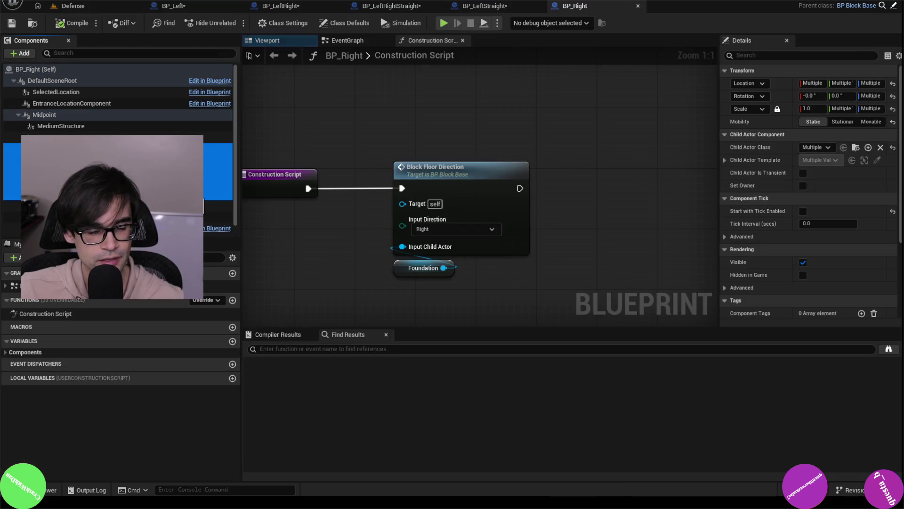
key("Delete")
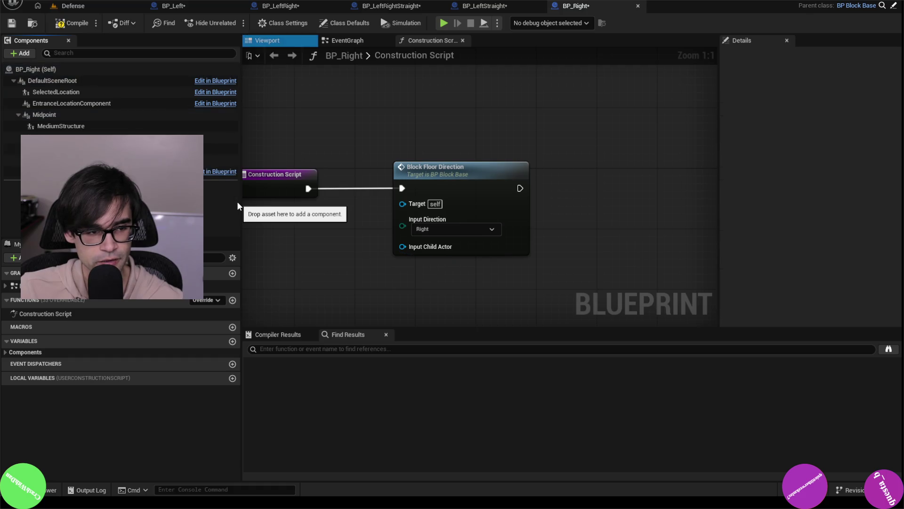
left_click(62, 23)
left_click(73, 5)
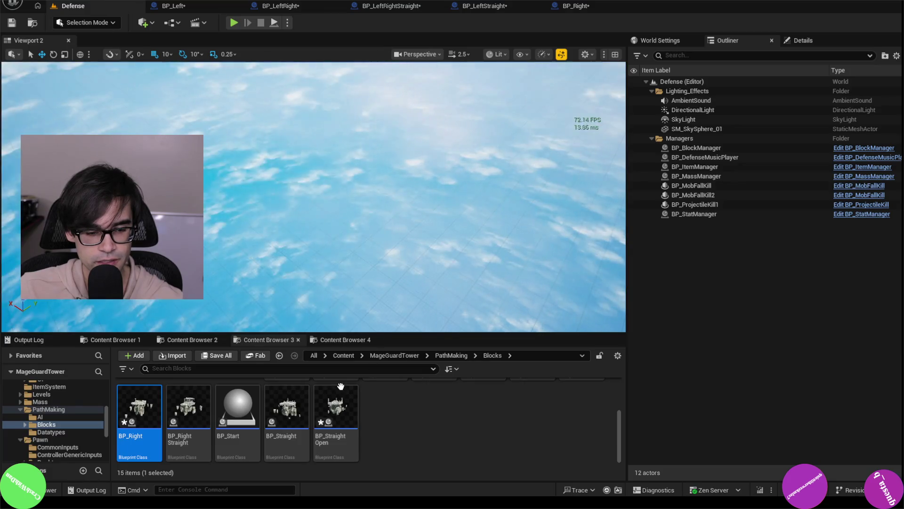
Step: Delete Foundation and its child components from BP_RightStraight and compile it
double_click(188, 411)
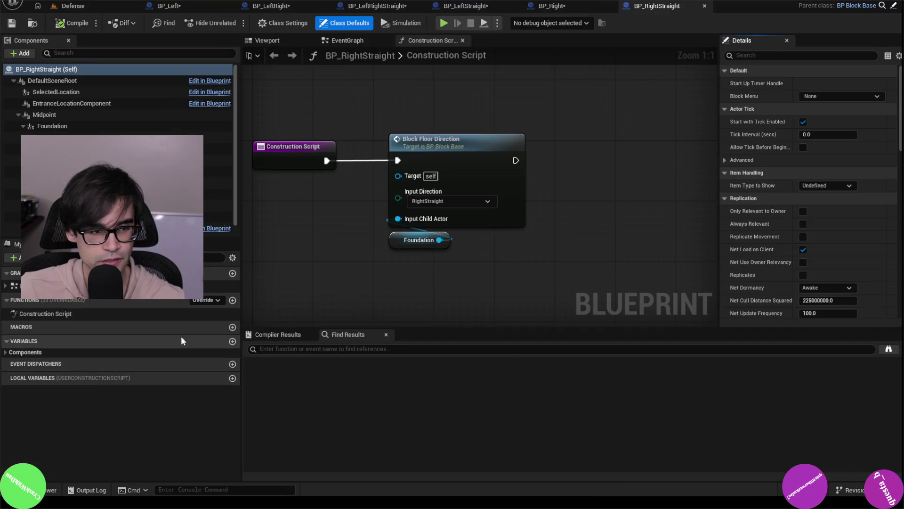
left_click(82, 126)
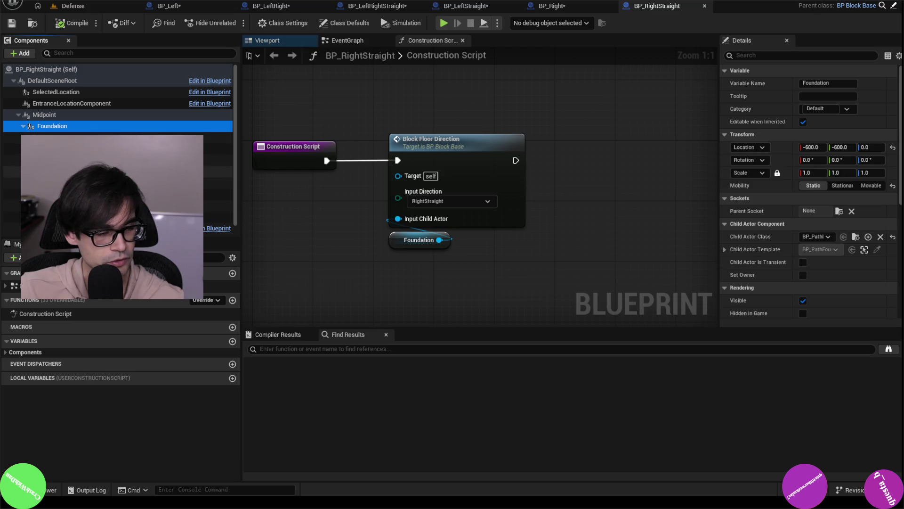
left_click(179, 160, "shift")
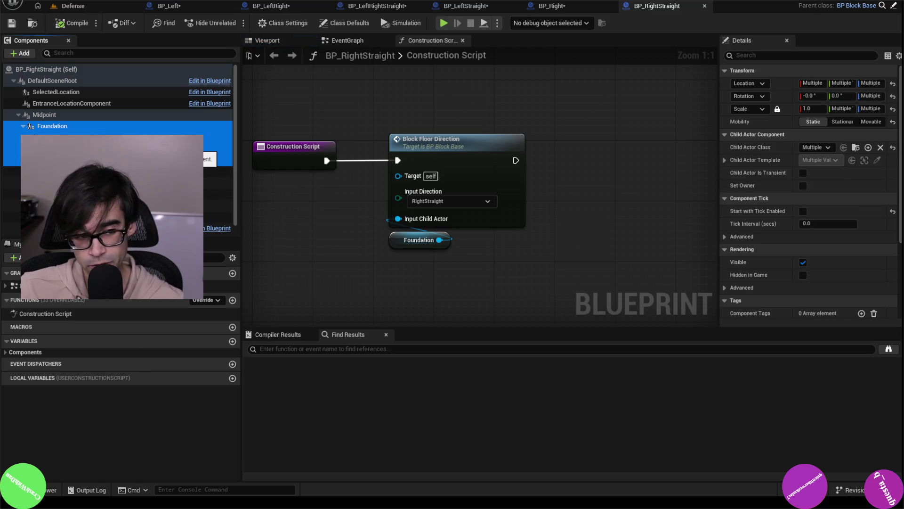
key("Delete")
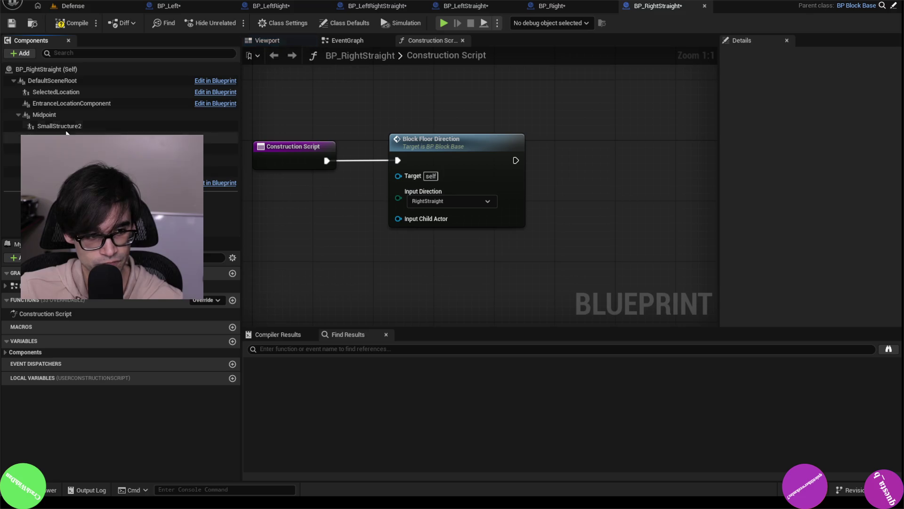
left_click(16, 23)
left_click(66, 5)
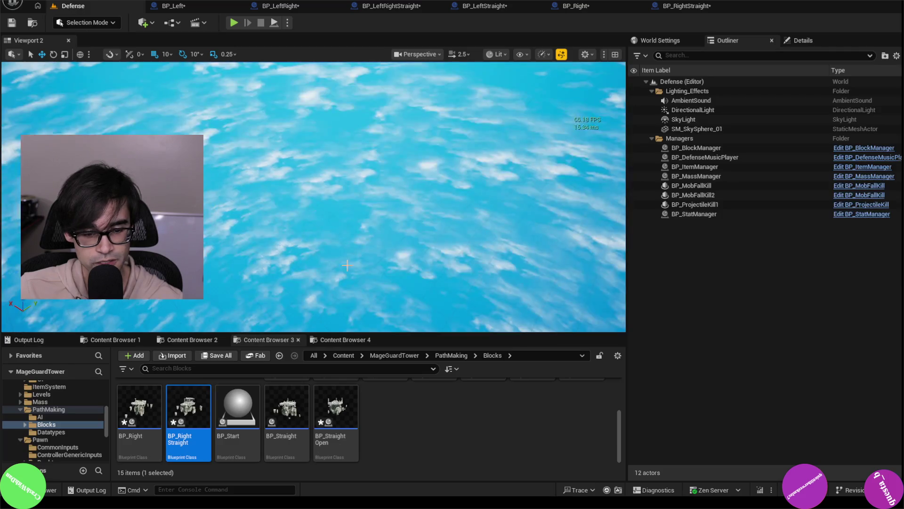
Step: Check BP_Start, then delete BP_Straight's Foundation and child components and compile
double_click(248, 402)
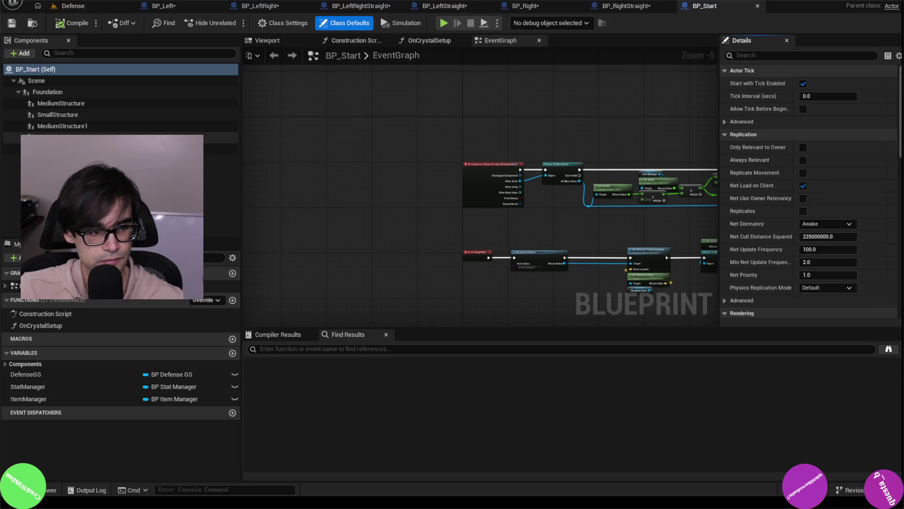
left_click(72, 7)
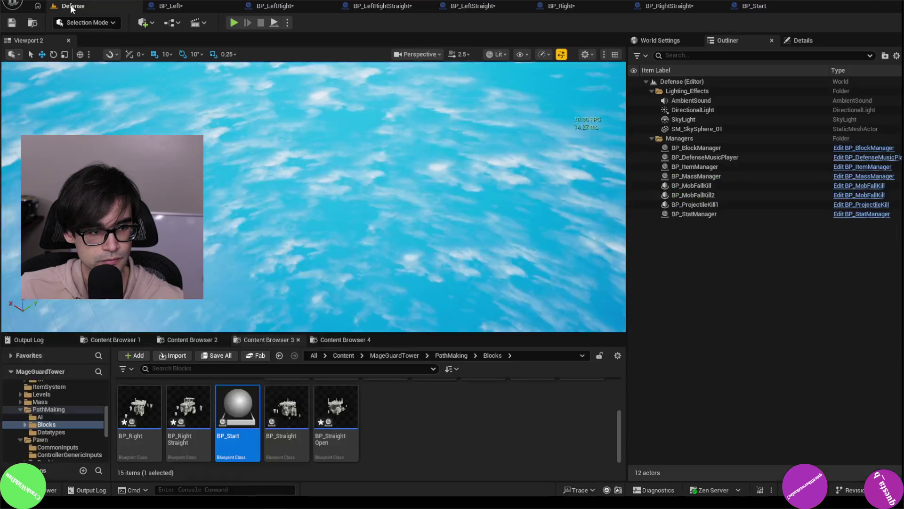
left_click(299, 418)
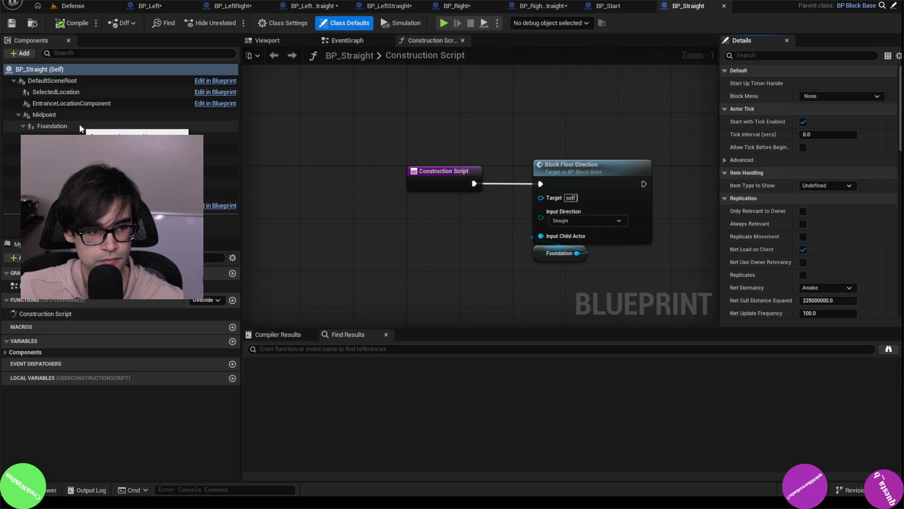
left_click(75, 124)
left_click(217, 160, "shift")
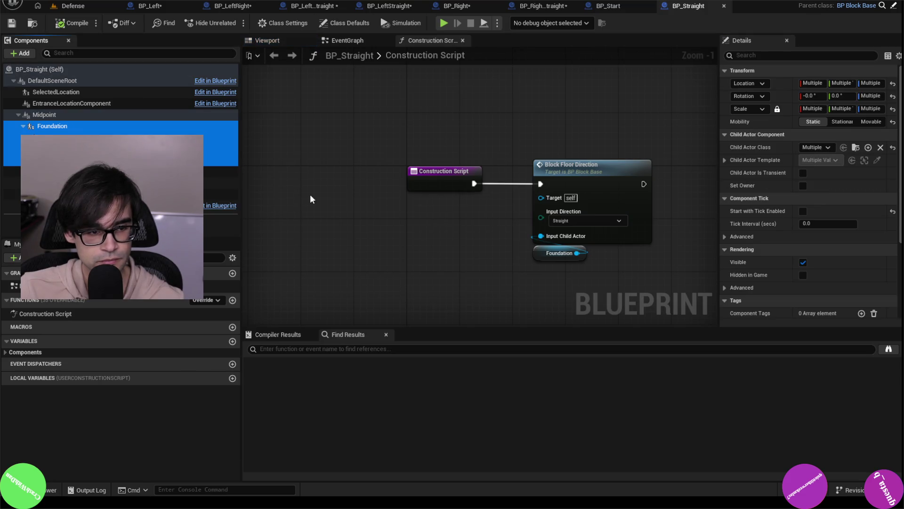
key("Delete")
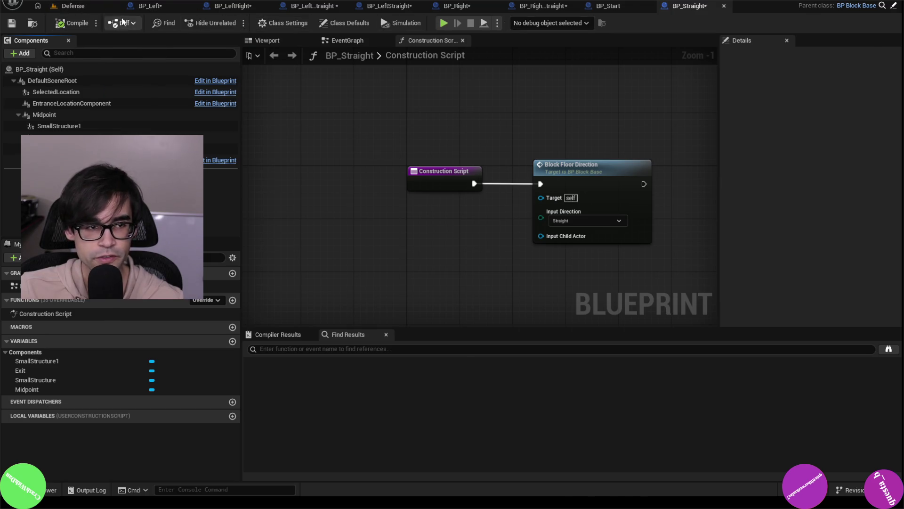
left_click(71, 5)
Step: Delete the Foundation component from BP_StraightOpen and return to the Defense level
left_click(333, 432)
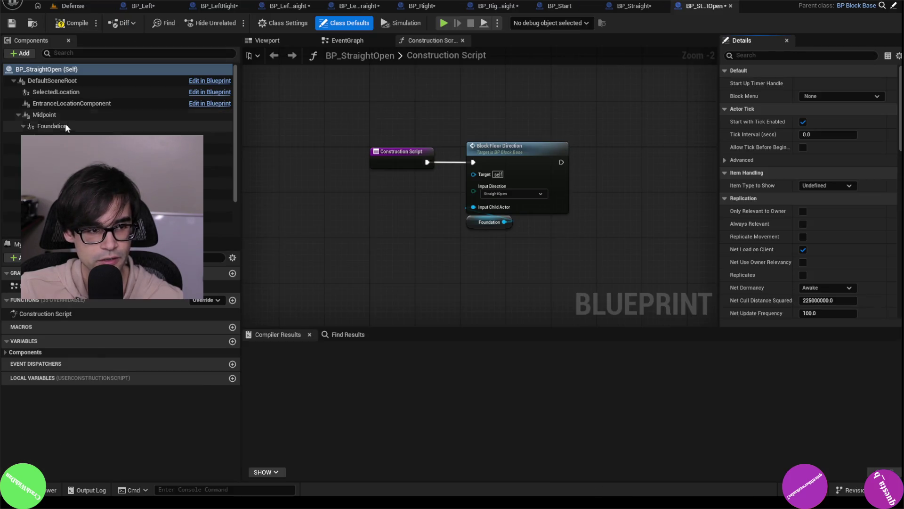
left_click(65, 126)
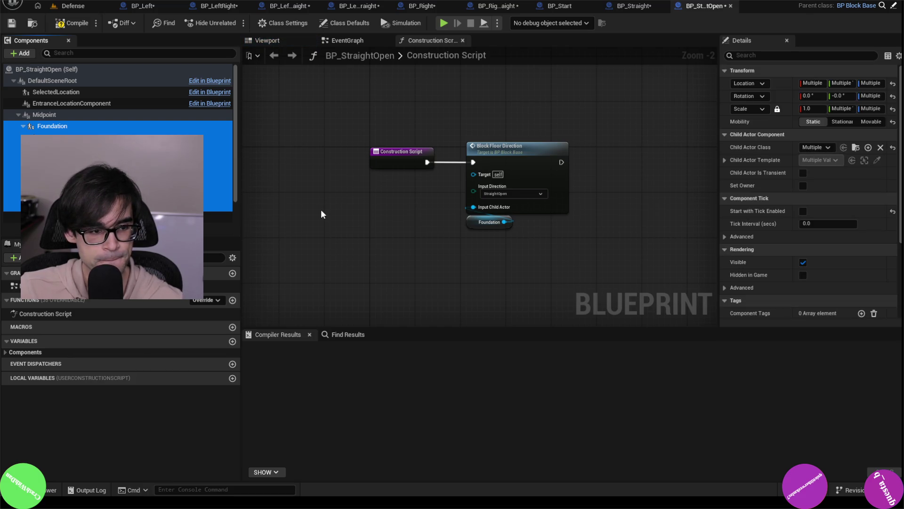
key("Delete")
left_click(88, 7)
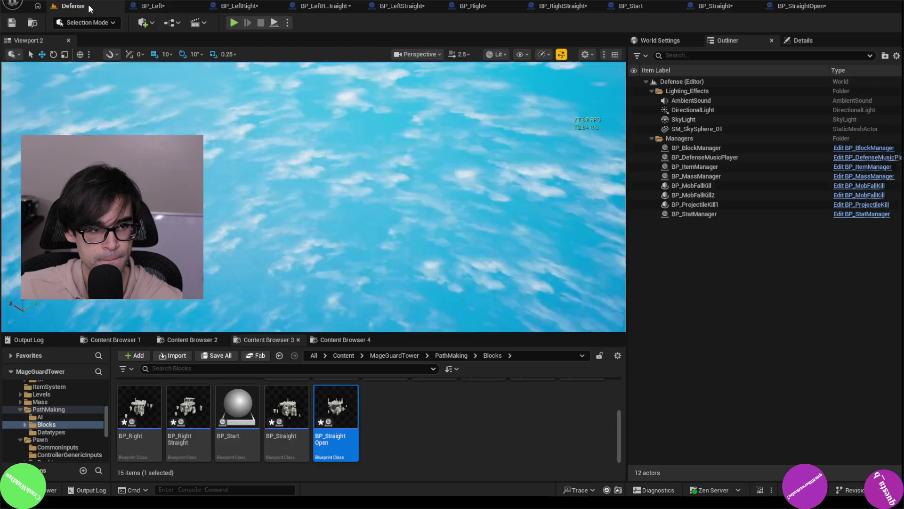
Step: Play the Defense level, pan over the spawned platforms, then stop the session
left_click(231, 23)
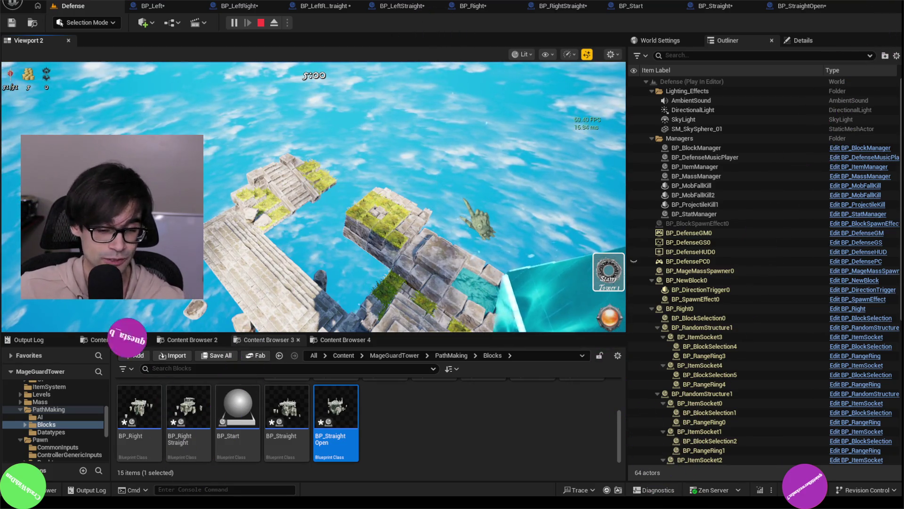
key("w")
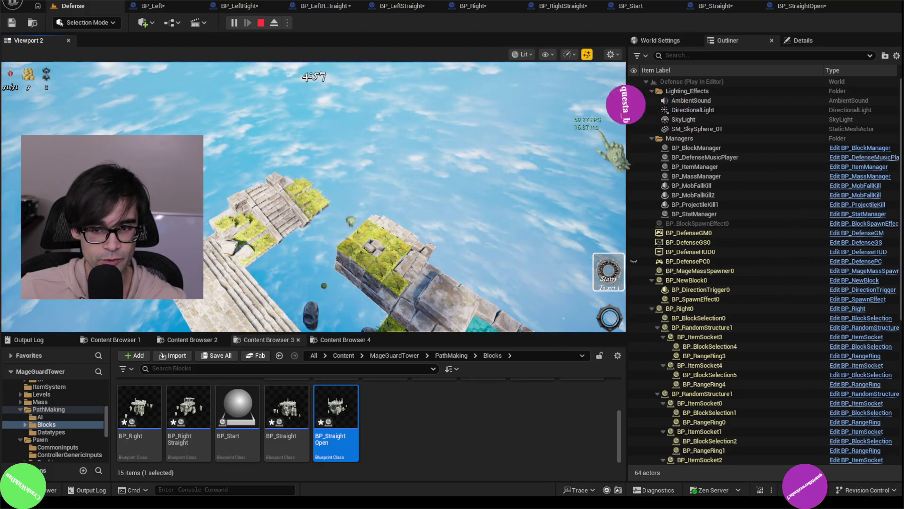
key("Escape")
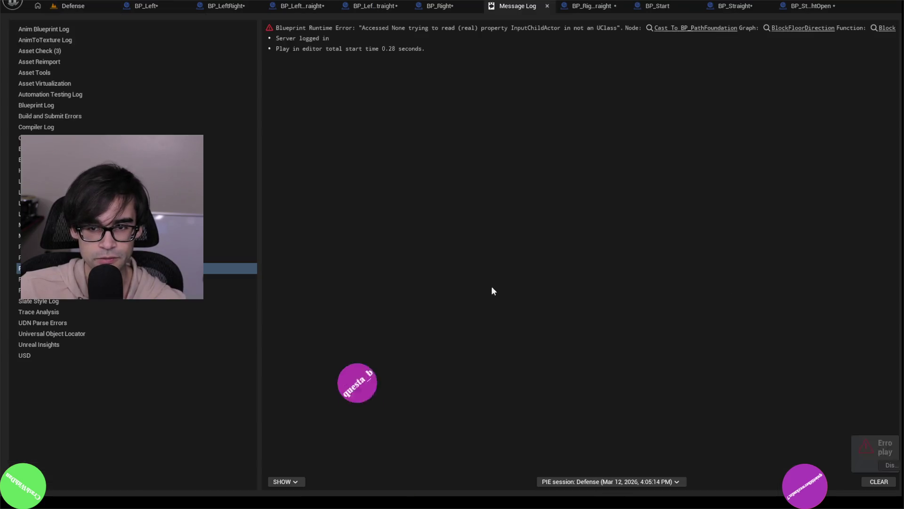
Step: Close the message log and browse the Selection, BlockTesting and Blocks folders in the content browsers
left_click(547, 6)
left_click(64, 6)
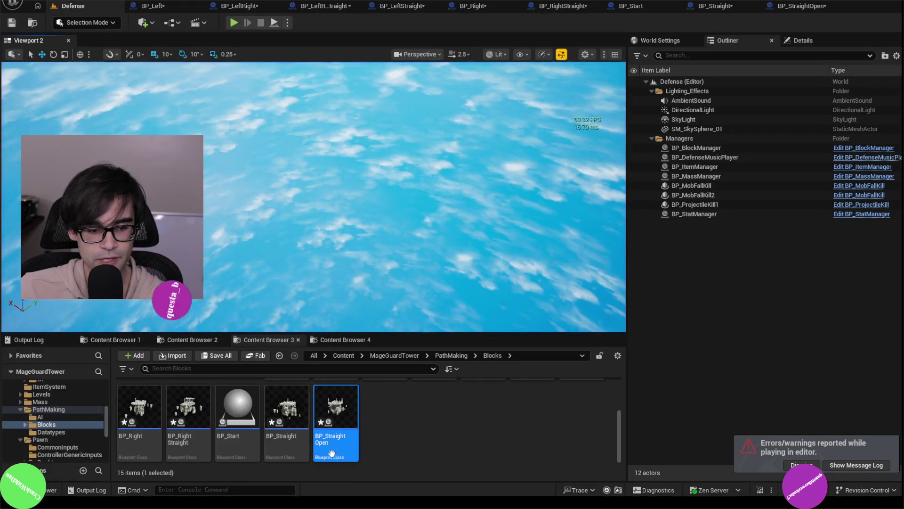
left_click(201, 339)
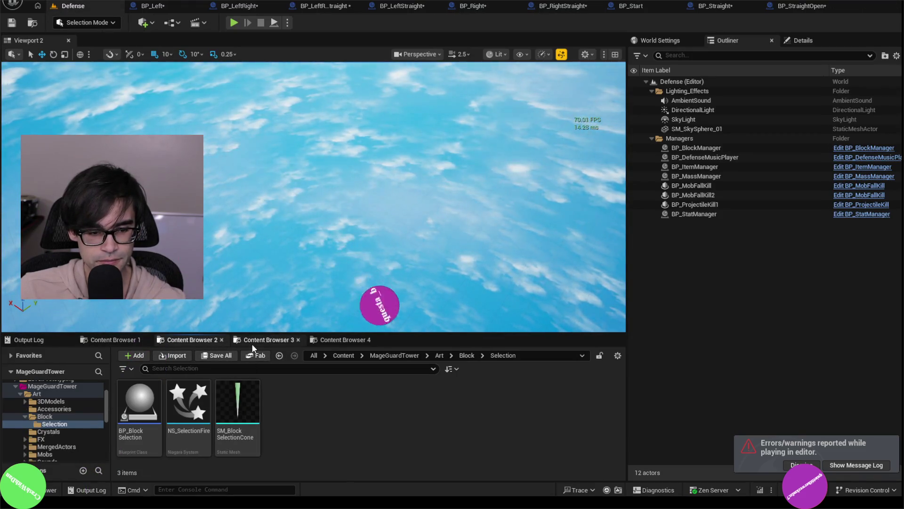
left_click(264, 339)
left_click(110, 337)
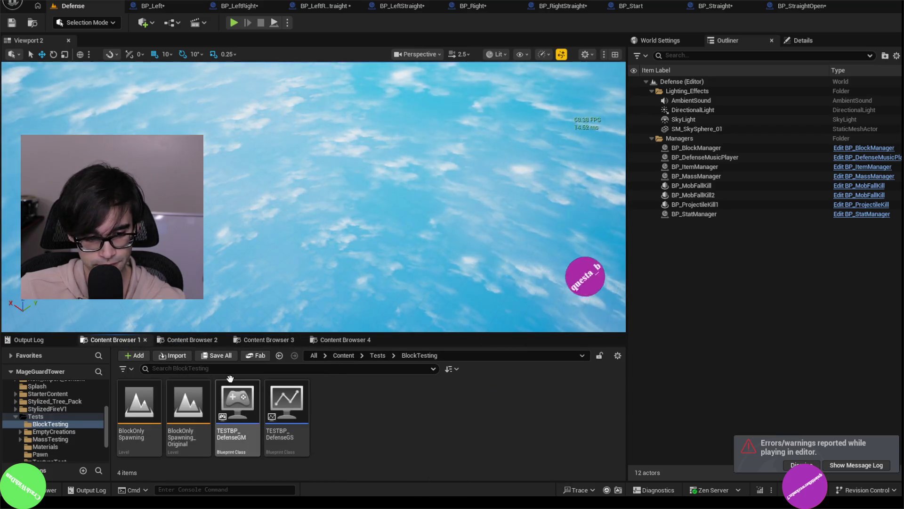
left_click(186, 337)
left_click(259, 339)
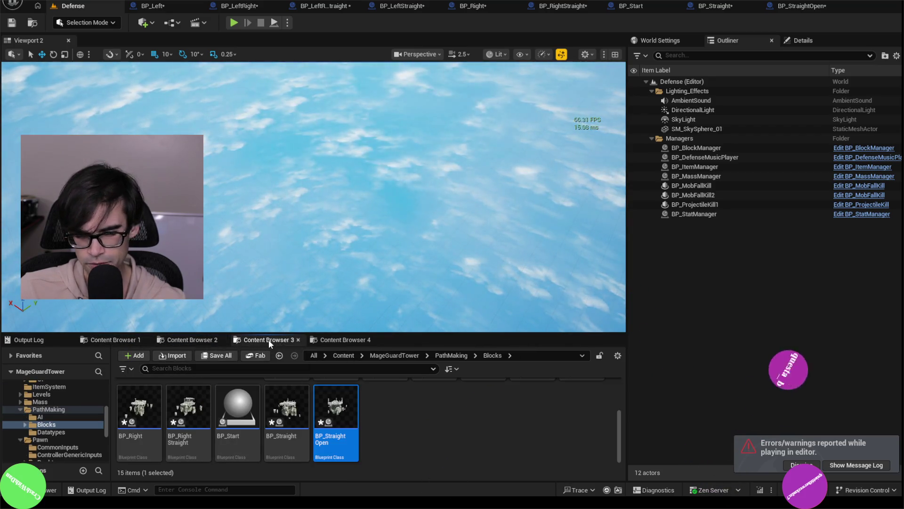
Step: Open the BlockOnlySpawning level, saving the eight modified block blueprints when prompted
left_click(330, 340)
left_click(108, 336)
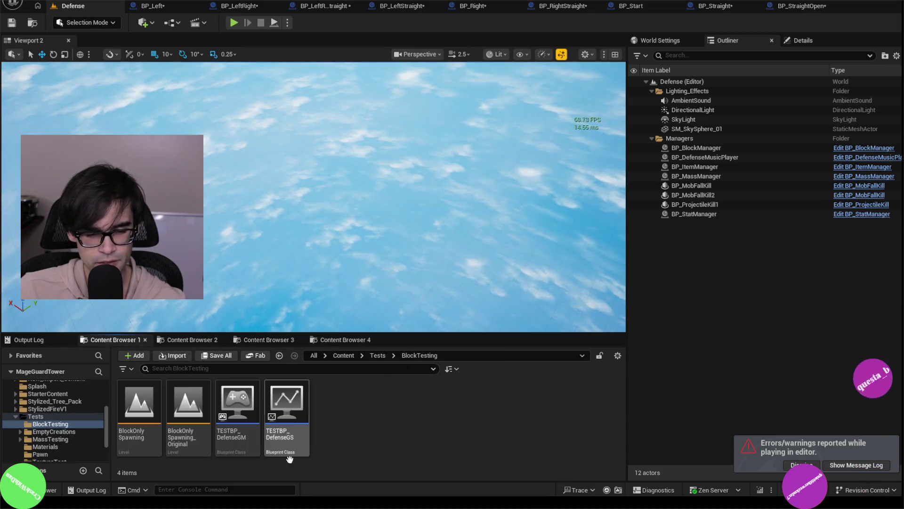
key("ctrl+shift+s")
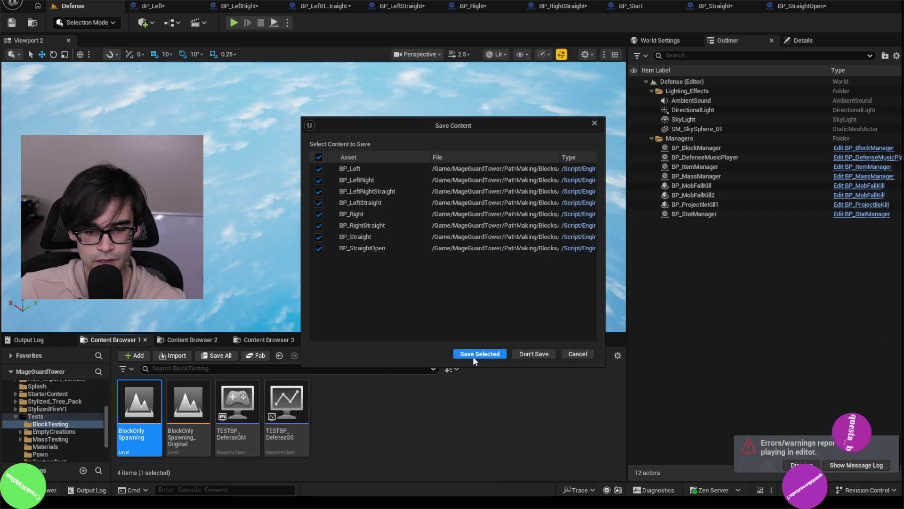
left_click(478, 353)
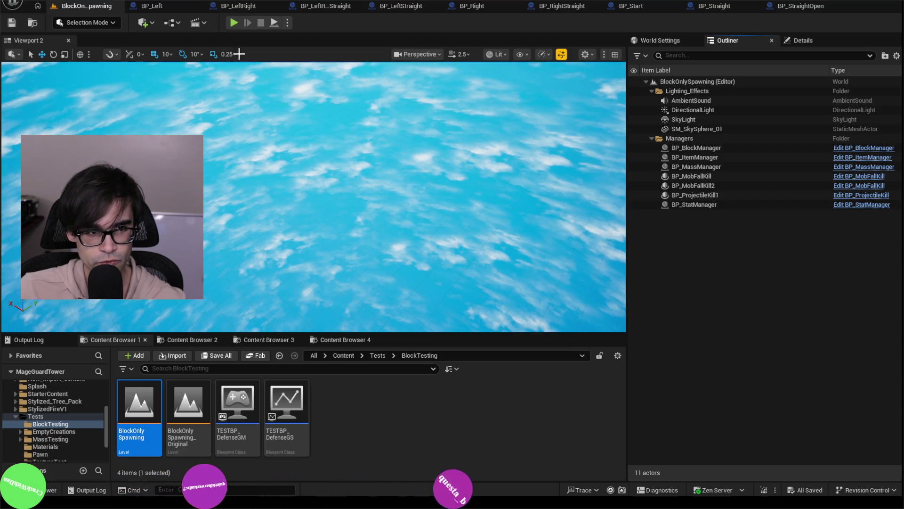
Step: Play BlockOnlySpawning and stop, bringing up the InputChildActor Accessed None error
left_click(234, 23)
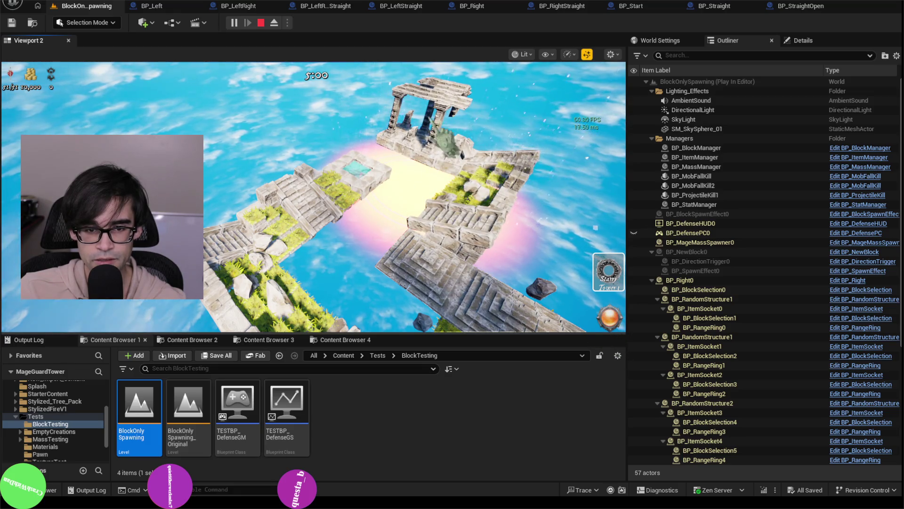
key("Escape")
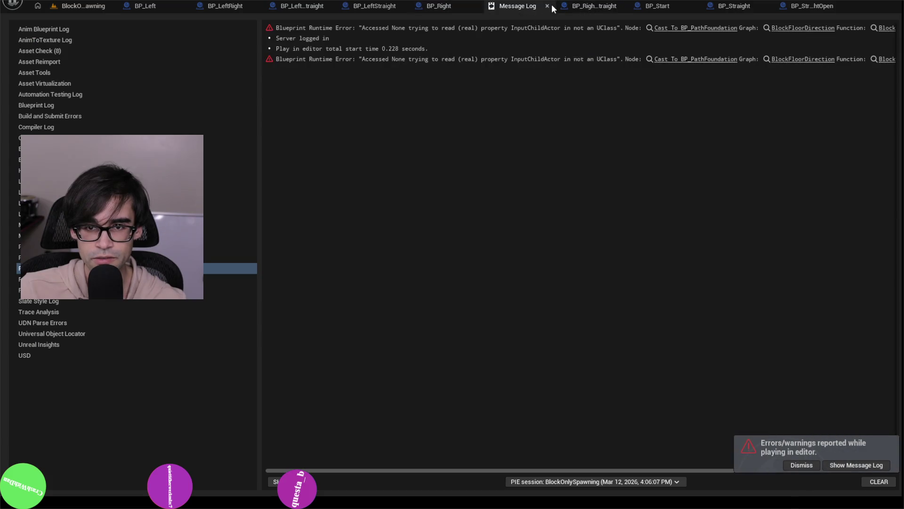
Step: Close the message log and open BP_BlockBase from the Blocks folder
left_click(547, 5)
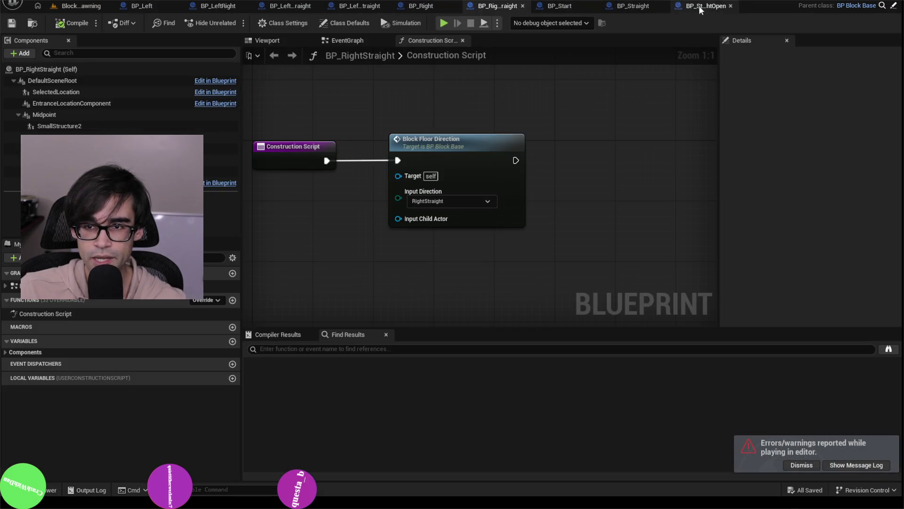
left_click(81, 6)
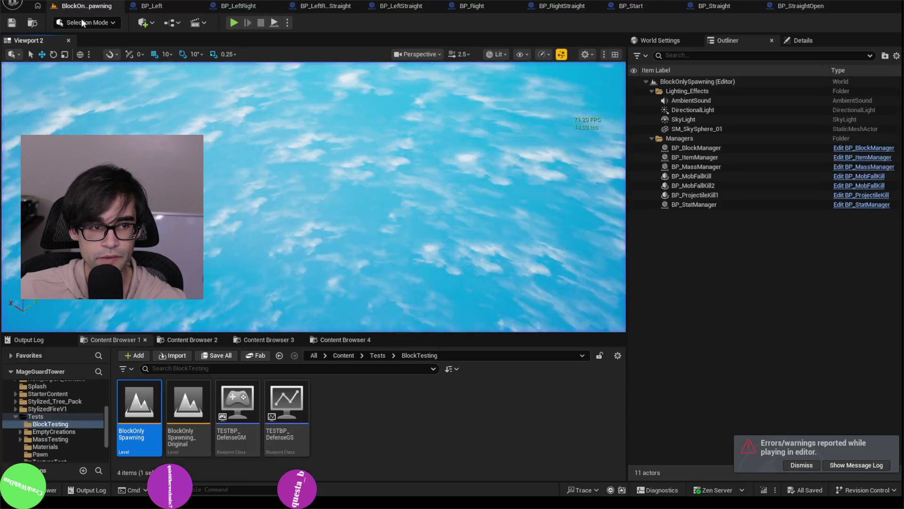
left_click(266, 339)
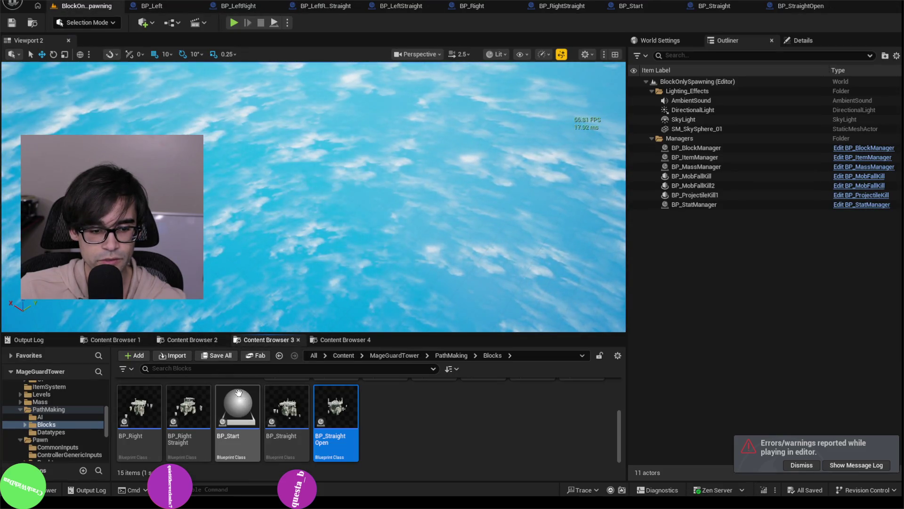
scroll(315, 401, "up", 2)
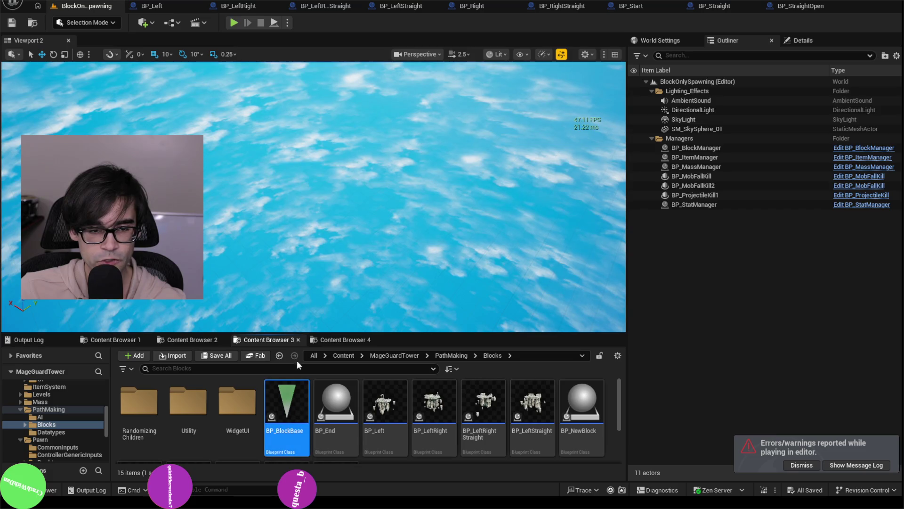
double_click(286, 404)
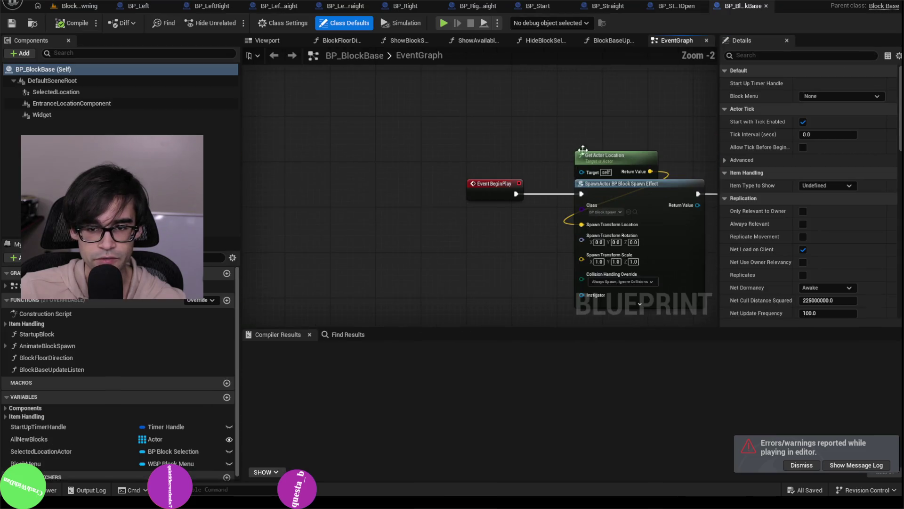
Step: Wire SpawnActor's exec output into Create Spawn Locations, compile, and start playtesting again
left_click_drag(459, 172, 454, 109)
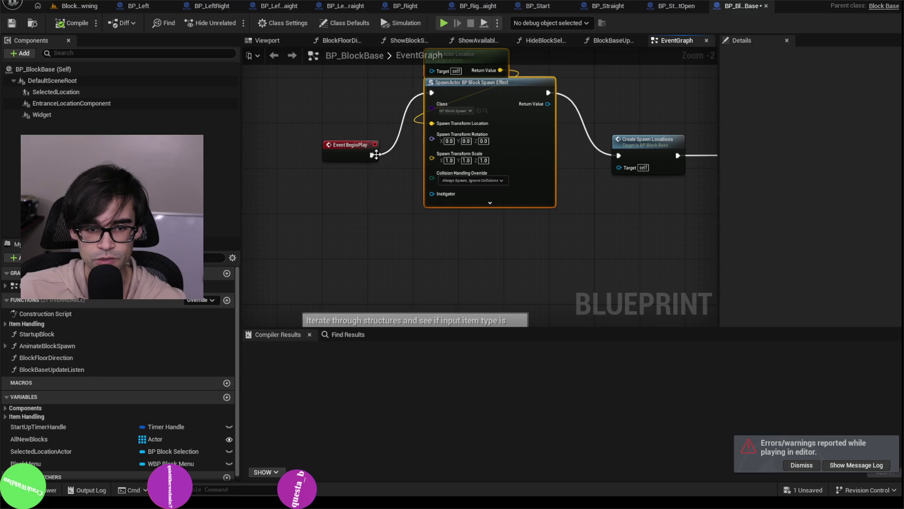
left_click_drag(622, 155, 620, 155)
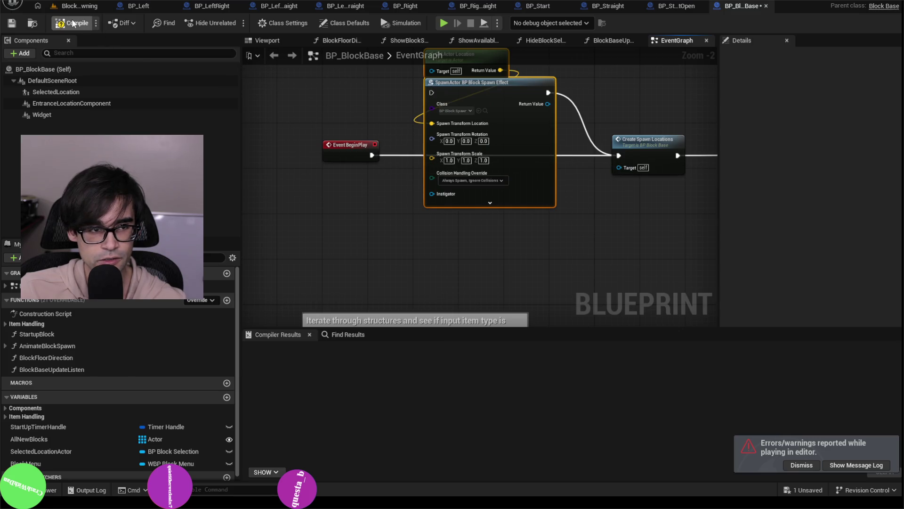
left_click(12, 24)
left_click(76, 5)
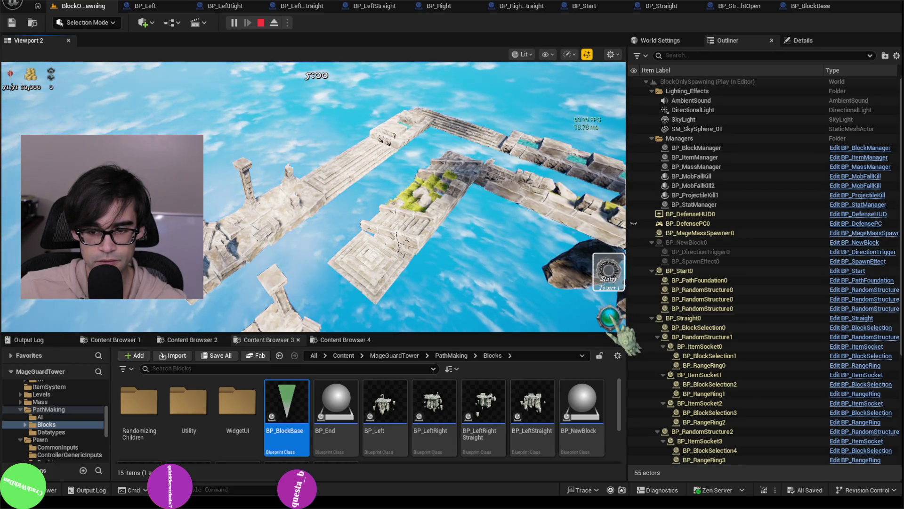
Step: Take control of the game camera, watch the block path sprawl outward, then stop
left_click(313, 198)
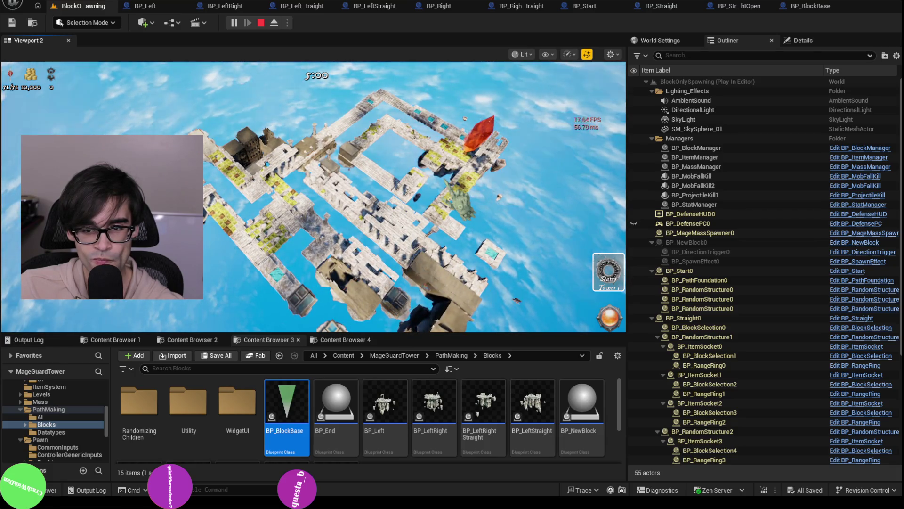
key("Escape")
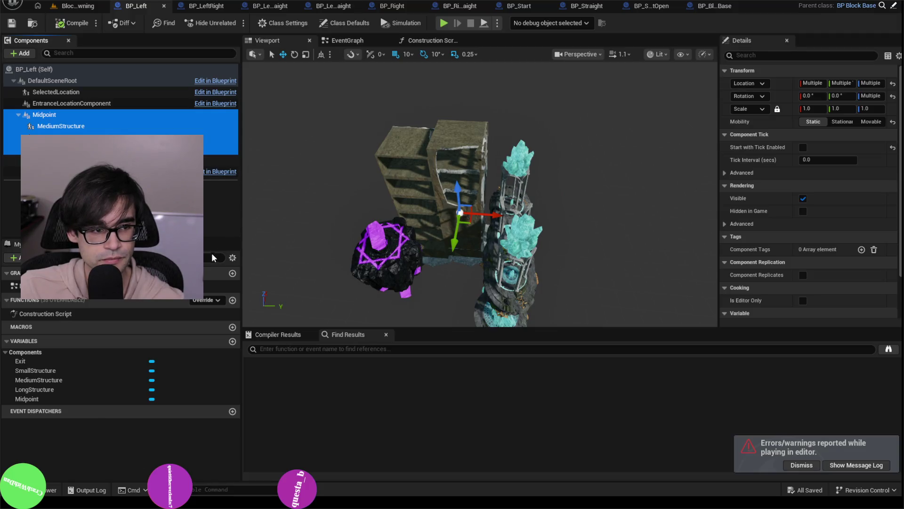
Step: Delete the Midpoint structures from BP_Left, BP_LeftRight and BP_LeftRightStraight
key("Delete")
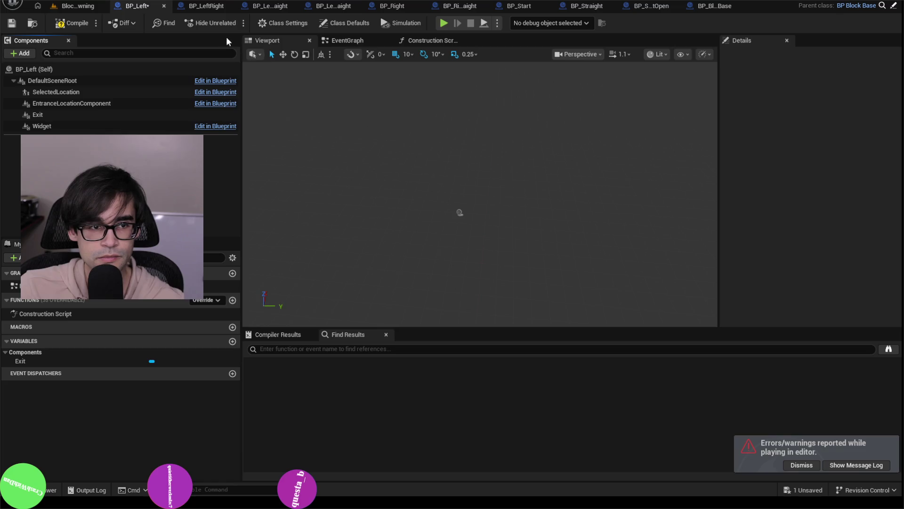
left_click(207, 6)
left_click(44, 114)
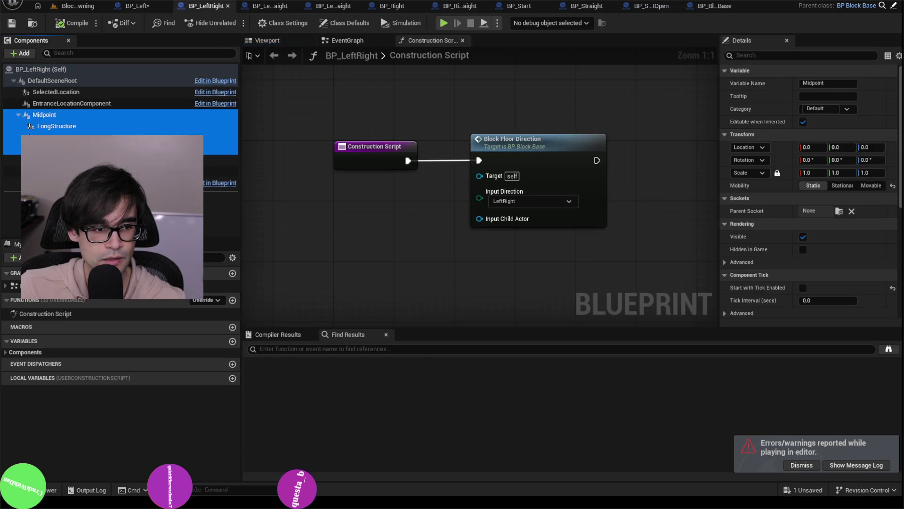
key("Delete")
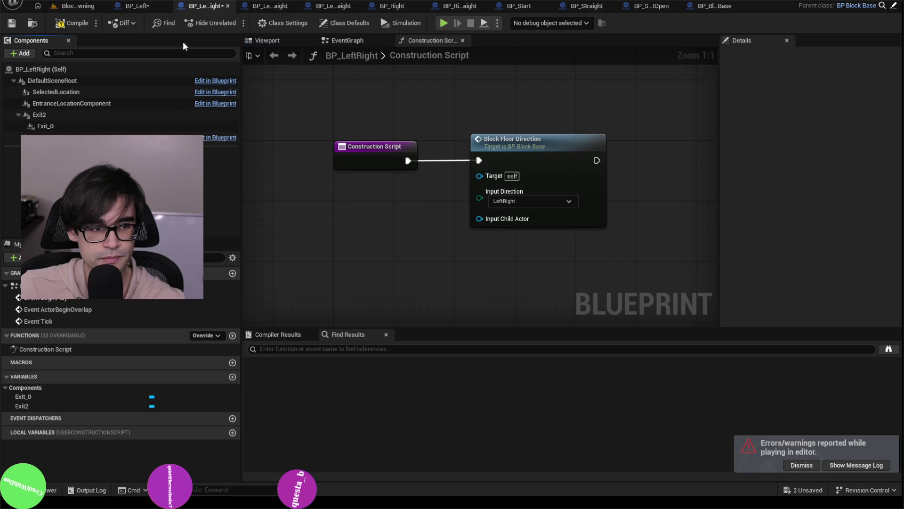
left_click(270, 6)
left_click(70, 118)
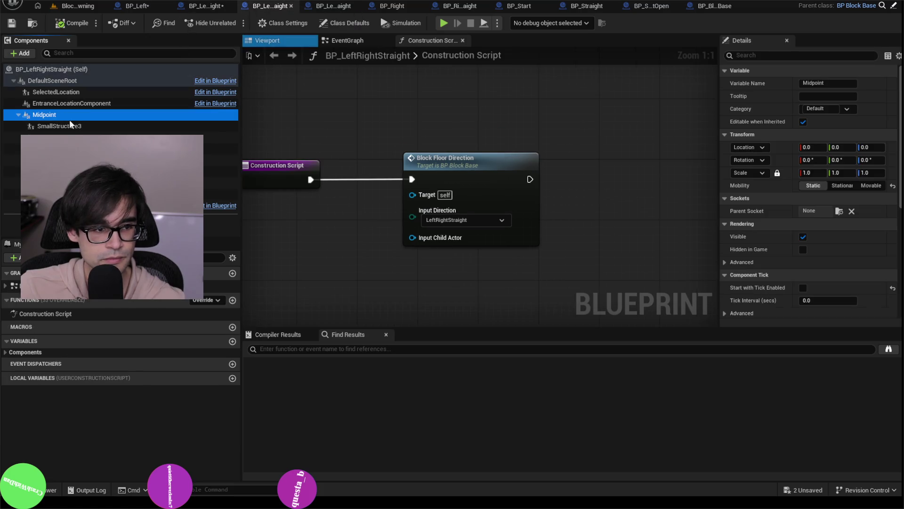
left_click(57, 160, "shift")
key("Delete")
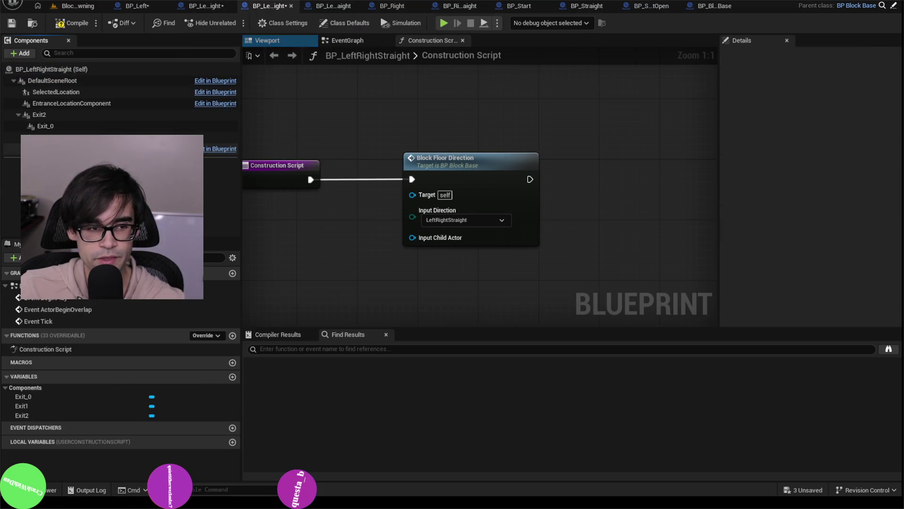
Step: Delete Midpoint and SmallStructure2 from BP_LeftStraight and the Midpoint structure from BP_Right
left_click(333, 6)
left_click(64, 115)
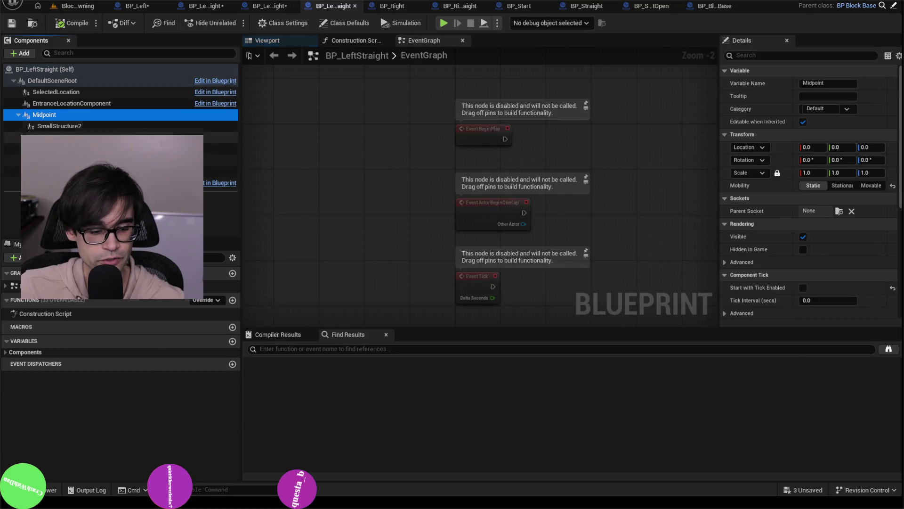
left_click(141, 148, "shift")
key("Delete")
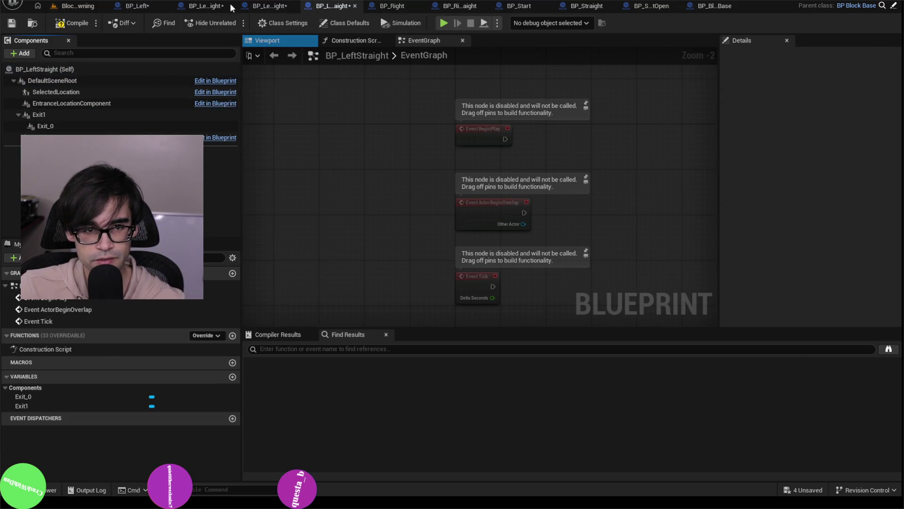
left_click(379, 6)
left_click(70, 114)
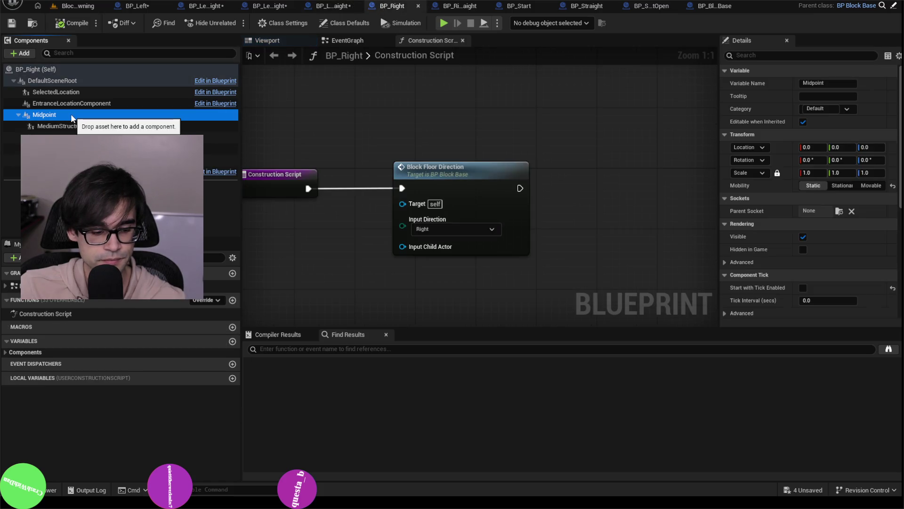
left_click(221, 149, "shift")
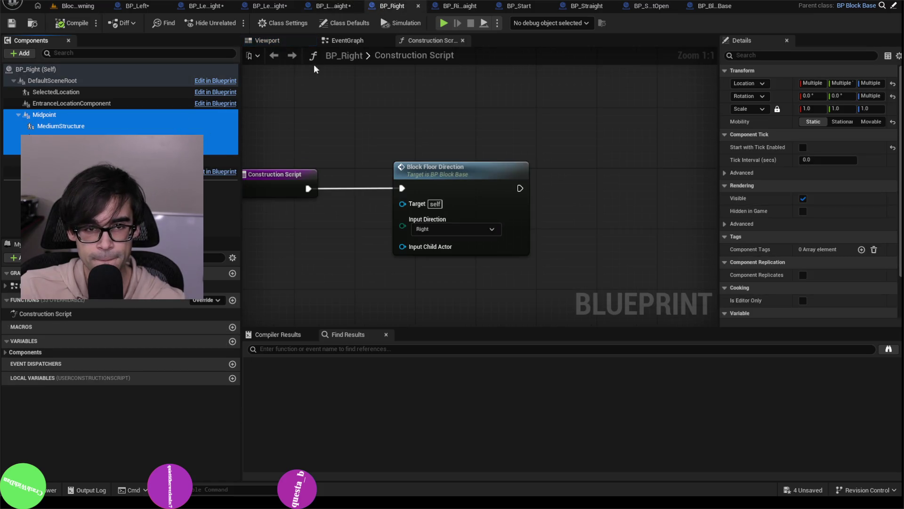
key("Delete")
Step: Delete BP_RightStraight's Midpoint structure and BP_Start's Foundation with all its structure children
left_click(448, 7)
left_click(89, 113)
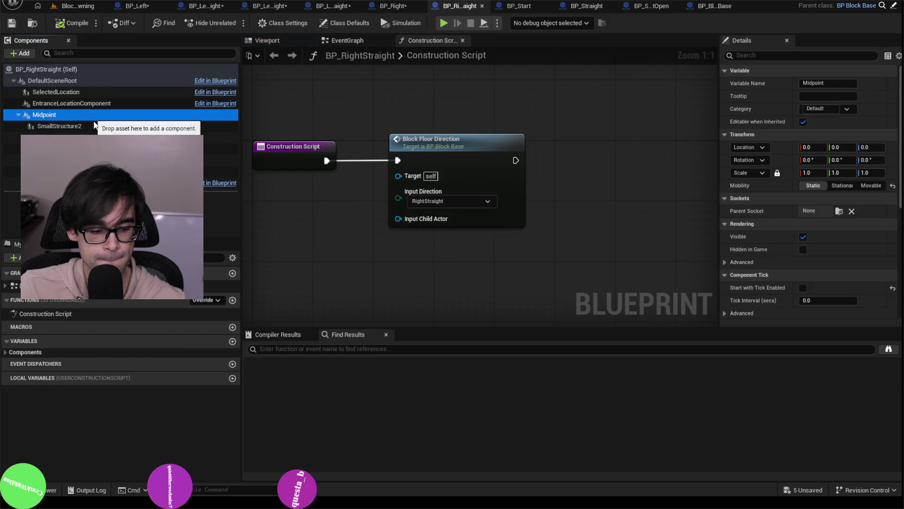
left_click(207, 149, "shift")
key("Delete")
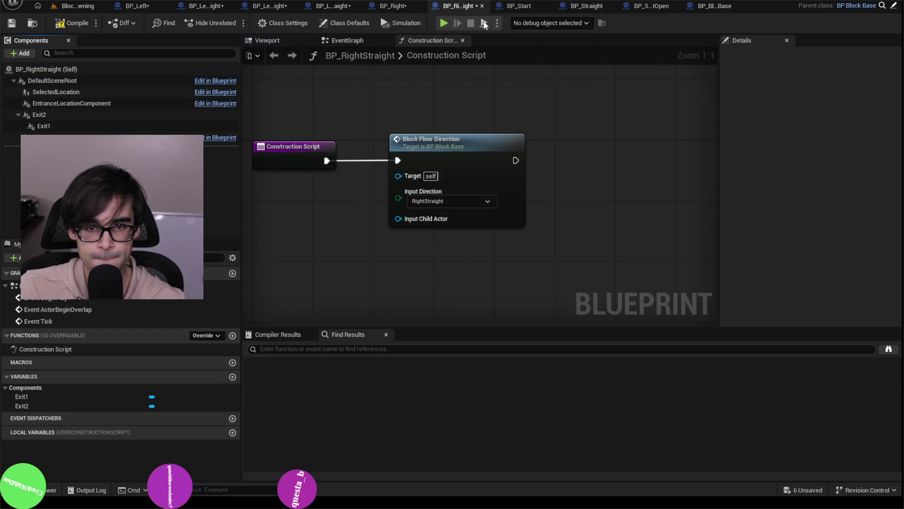
left_click(519, 6)
left_click(95, 91)
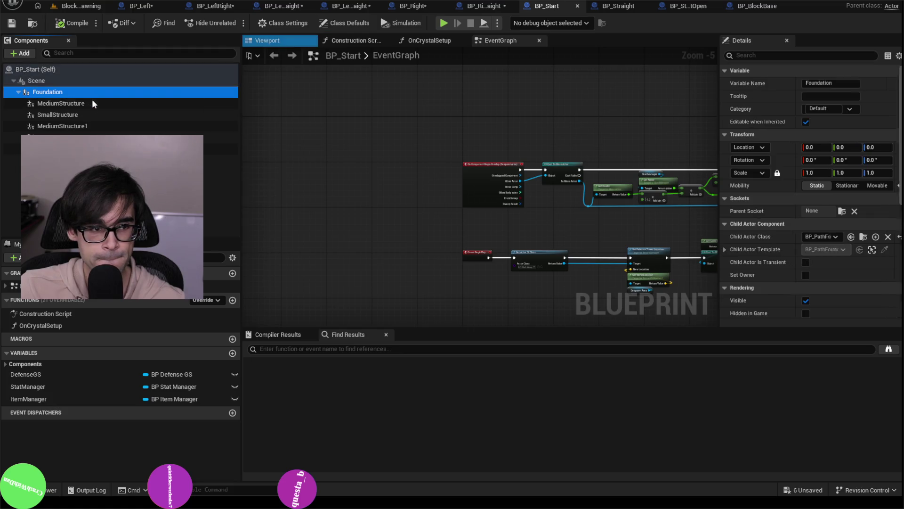
left_click(83, 126, "shift")
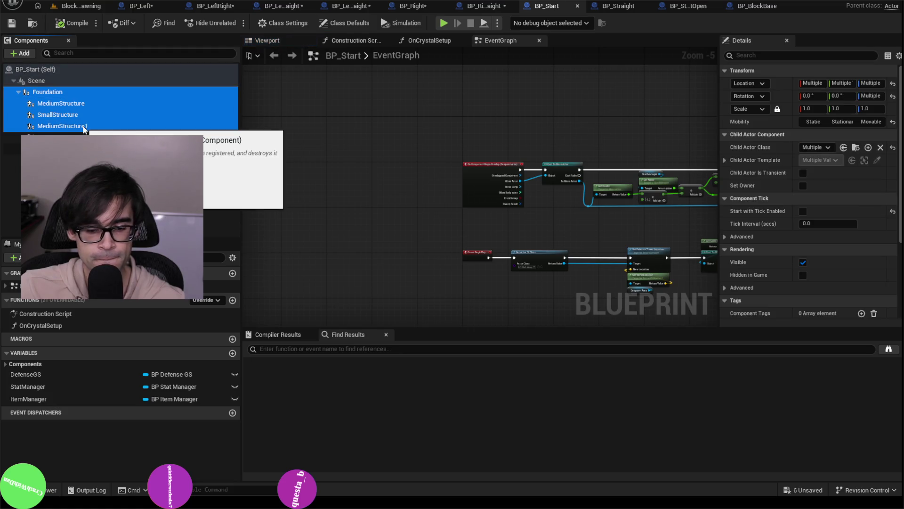
key("Delete")
Step: Delete Midpoint and SmallStructure1 from BP_Straight and the Midpoint structures from BP_StraightOpen
left_click(609, 7)
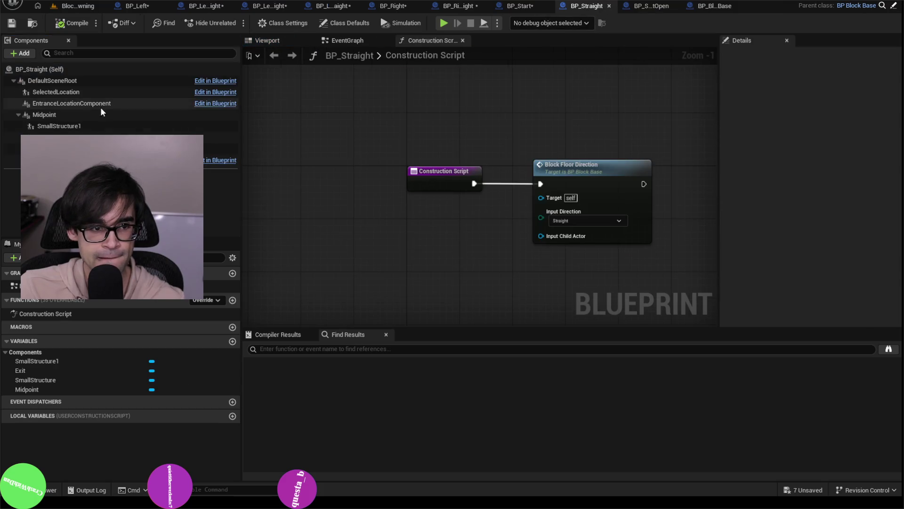
left_click(68, 113)
left_click(71, 137, "shift")
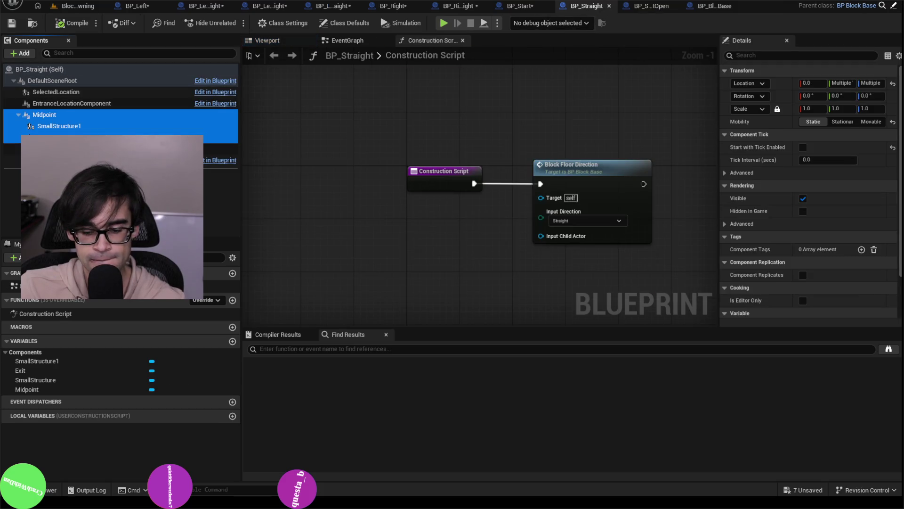
key("Delete")
left_click(629, 10)
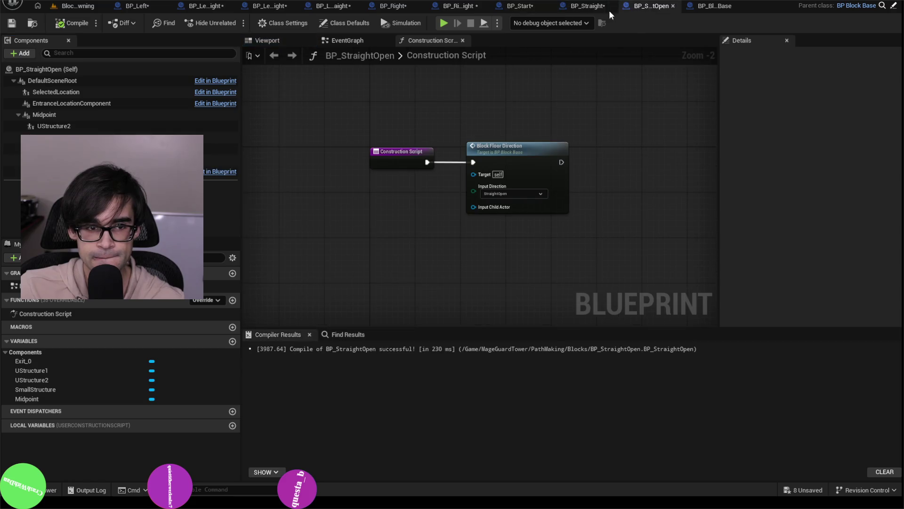
left_click(32, 114)
left_click(71, 148, "shift")
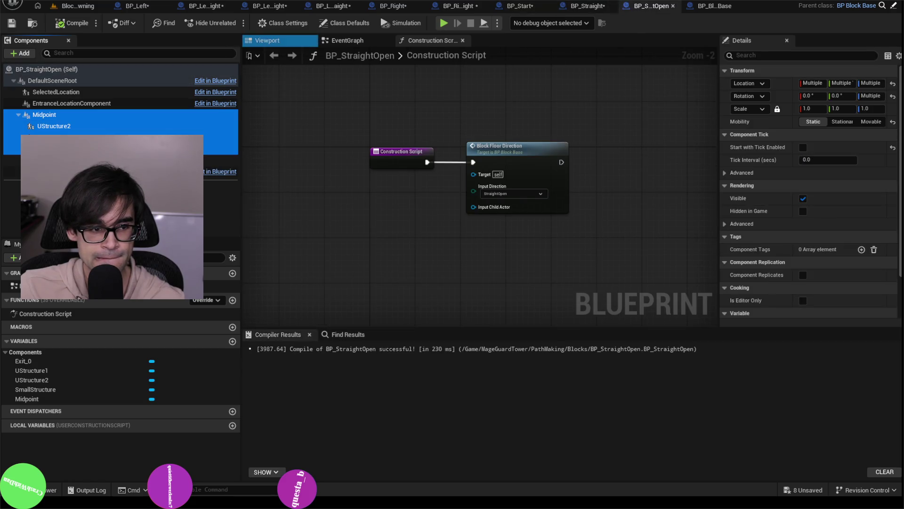
key("Delete")
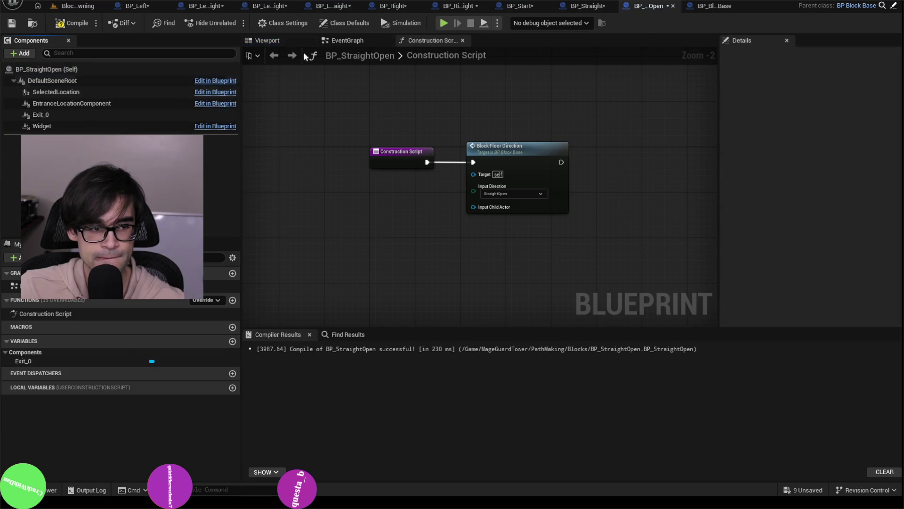
Step: Play BlockOnlySpawning with Alt+P and open the log for BP_Start's compile error
left_click(702, 6)
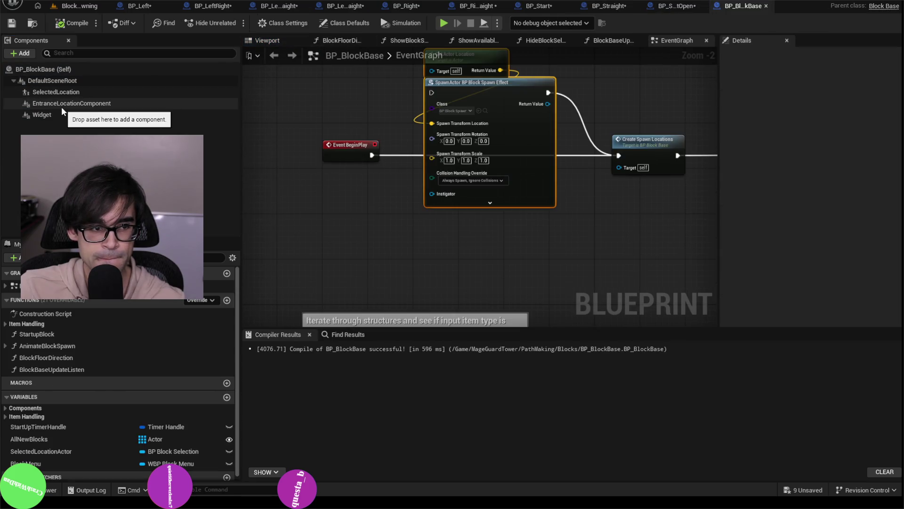
left_click(83, 9)
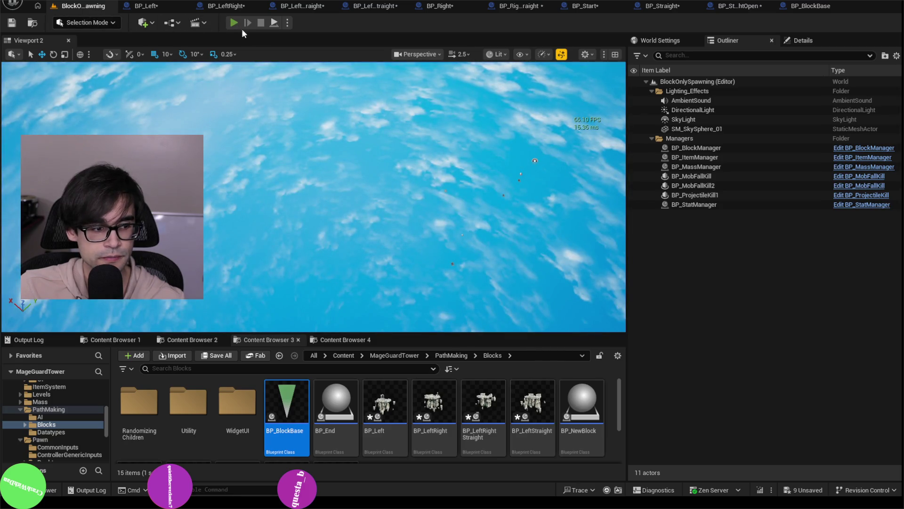
key("alt+p")
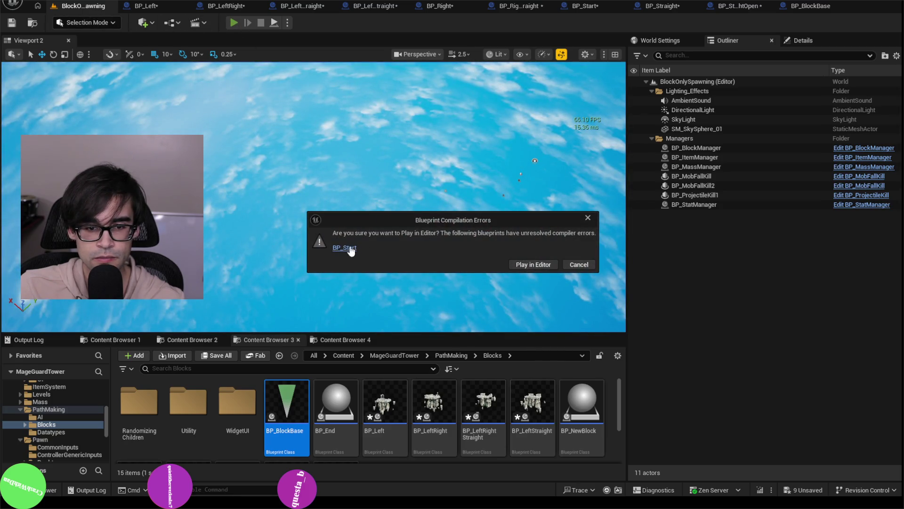
left_click(345, 249)
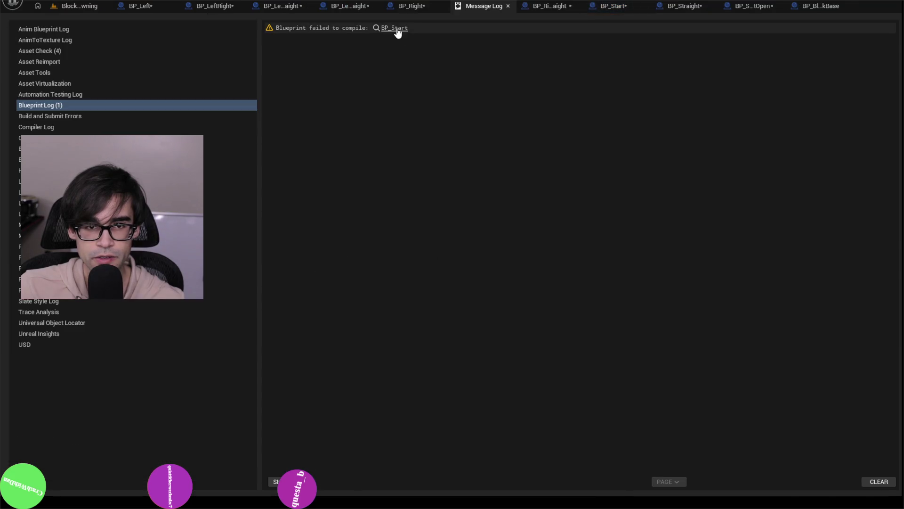
Step: Compile BP_Start and jump to the erroring Get ChildActor node in its Construction Script
left_click(396, 31)
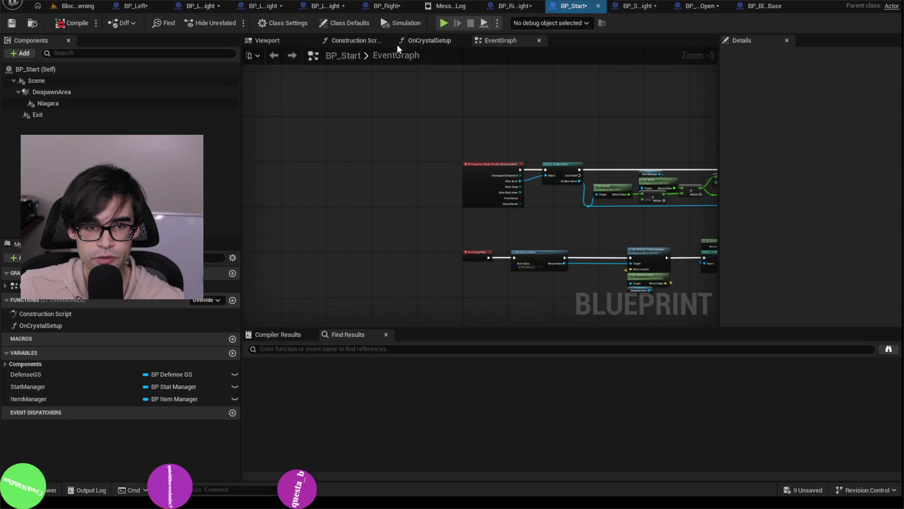
left_click(69, 24)
left_click(335, 359)
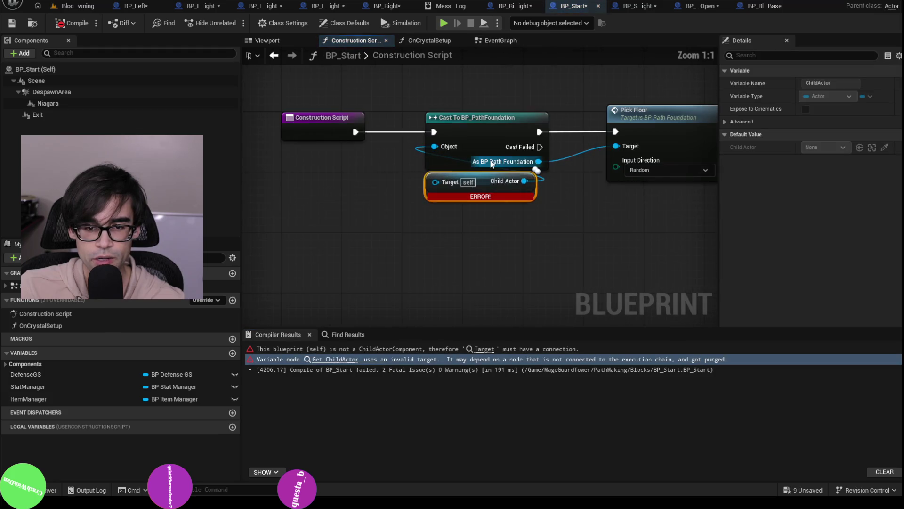
left_click_drag(486, 210, 479, 224)
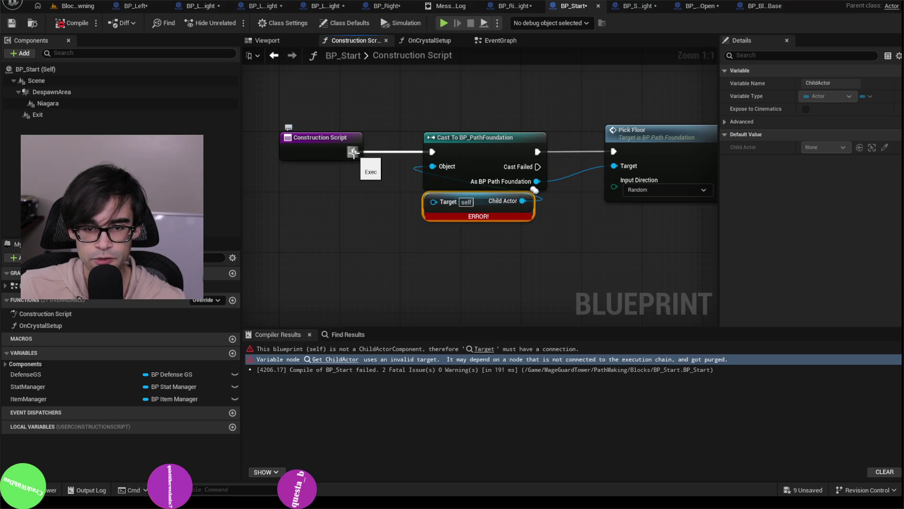
Step: Recompile BP_Start without errors and start the level playtest with Alt+P
left_click(69, 22)
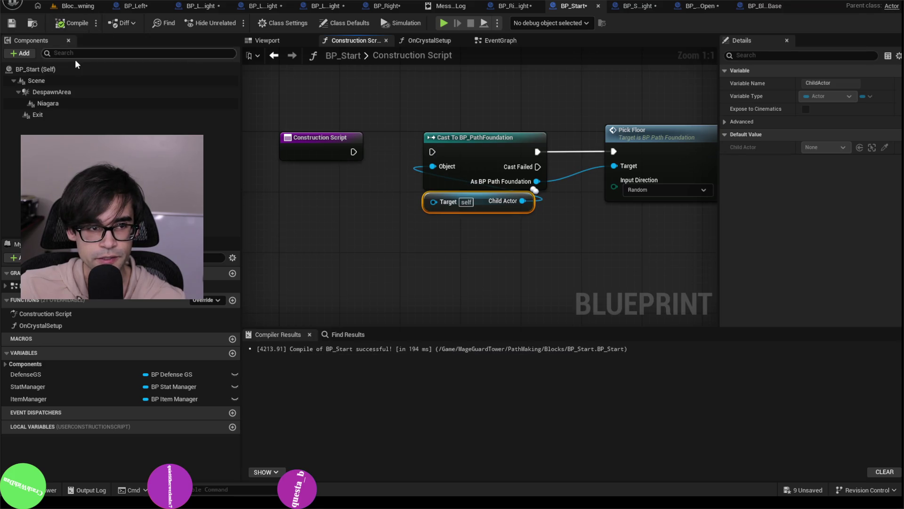
left_click(80, 7)
key("alt+p")
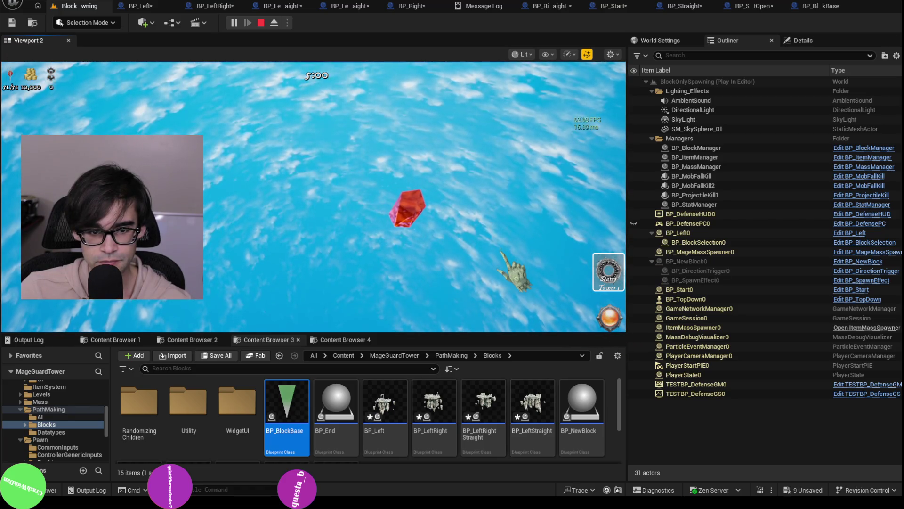
Step: Cycle the viewport through wireframe, unlit, lit and shader complexity view modes
key("F1")
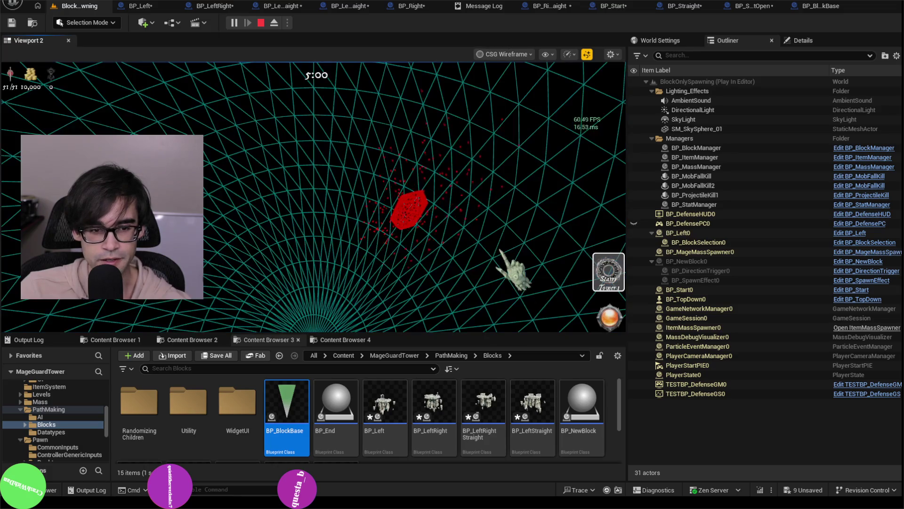
key("F2")
key("F4")
key("F5")
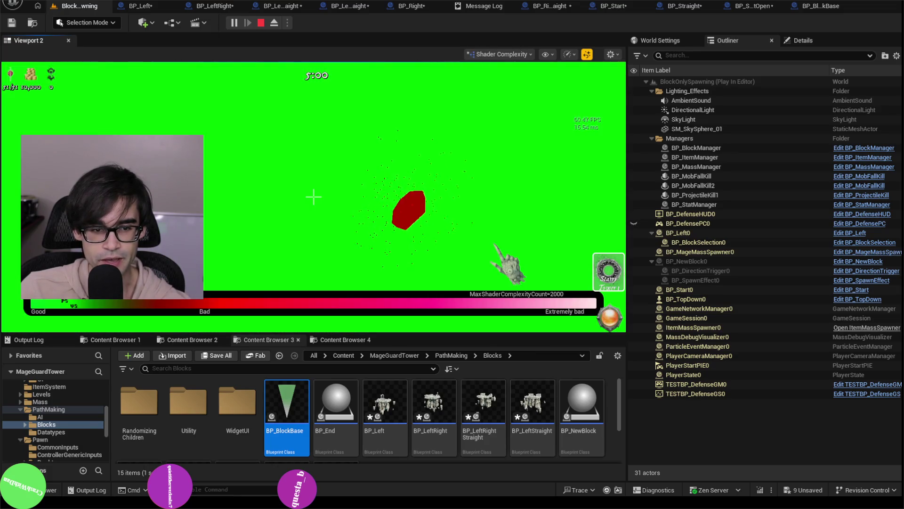
key("F3")
key("F4")
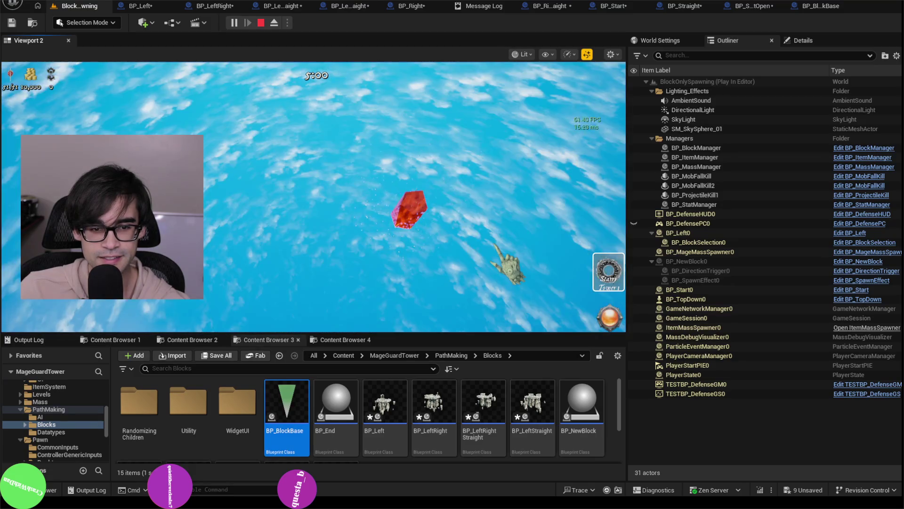
key("F1")
key("F2")
key("F3")
key("F1")
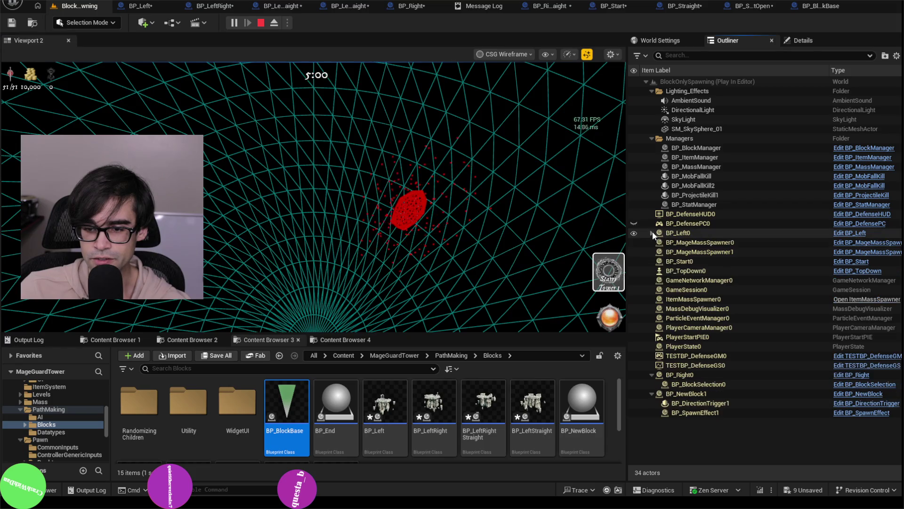
Step: Select the spawned BP_Left0 and BP_Right0 blocks in the Outliner, switching view modes between
left_click(674, 233)
left_click(542, 231)
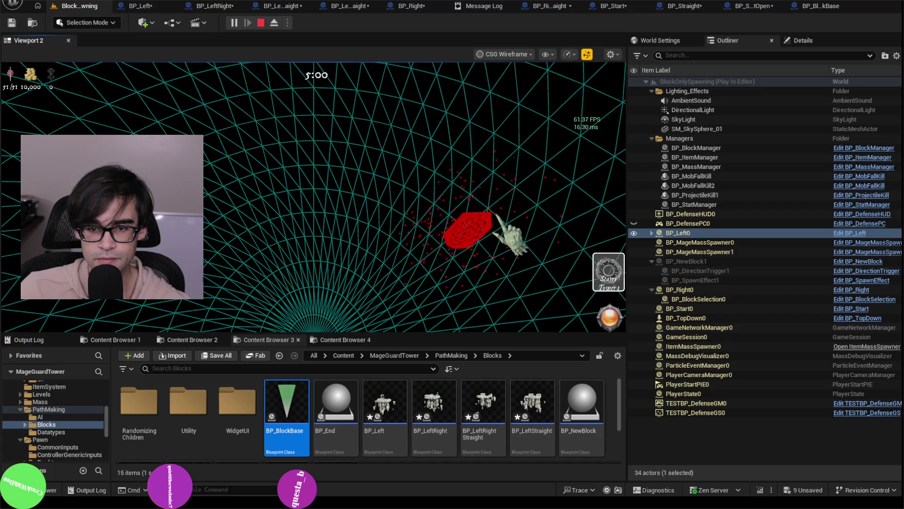
key("F2")
key("F3")
key("F2")
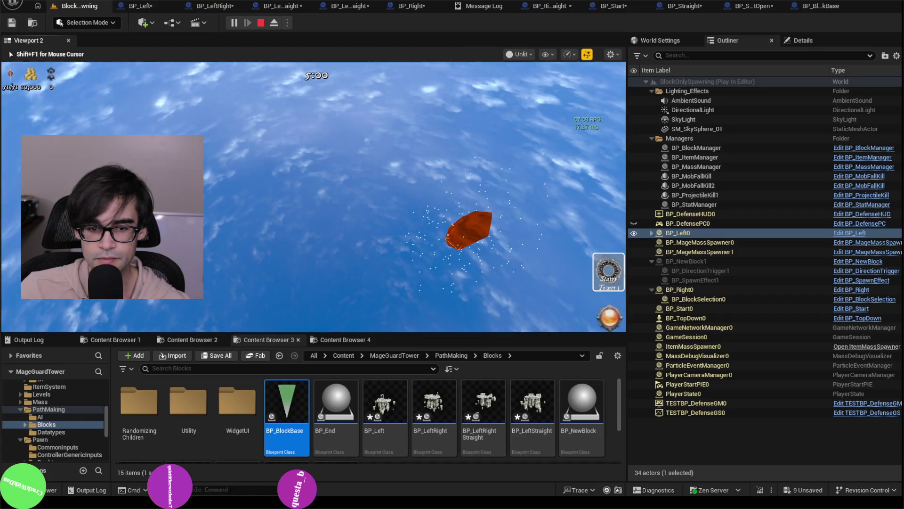
key("F3")
key("shift+F1")
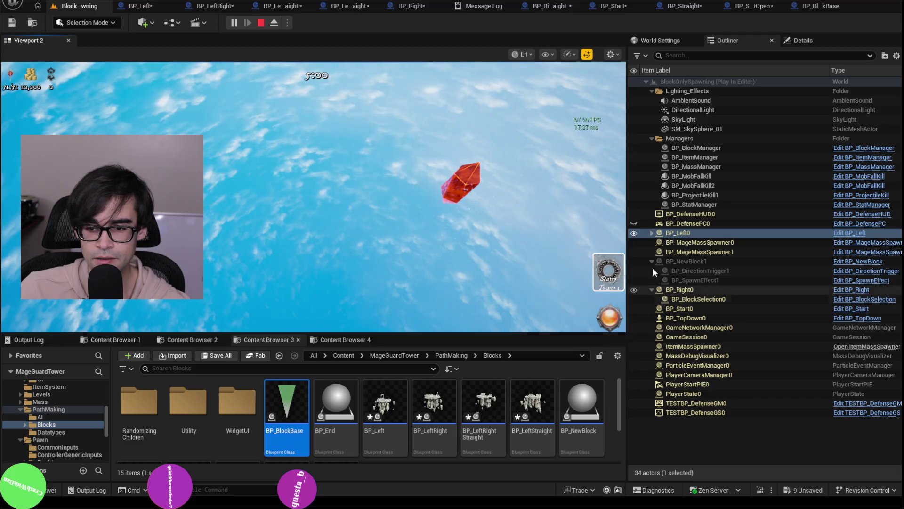
left_click(664, 270)
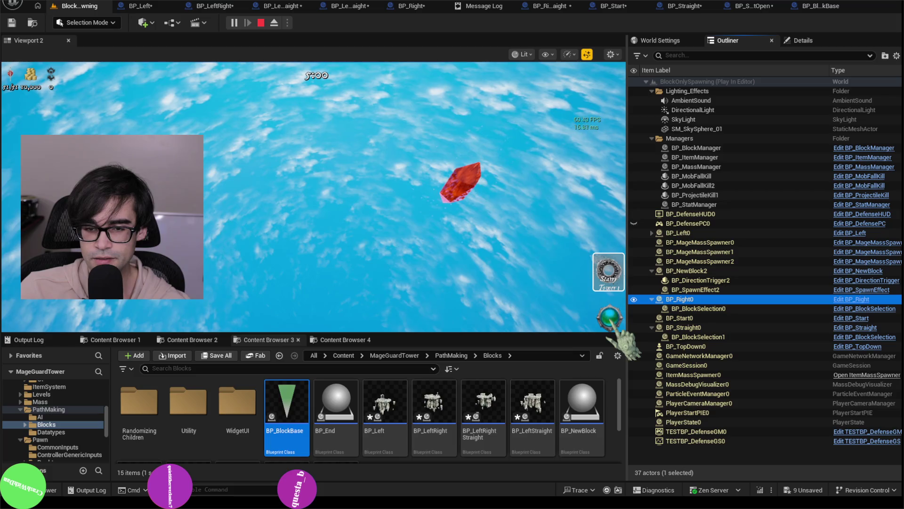
Step: Activate the orb, then select BP_Straight0 and all ten mage mass spawners
left_click(613, 332)
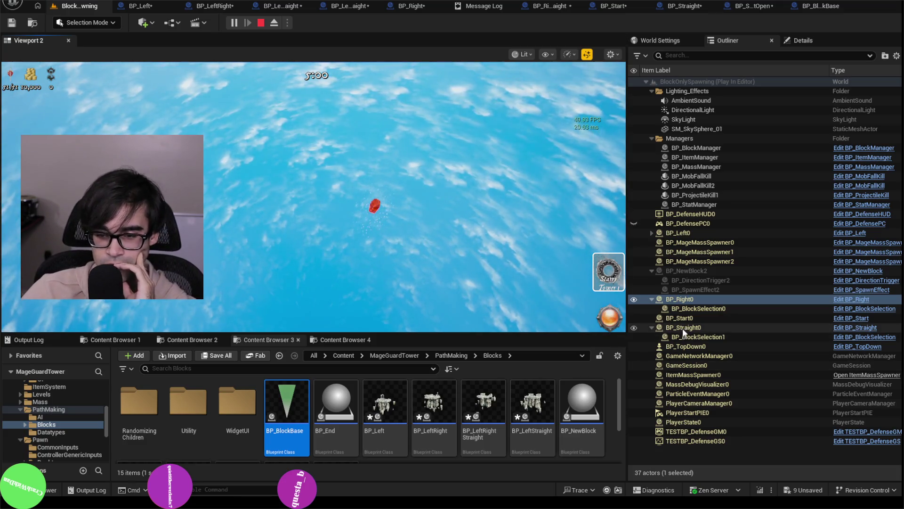
left_click(651, 329)
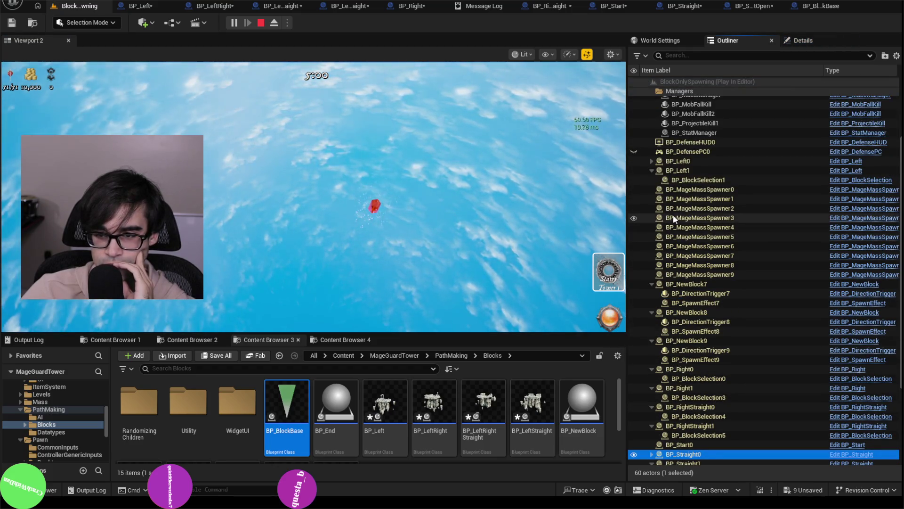
left_click(687, 189)
left_click(725, 274)
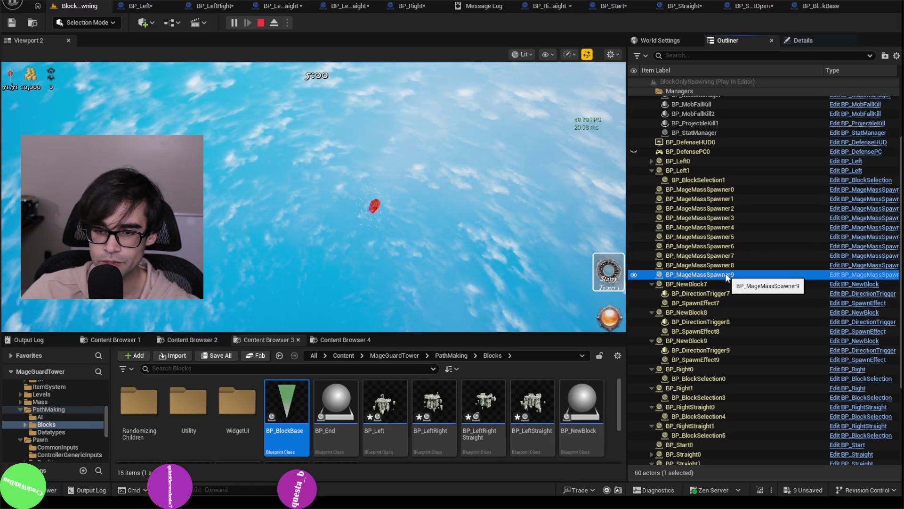
left_click(733, 189, "shift")
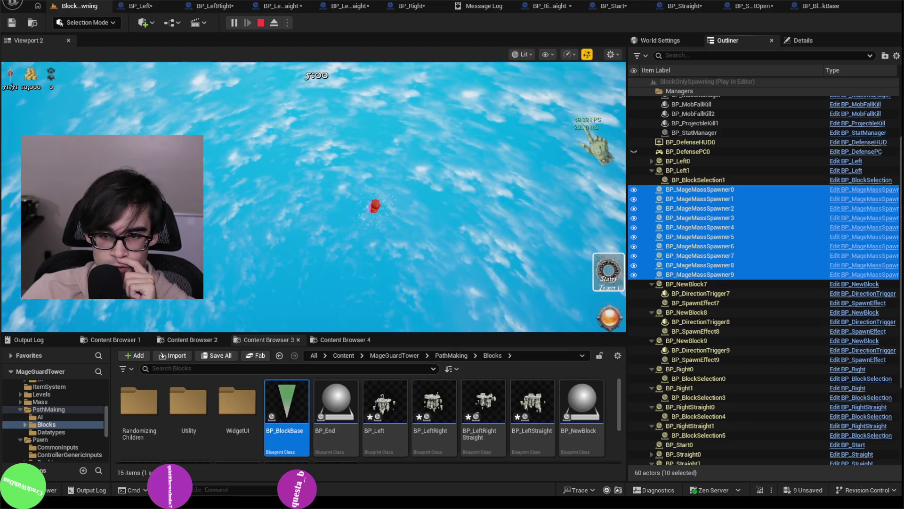
Step: Select BP_MageMassSpawner2 and return control to the running game
left_click(610, 318)
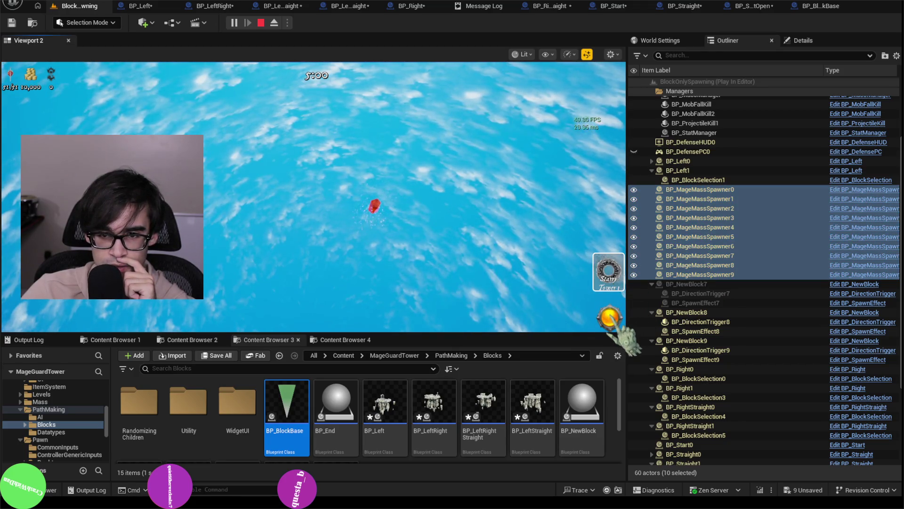
left_click(711, 210)
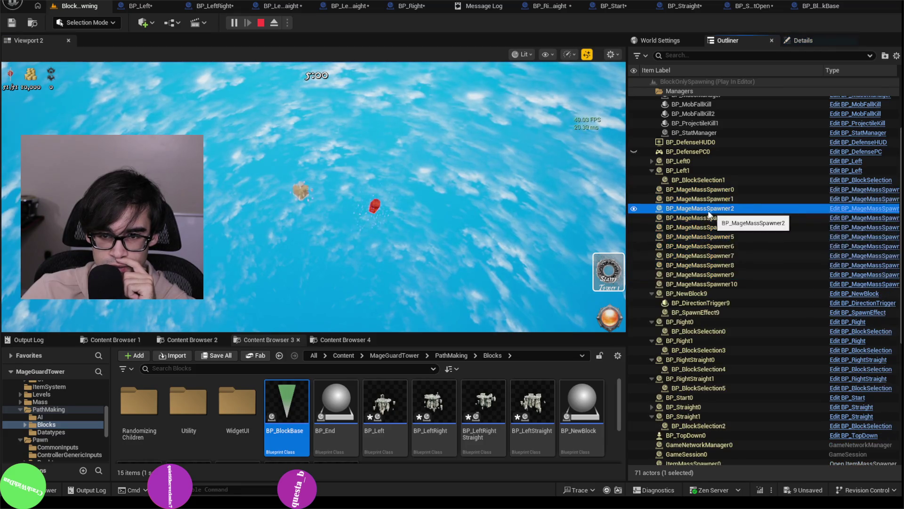
left_click(301, 195)
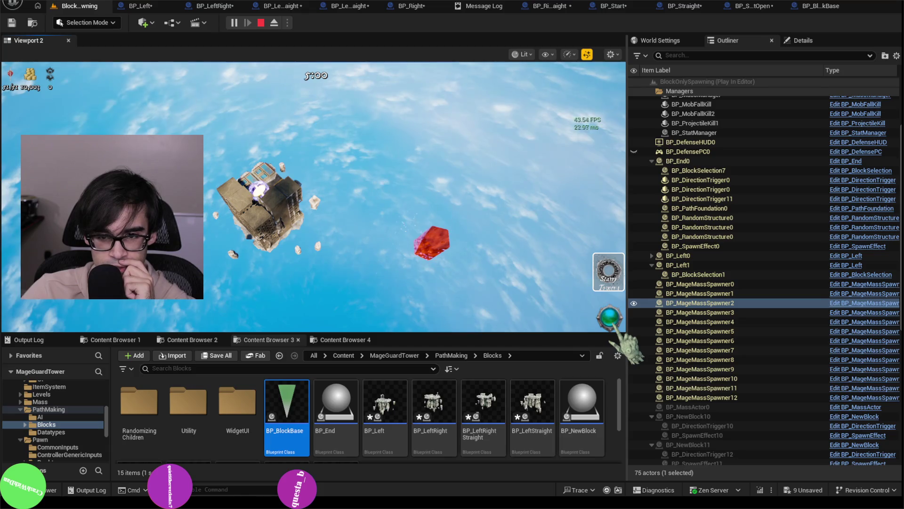
Step: Pick a spawner row in the Outliner and Shift-select the range through BP_MageMassSpawner38
scroll(703, 305, "down", 5)
scroll(702, 306, "down", 5)
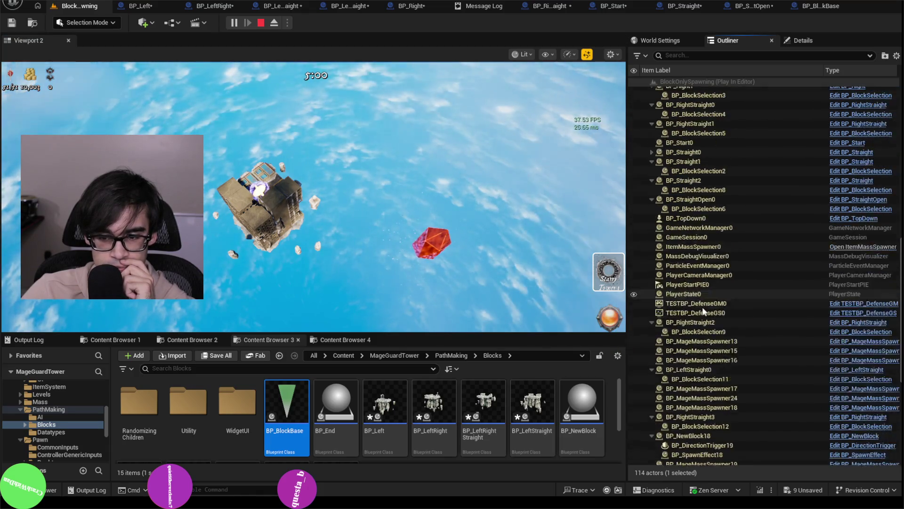
scroll(703, 309, "down", 5)
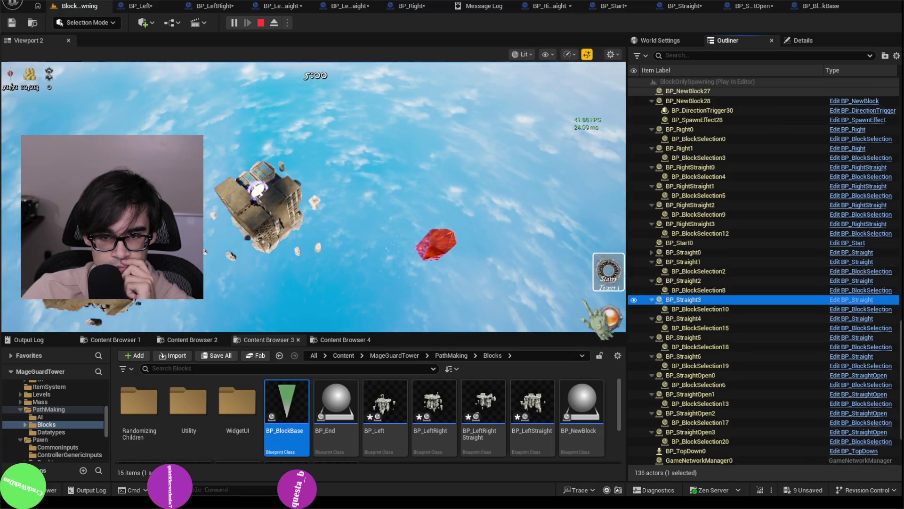
scroll(696, 302, "down", 3)
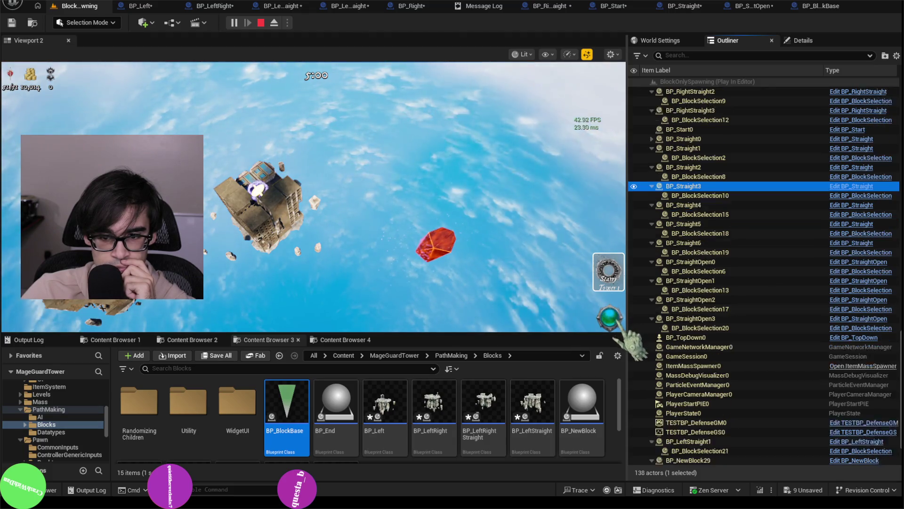
scroll(671, 320, "down", 5)
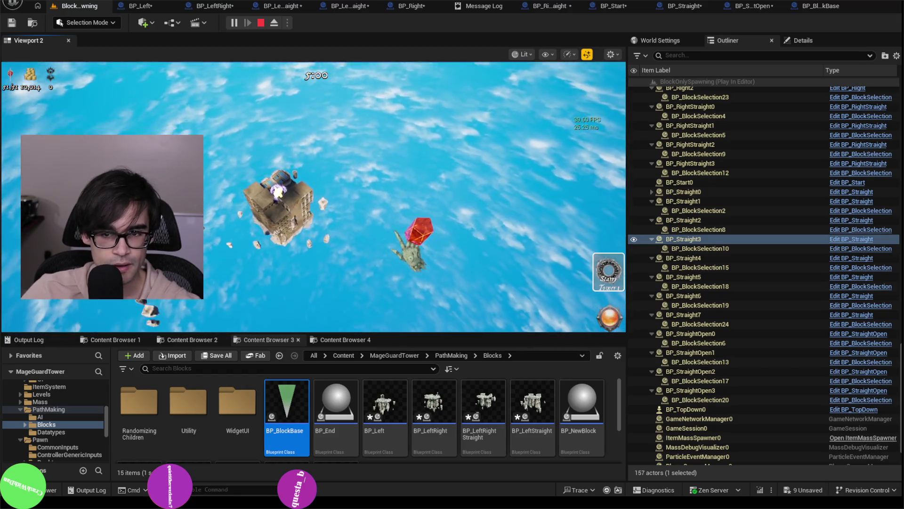
scroll(770, 329, "down", 2)
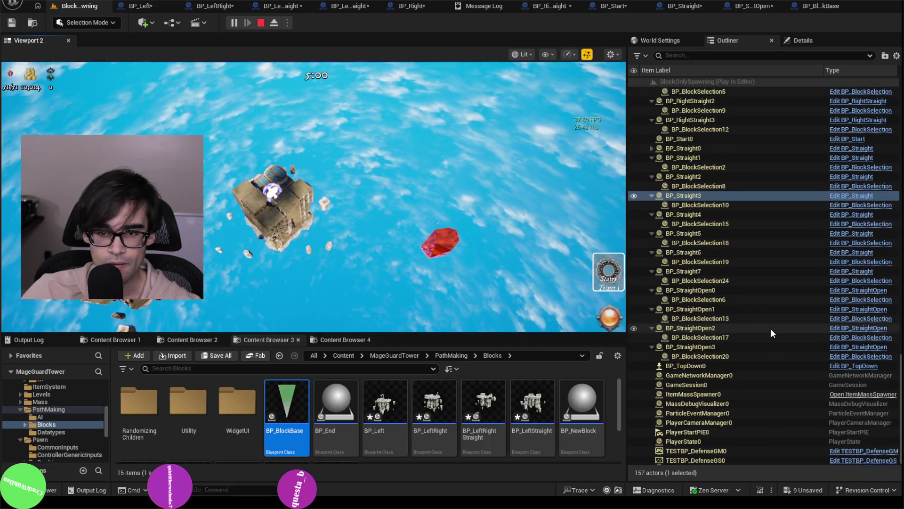
scroll(728, 380, "up", 7)
scroll(735, 381, "up", 15)
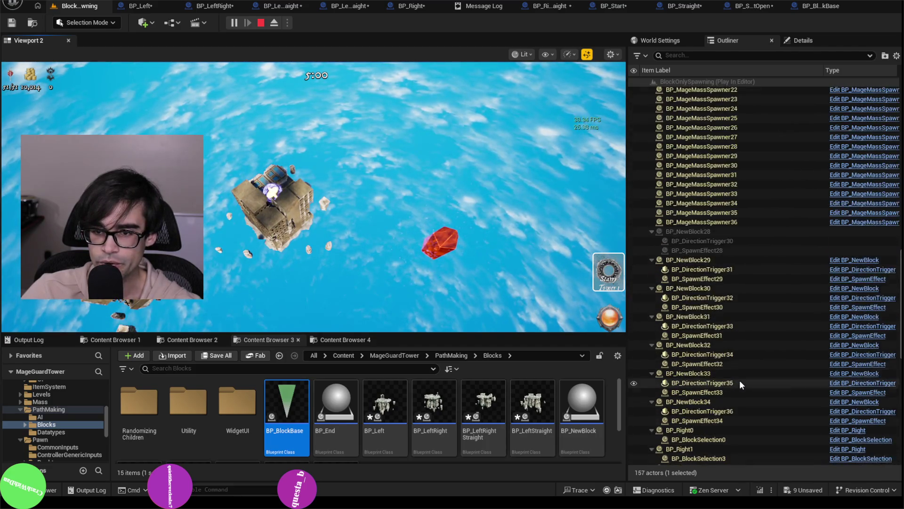
left_click(731, 419)
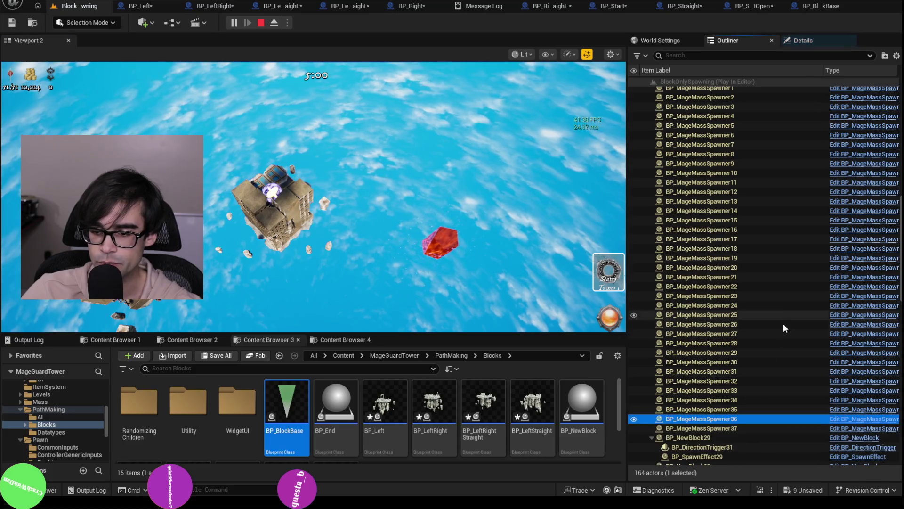
left_click(737, 270)
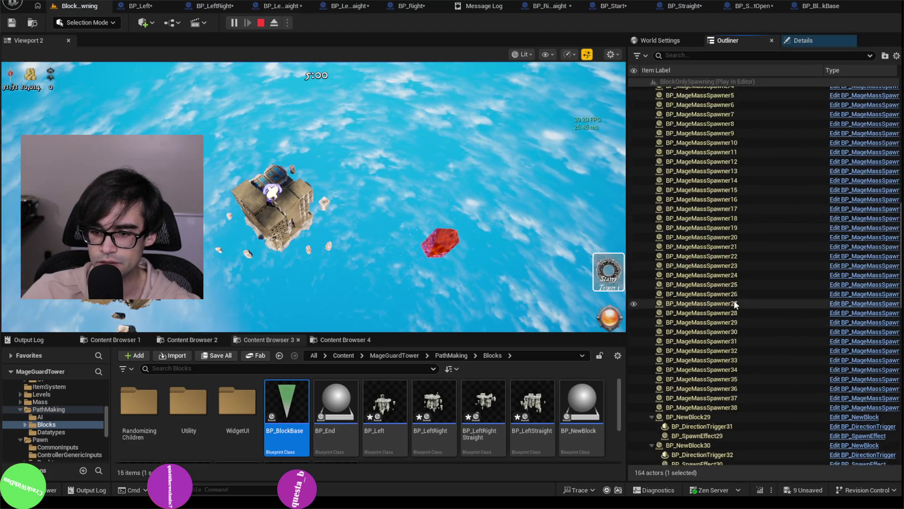
left_click(731, 317, "shift")
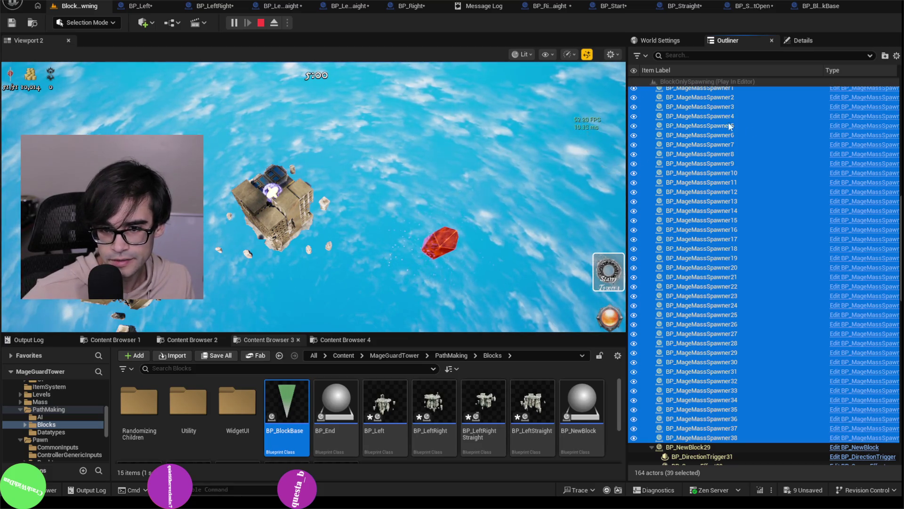
Step: Collapse the BP_NewBlock29 through BP_NewBlock36 rows in the Outliner
scroll(795, 349, "down", 4)
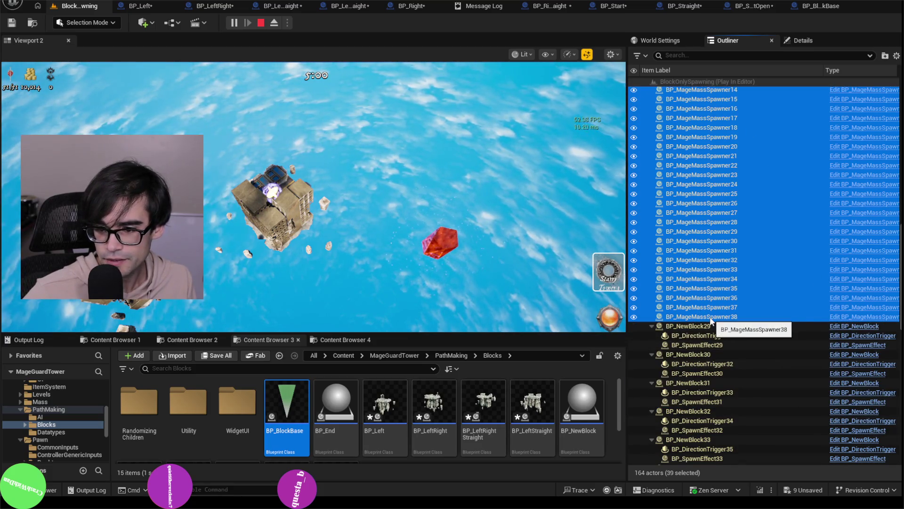
left_click(652, 326)
left_click(651, 334)
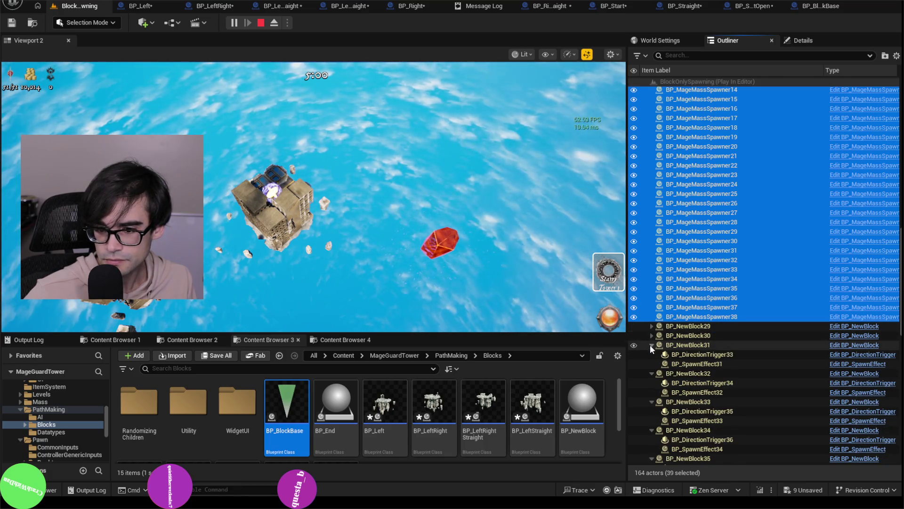
left_click(651, 345)
left_click(652, 354)
left_click(652, 363)
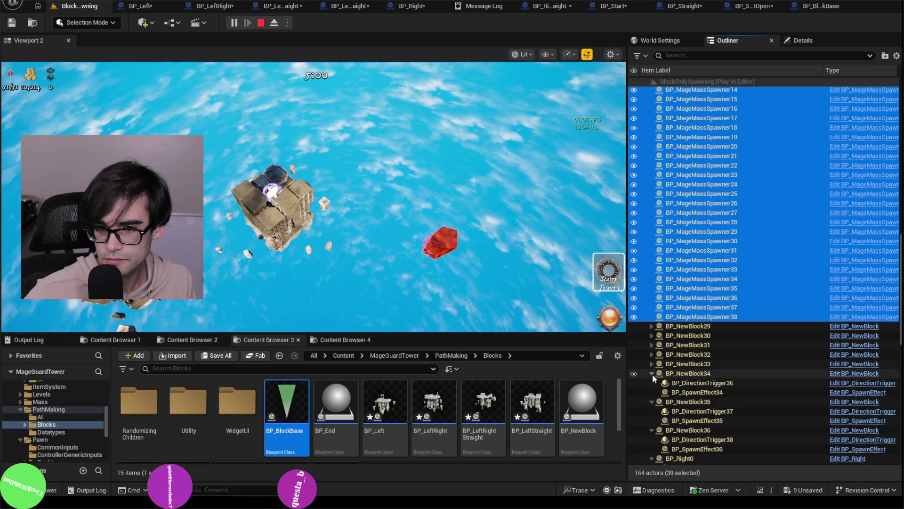
left_click(652, 373)
left_click(652, 382)
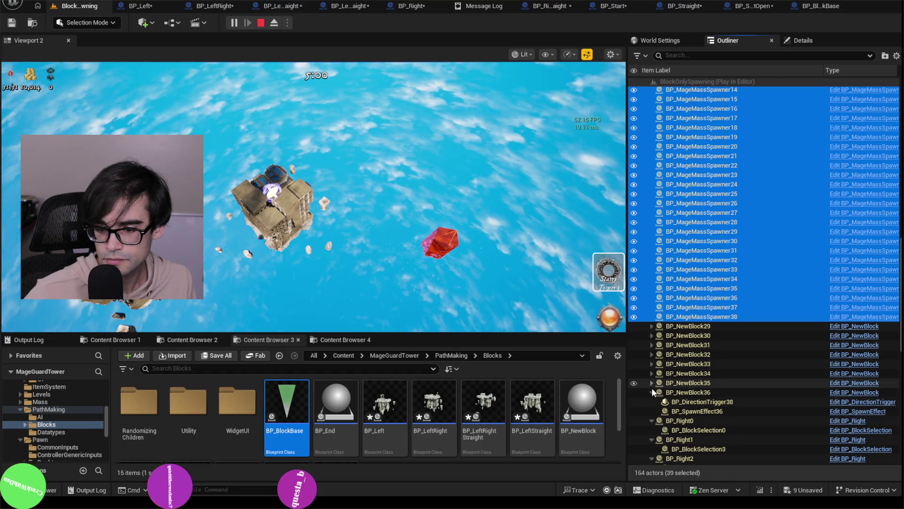
left_click(651, 392)
Step: Collapse BP_Right0–2 and BP_RightStraight0–4 to hide their child actors
left_click(650, 402)
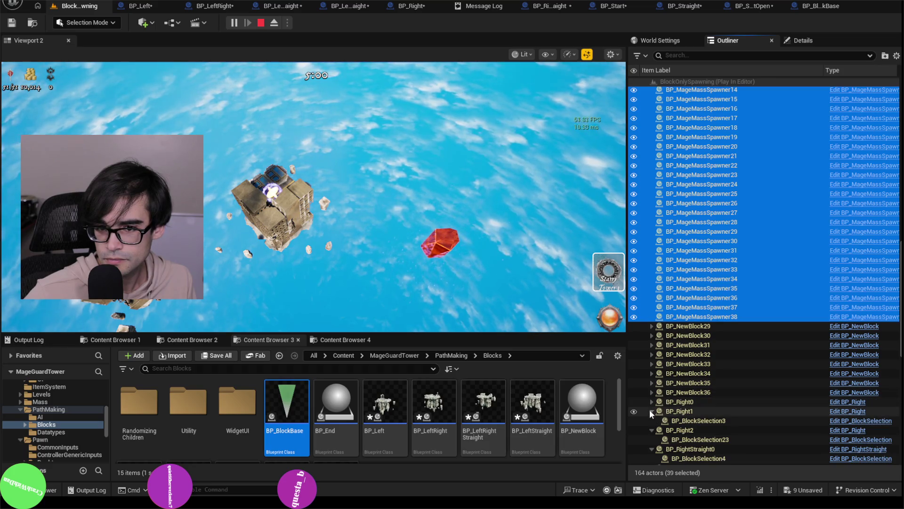
left_click(650, 411)
left_click(652, 421)
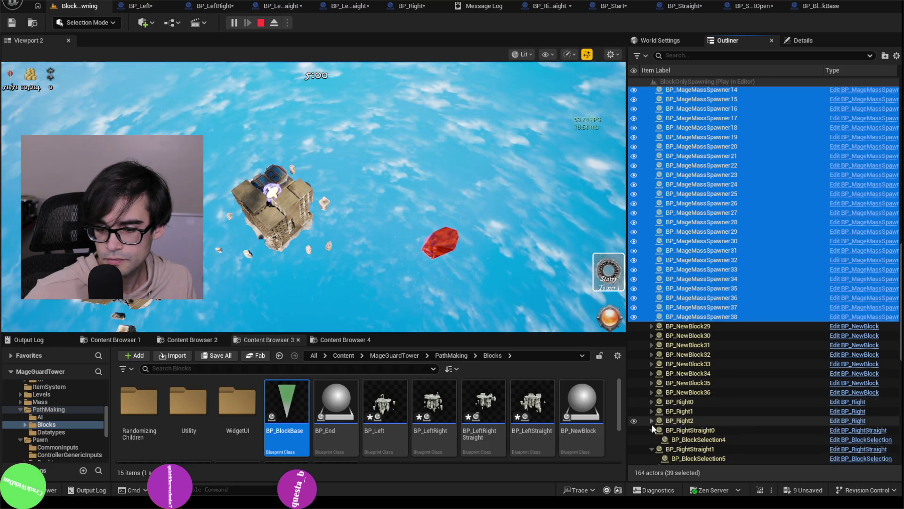
left_click(652, 430)
scroll(679, 422, "down", 2)
scroll(668, 386, "down", 1)
left_click(653, 350)
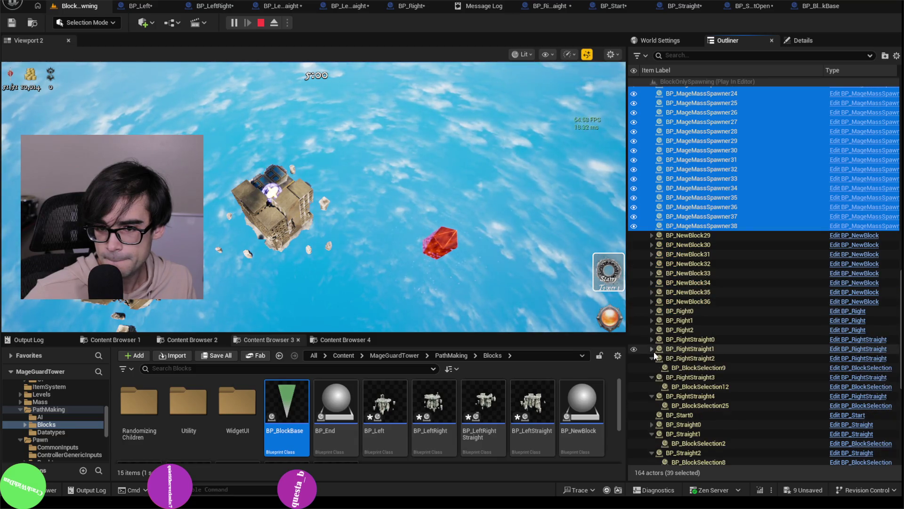
left_click(653, 359)
left_click(652, 367)
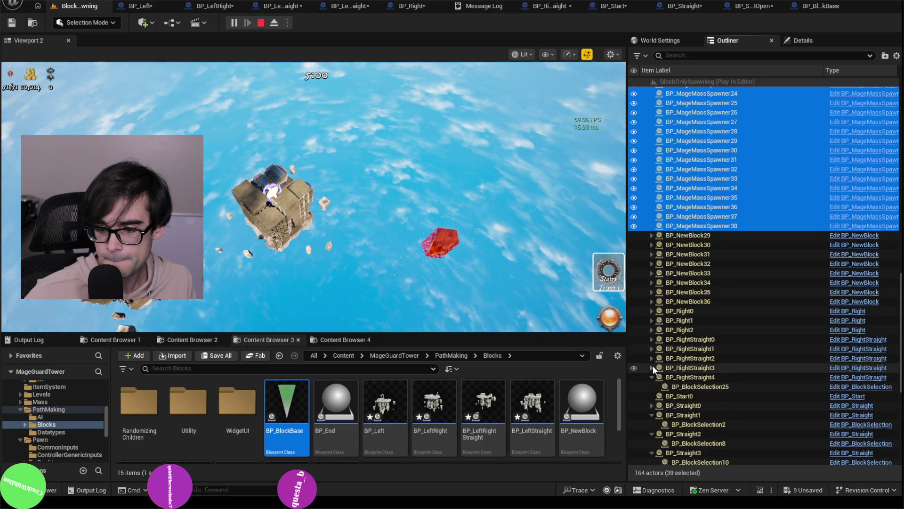
left_click(653, 376)
Step: Collapse BP_Straight1–7 and BP_StraightOpen0–3 to hide their child actors
scroll(659, 405, "down", 4)
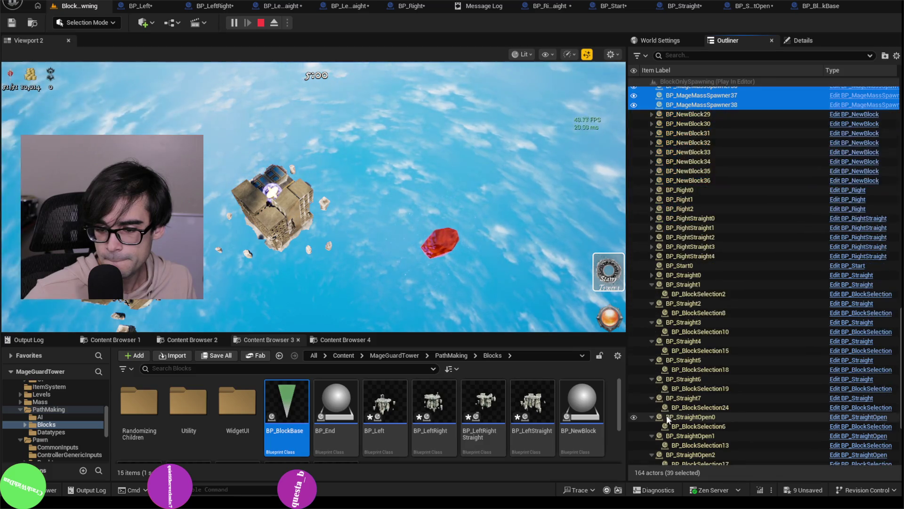
left_click(652, 285)
left_click(652, 294)
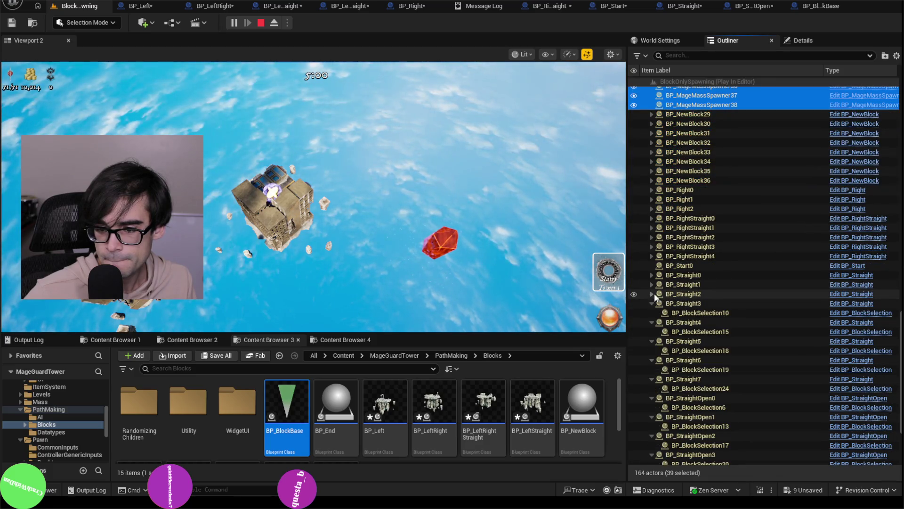
left_click(653, 303)
left_click(652, 313)
left_click(652, 322)
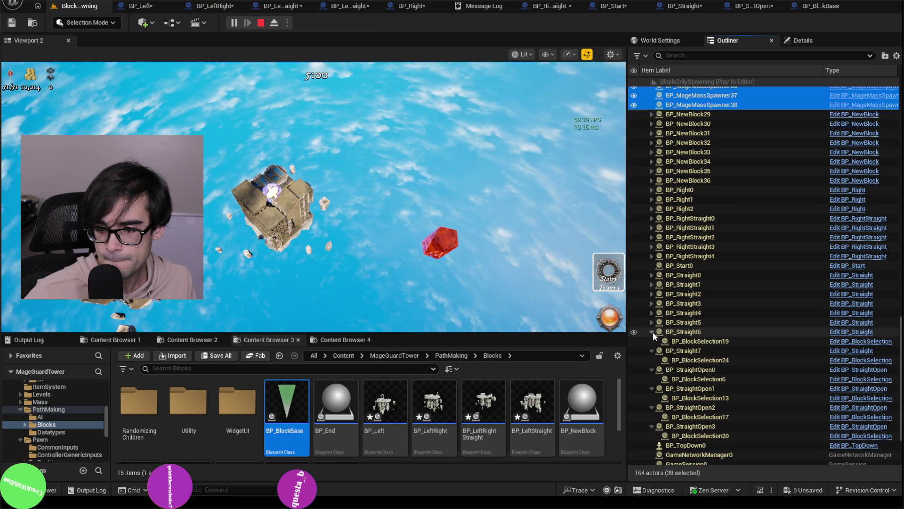
left_click(652, 331)
left_click(652, 341)
left_click(652, 351)
left_click(652, 359)
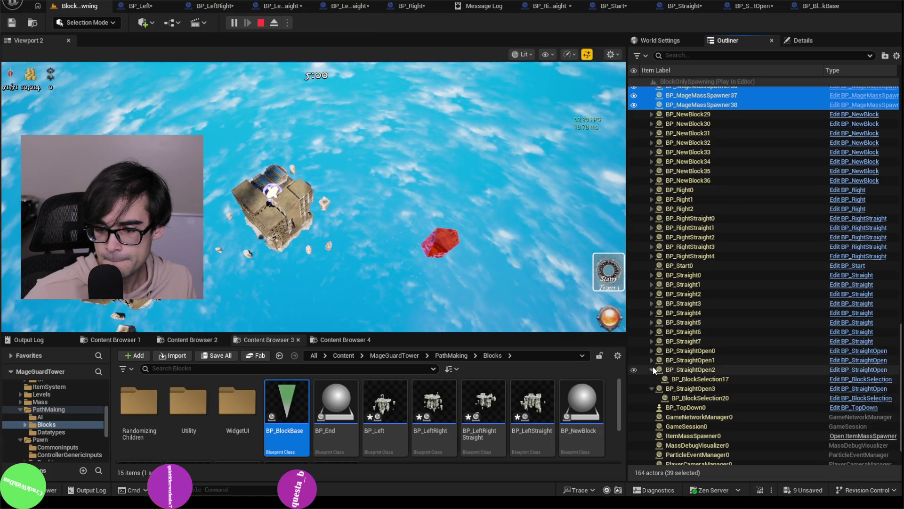
left_click(652, 369)
left_click(652, 379)
Step: Scroll back up the Outliner and hand focus back to the running game
scroll(709, 433, "down", 2)
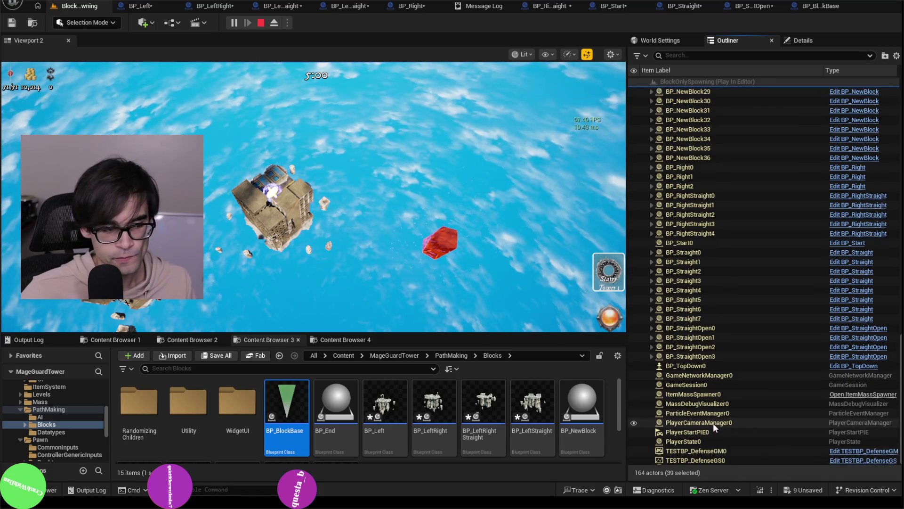
scroll(800, 386, "up", 8)
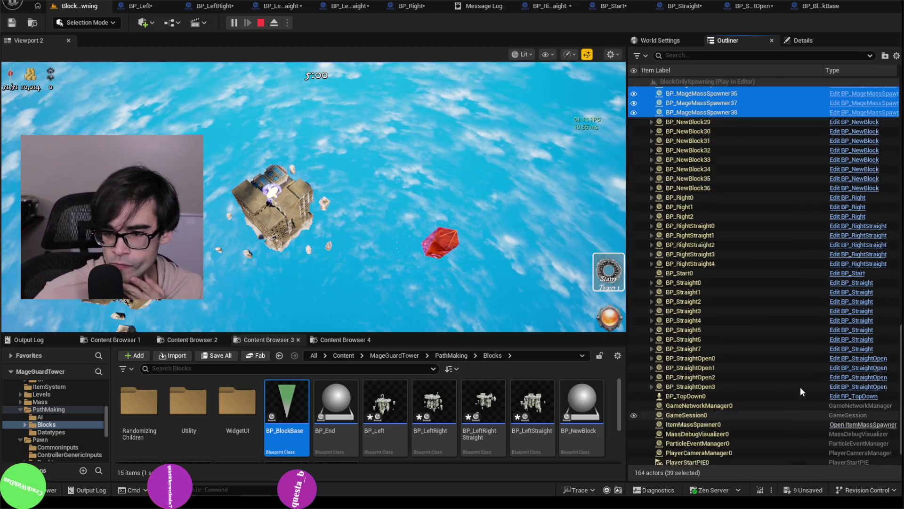
scroll(794, 308, "up", 7)
left_click(600, 165)
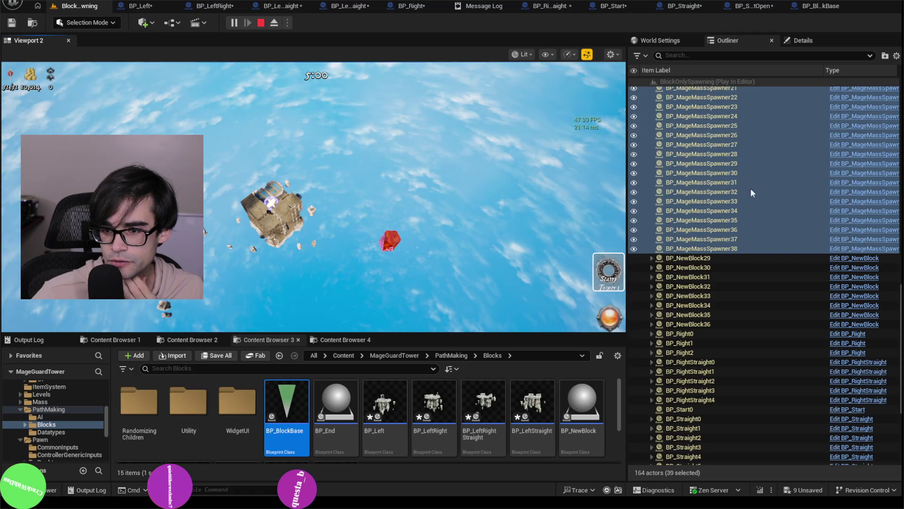
scroll(767, 239, "up", 5)
scroll(767, 239, "up", 6)
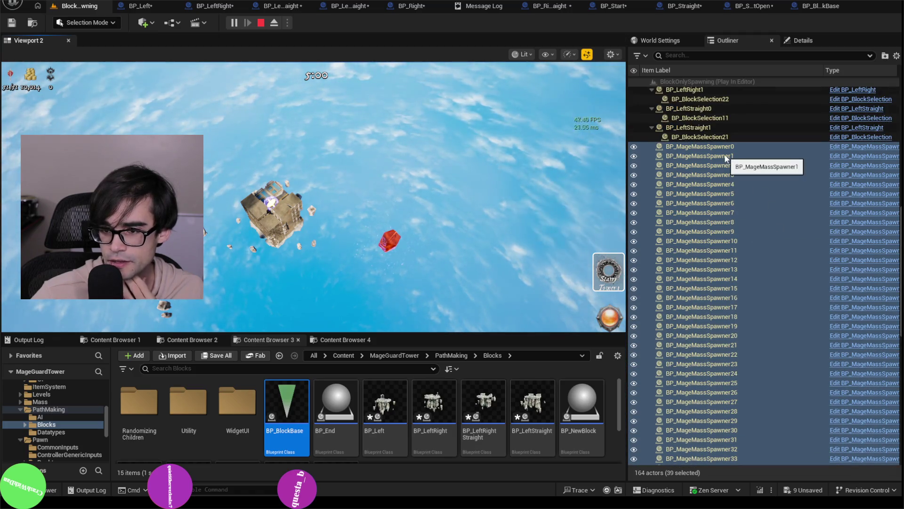
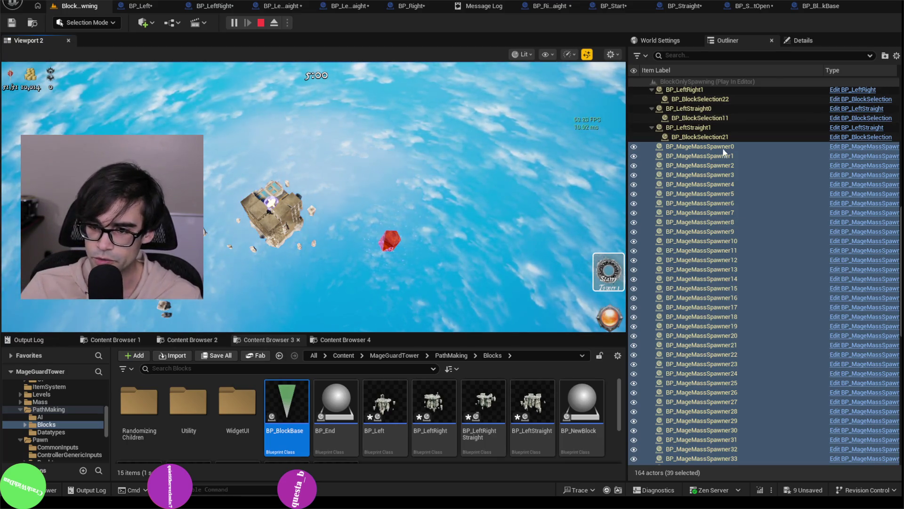
Step: Select the BP_MageMassSpawner0 and BP_MageMassSpawner4 actors, then stop the play-in-editor session
left_click(744, 147)
left_click(765, 186)
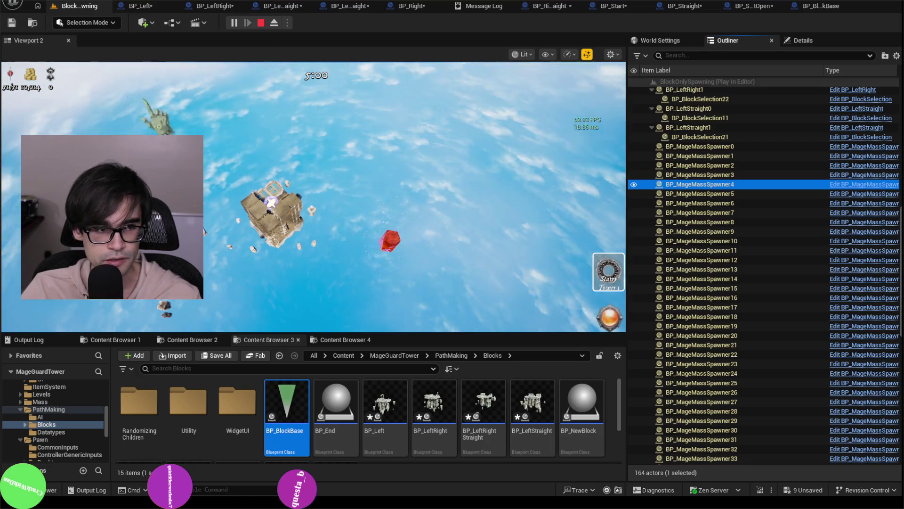
left_click(259, 23)
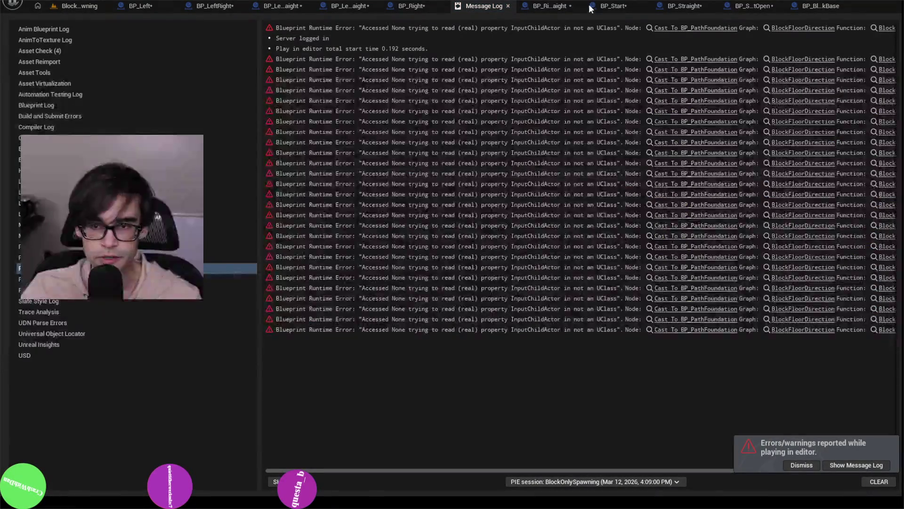
Step: Bring up BP_RightStraight, scroll through the C++ code in Cursor, then return to Unreal
left_click(507, 6)
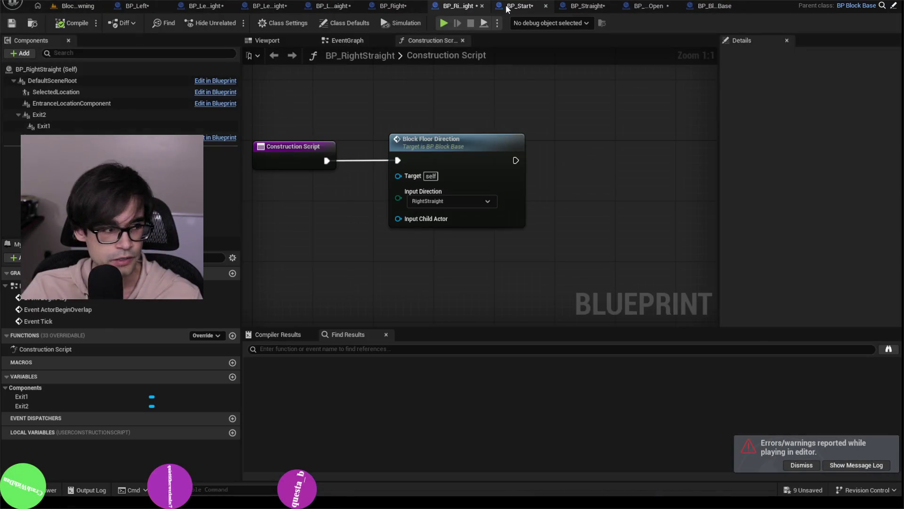
key("alt+Tab")
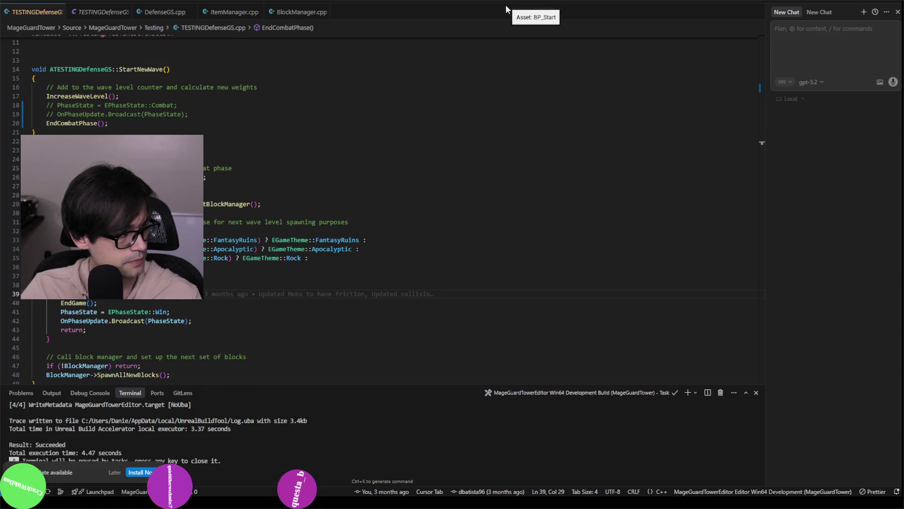
scroll(568, 161, "down", 4)
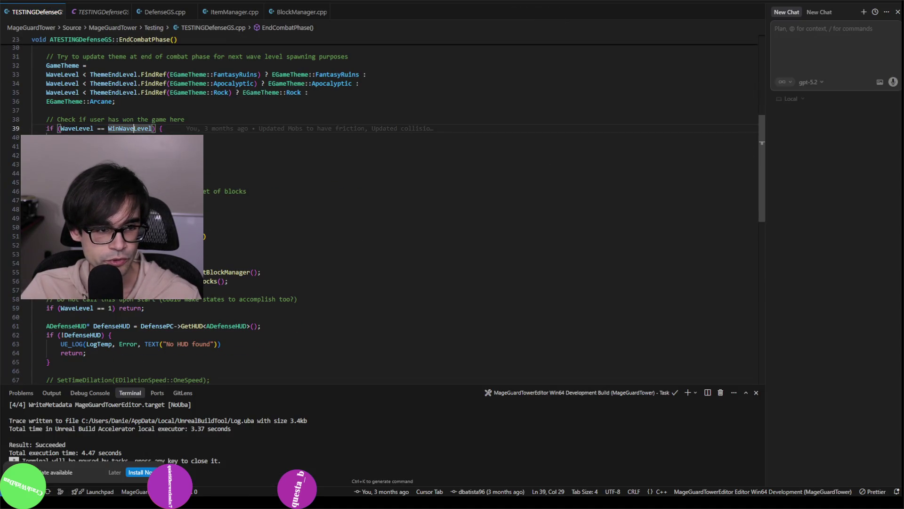
scroll(224, 197, "down", 4)
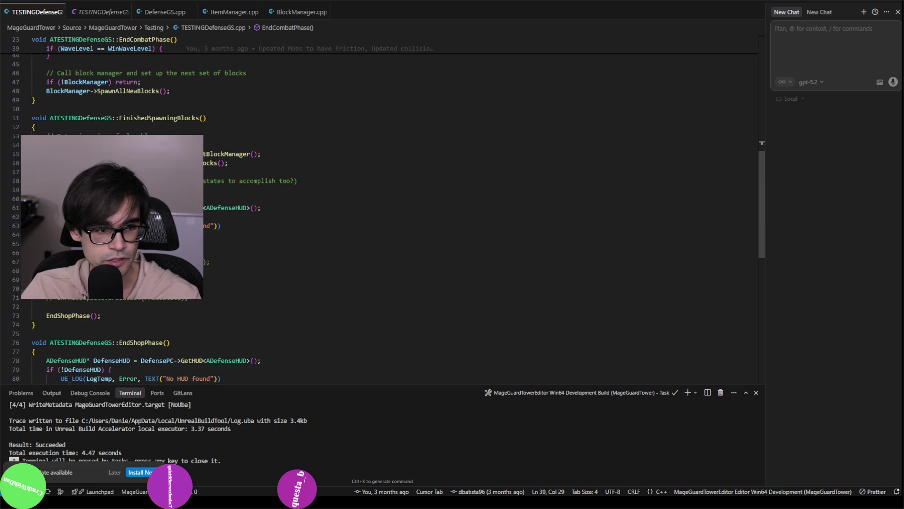
key("alt+Tab")
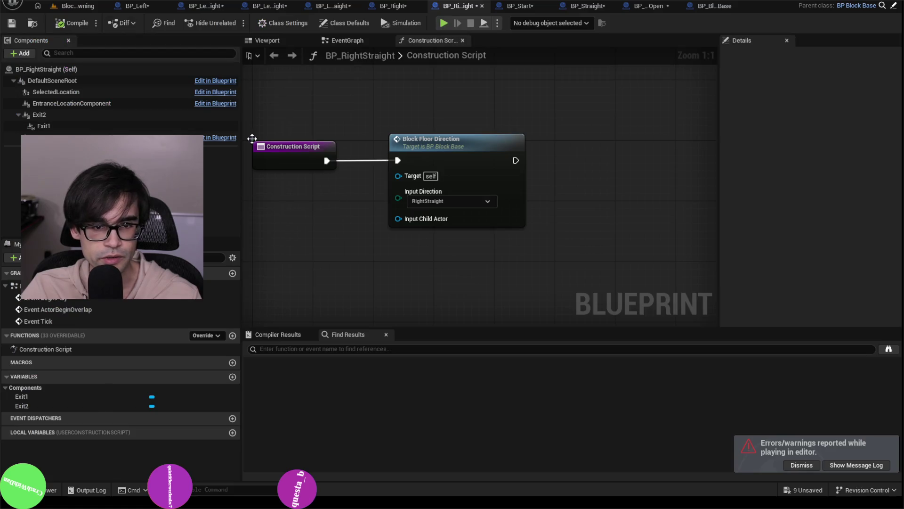
Step: Go to the BlockOnlySpawning level editor and settle on the first content browser
left_click(95, 8)
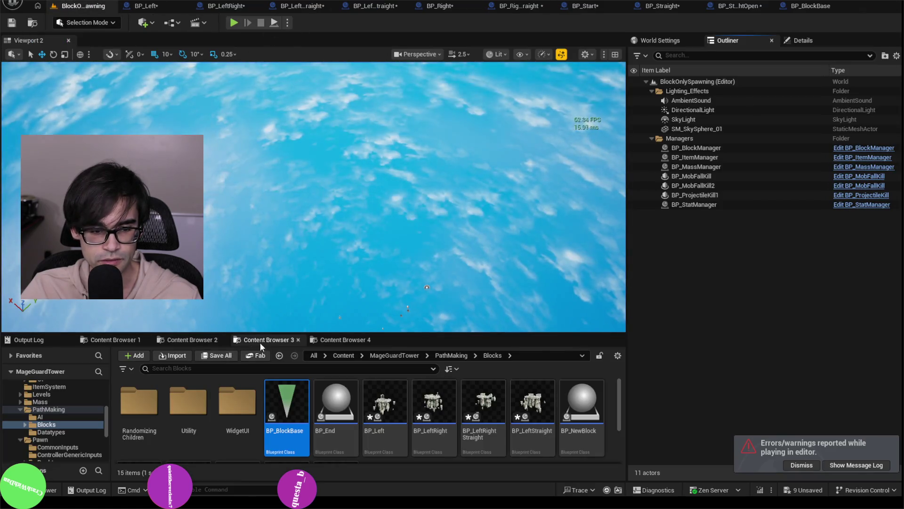
left_click(208, 340)
left_click(349, 337)
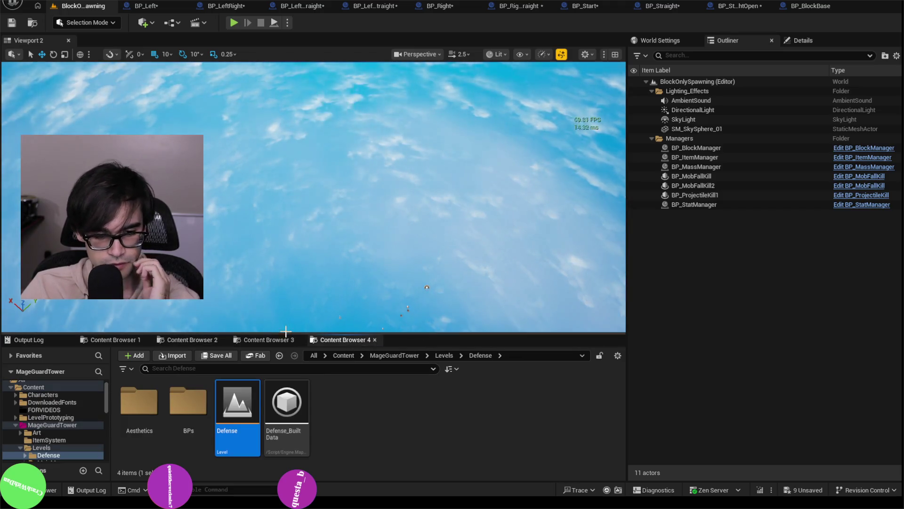
left_click(193, 340)
left_click(134, 338)
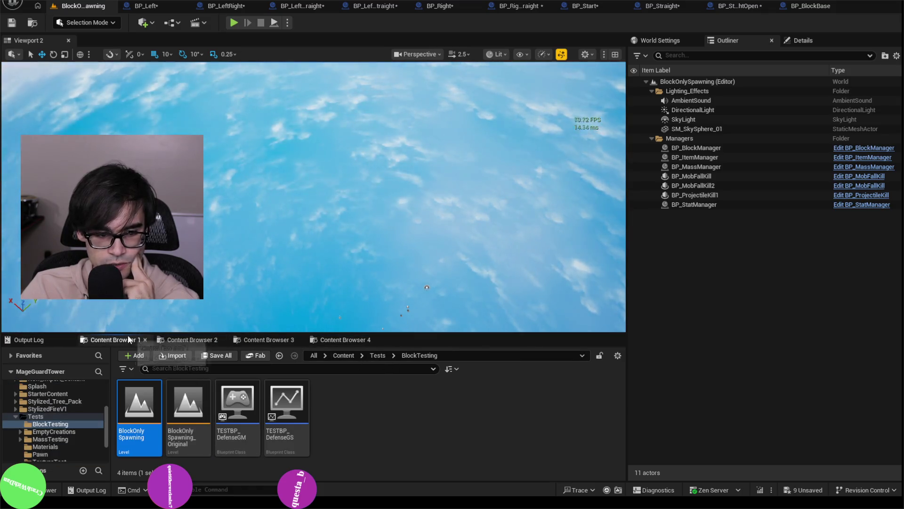
Step: Open WBP_DesktopView from Content > MageGuardTower > UI > Defense > PrimaryUI
left_click(343, 355)
double_click(336, 401)
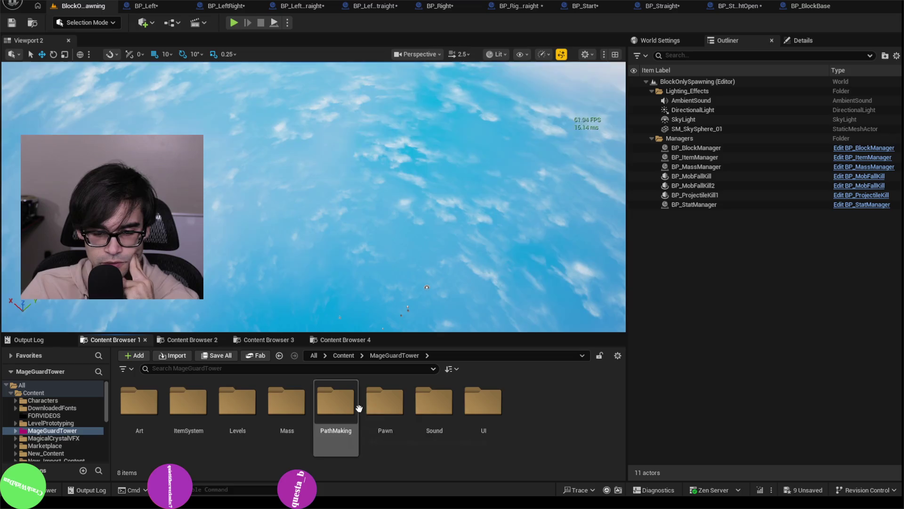
double_click(481, 404)
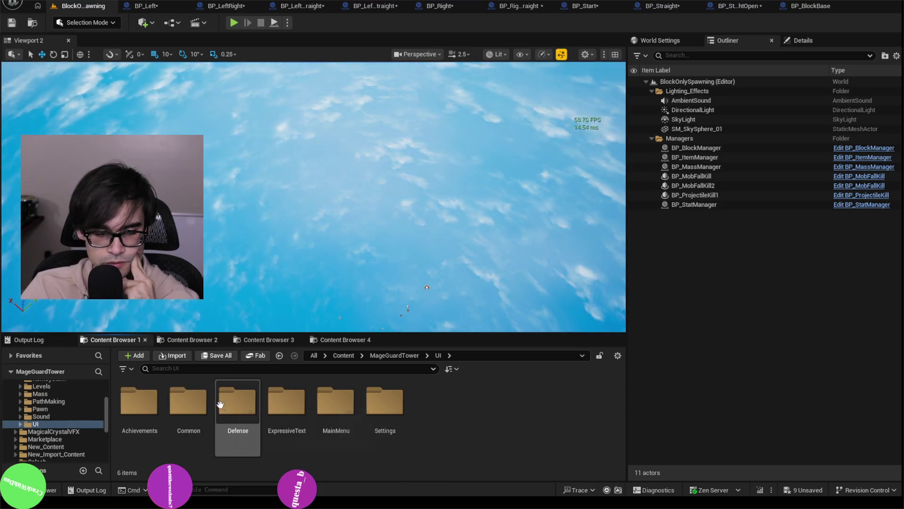
double_click(237, 400)
double_click(335, 401)
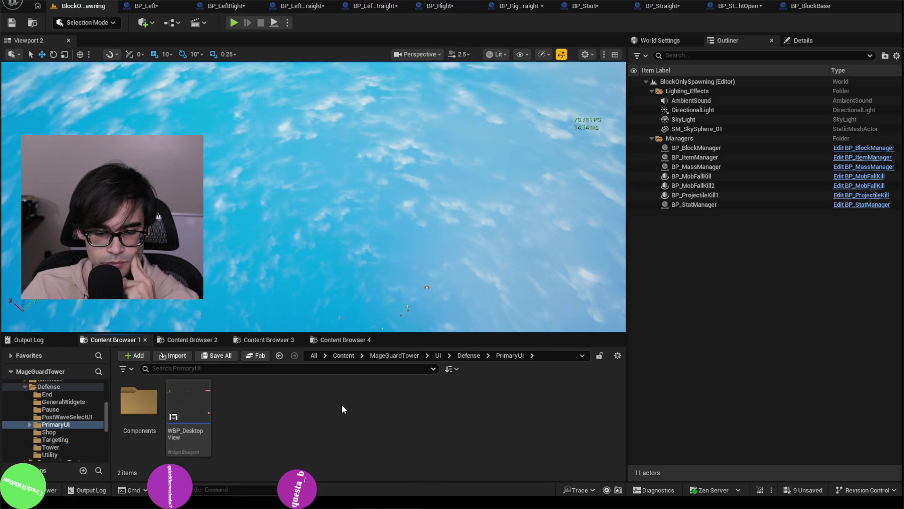
double_click(182, 403)
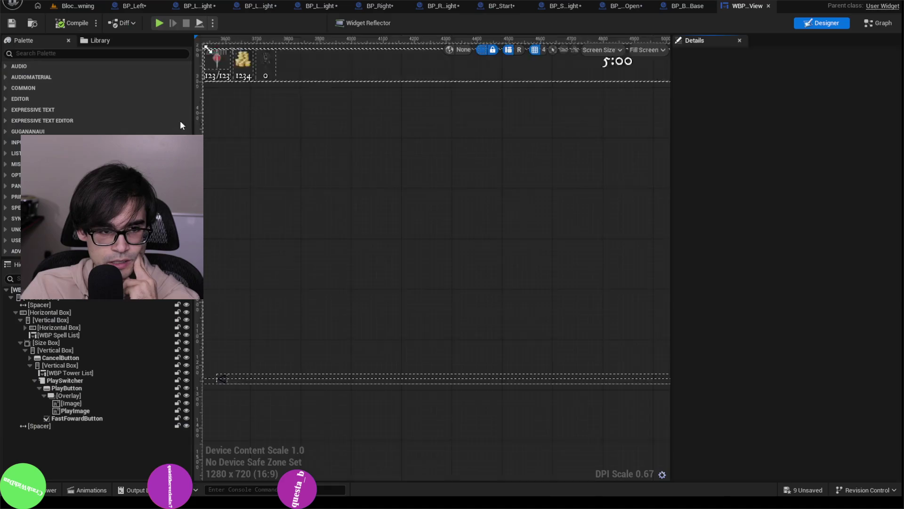
Step: Open WBP_DefenseInfo from the DefenseInfo widget, select WaveLevelText, and show the widget's graph
left_click(274, 174)
scroll(275, 170, "up", 4)
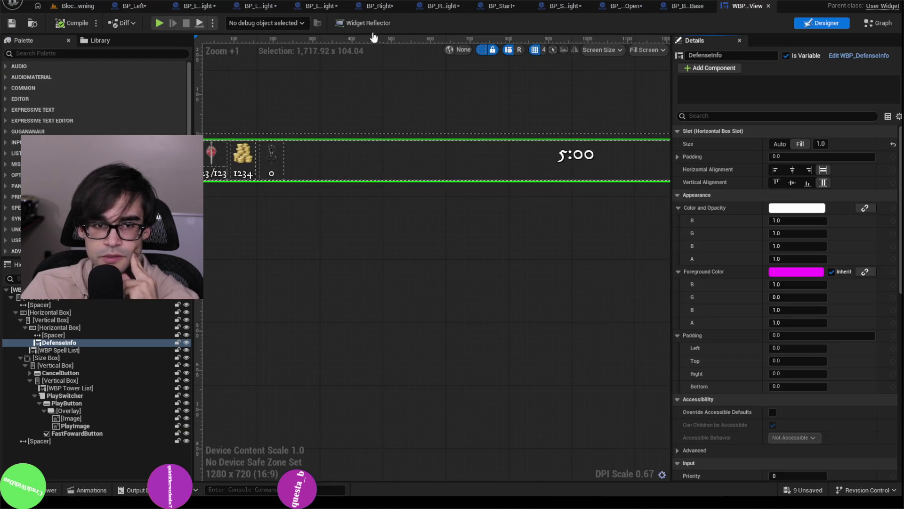
left_click(717, 7)
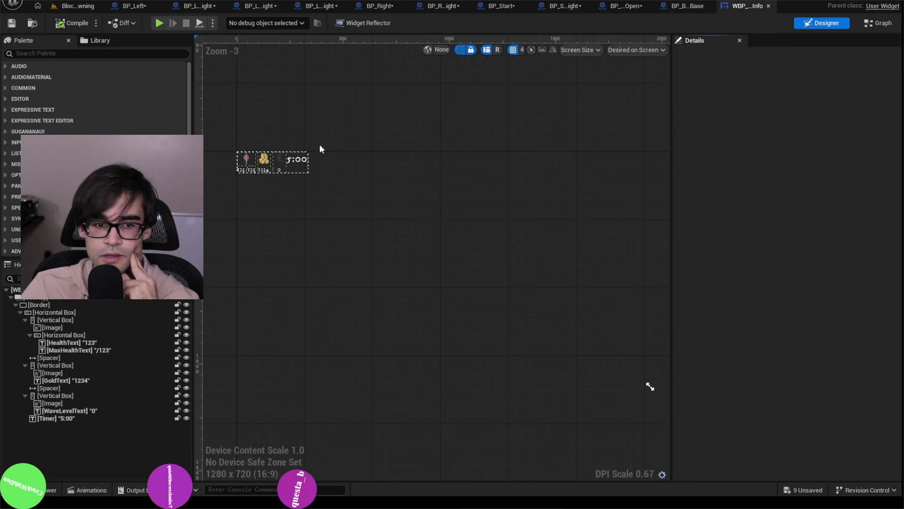
scroll(264, 169, "up", 5)
left_click(268, 174)
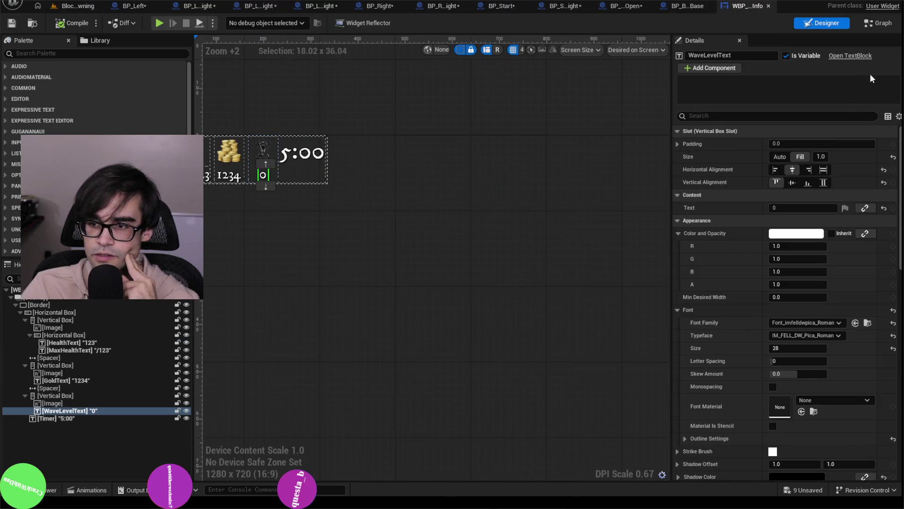
scroll(773, 404, "down", 5)
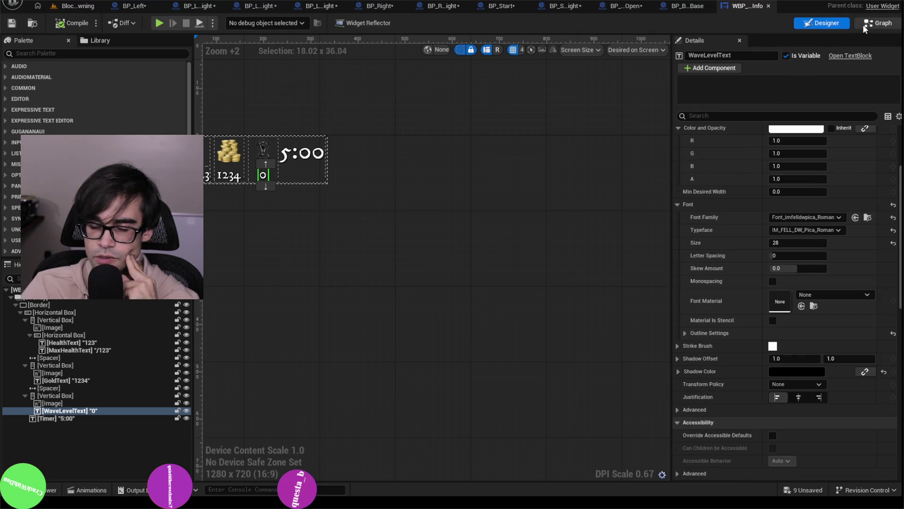
key("ctrl+shift+g")
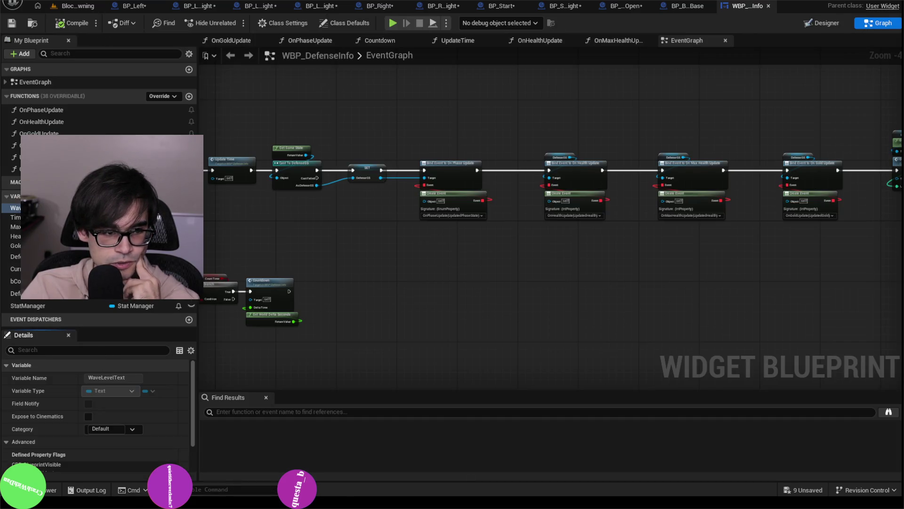
key("alt+shift+f")
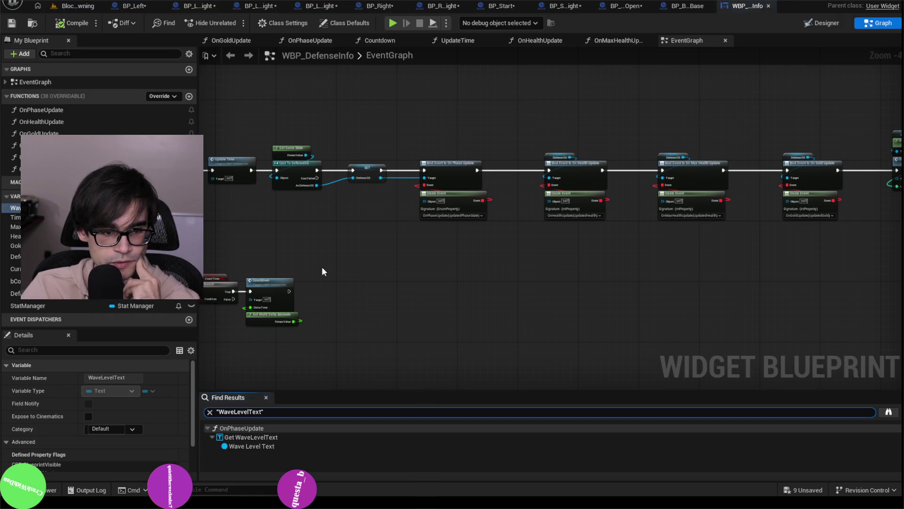
left_click(251, 437)
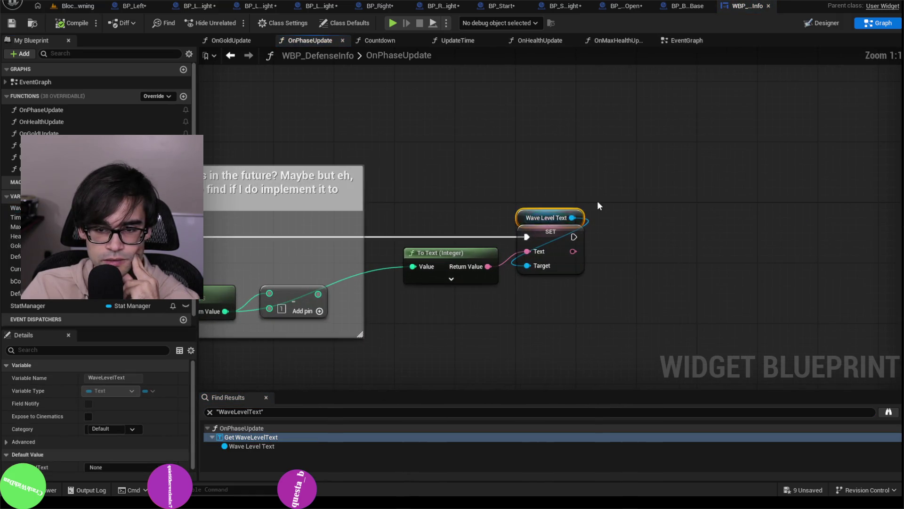
scroll(603, 208, "down", 3)
scroll(271, 170, "up", 3)
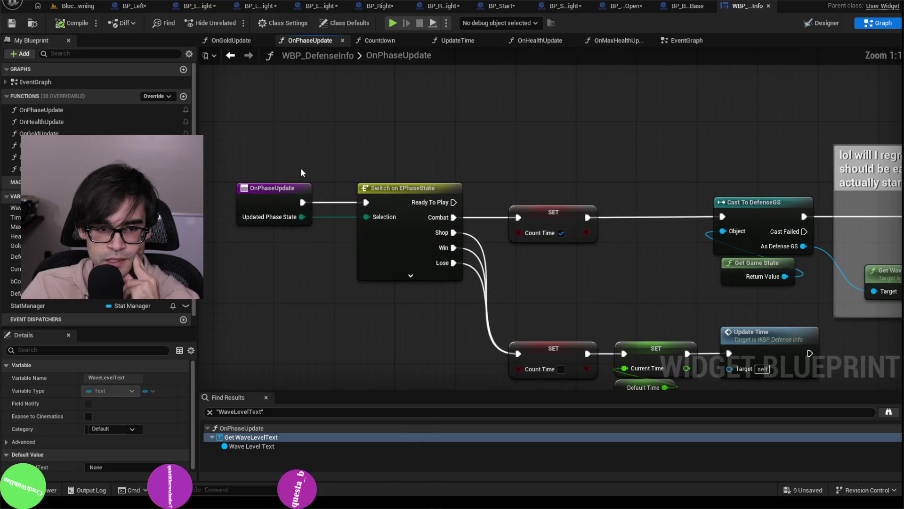
left_click_drag(520, 149, 374, 135)
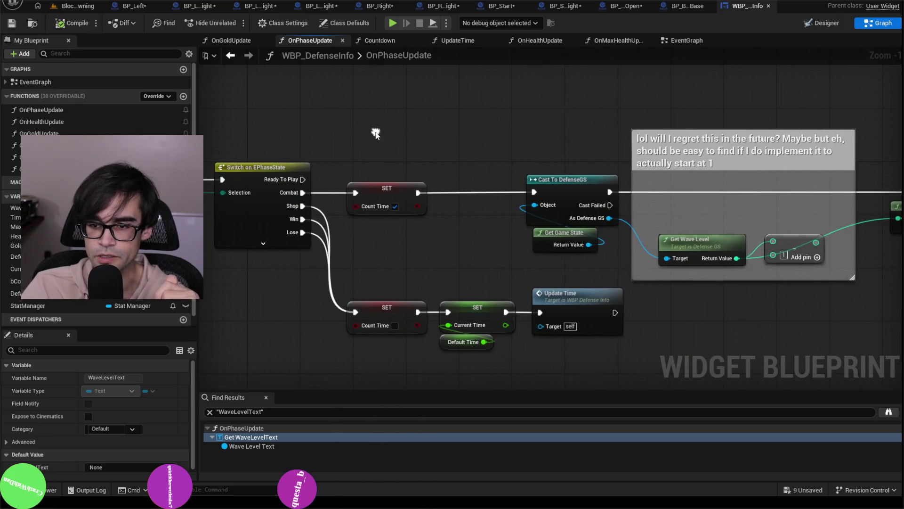
left_click_drag(635, 135, 577, 138)
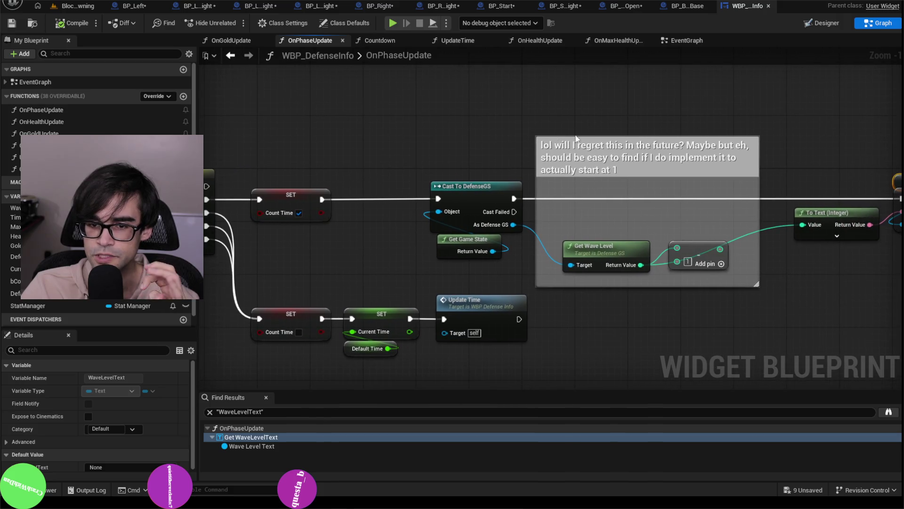
left_click(555, 142)
left_click(534, 123)
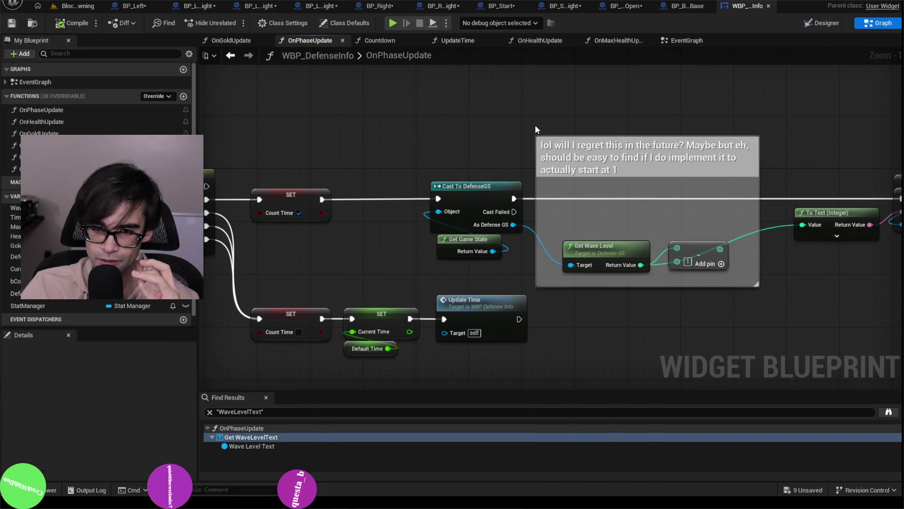
mouse_move(535, 126)
left_mouse_down()
mouse_move(716, 227)
mouse_move(761, 288)
mouse_move(783, 292)
left_mouse_up()
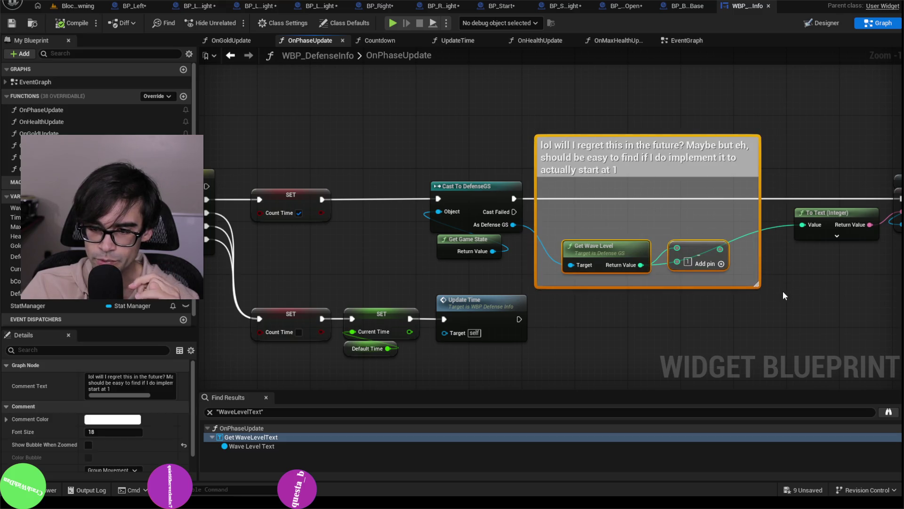
left_click(472, 96)
left_click_drag(414, 151, 617, 168)
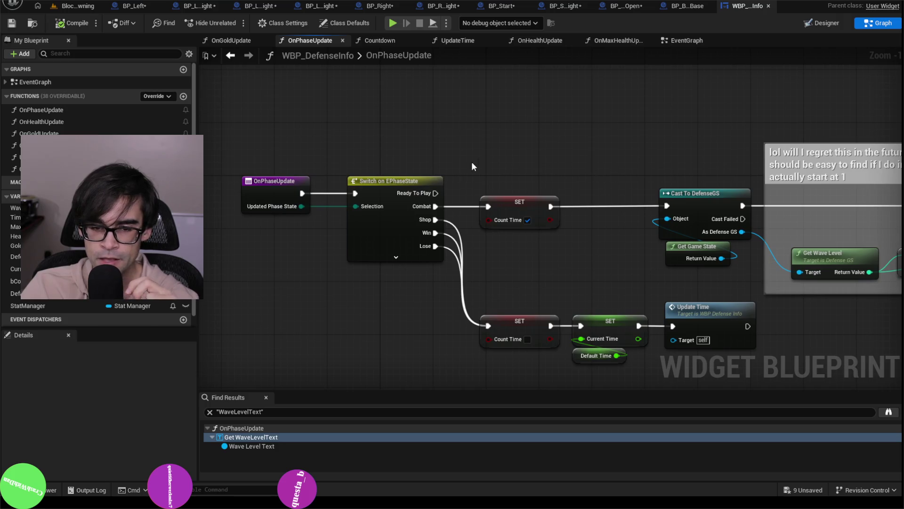
left_click_drag(703, 274, 404, 268)
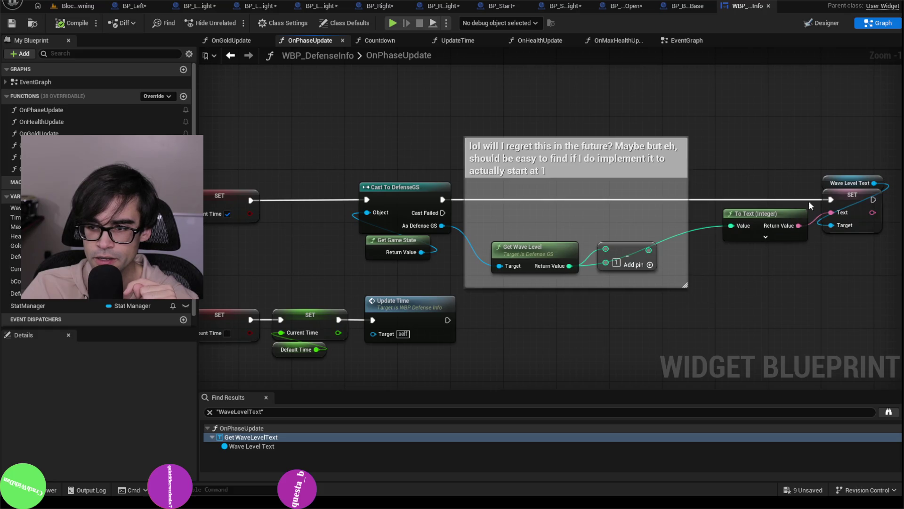
left_click_drag(810, 206, 821, 146)
left_click(297, 240)
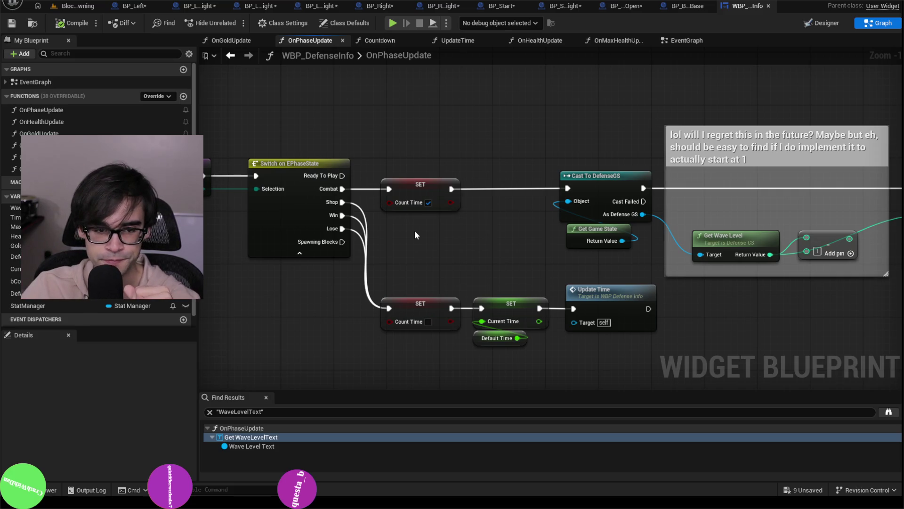
scroll(397, 226, "down", 2)
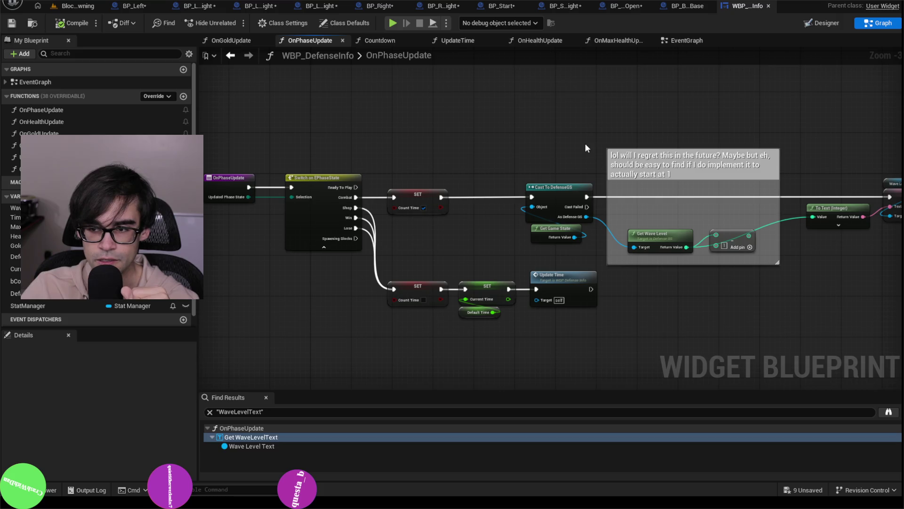
left_click_drag(565, 140, 535, 156)
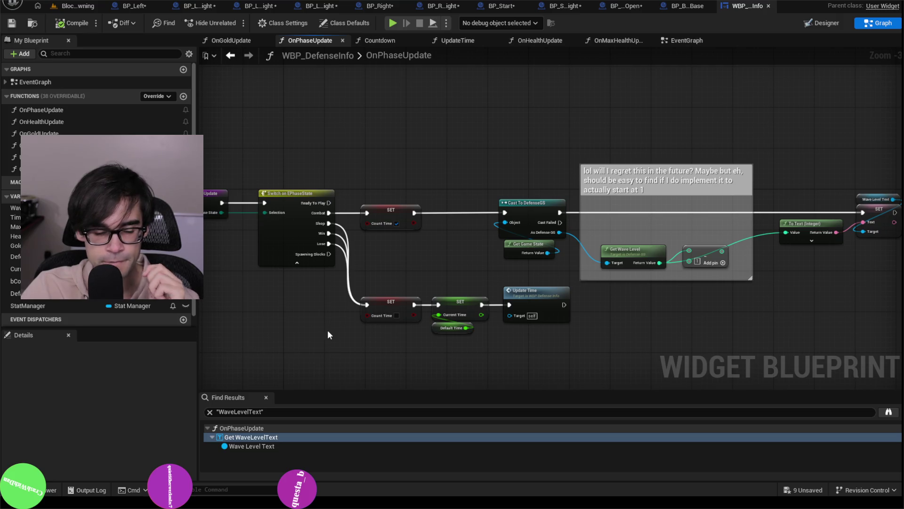
key("alt+Tab")
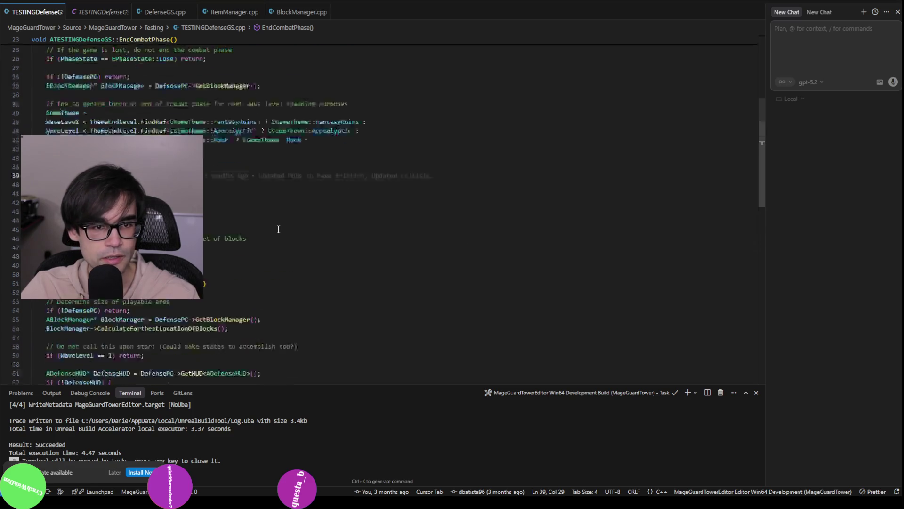
Step: Search the project for 'ephasestate' and jump to the EPhaseState enum in DefenseGS.h
key("alt+Tab")
key("alt+Tab")
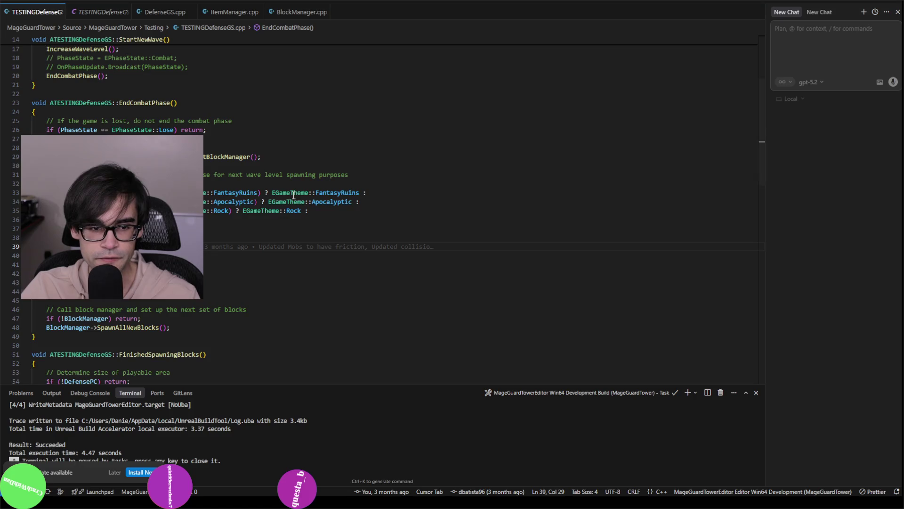
key("ctrl+shift+f")
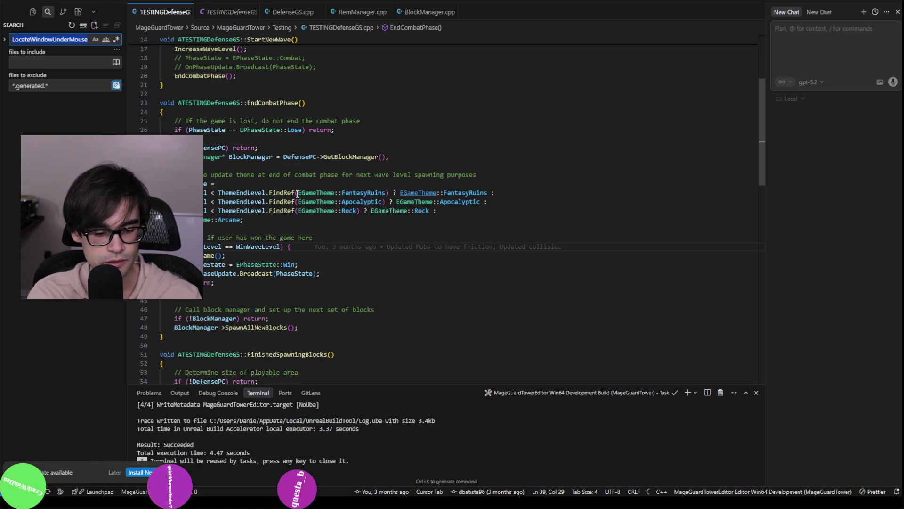
type("ephasestate")
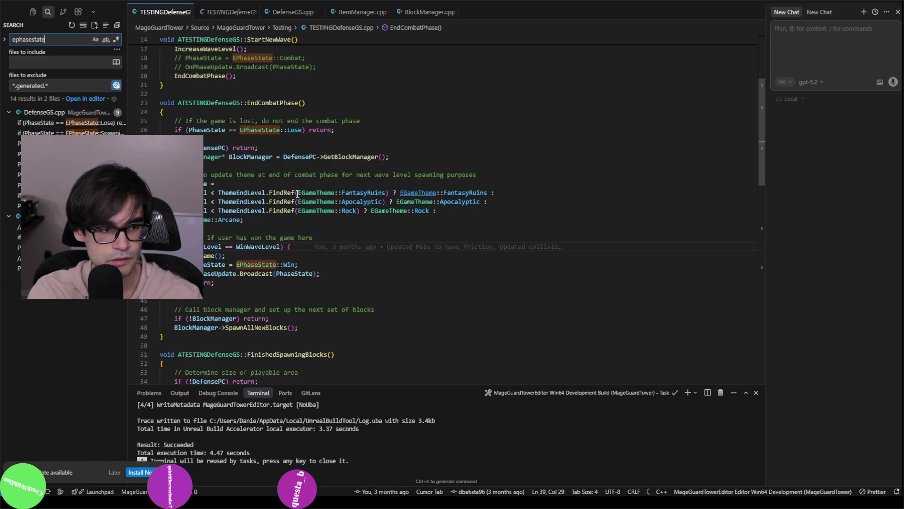
left_click(256, 264, "ctrl")
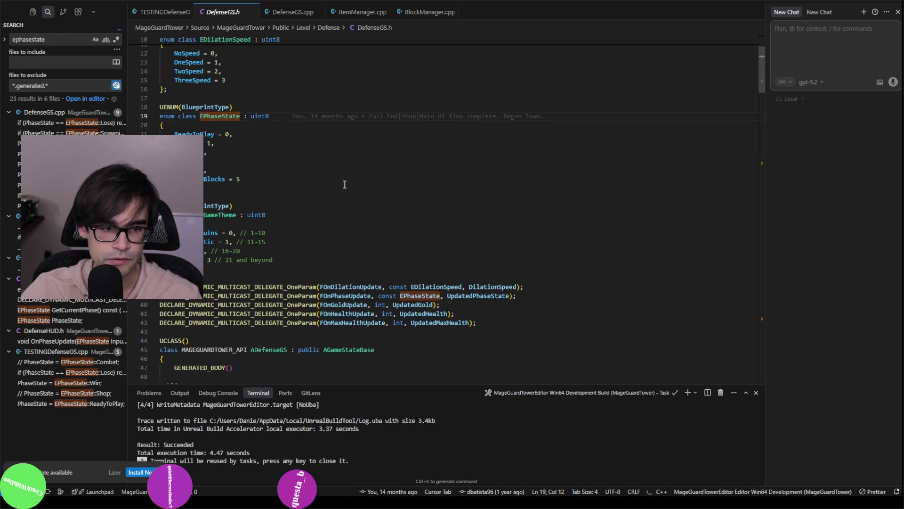
Step: Add a trial 'GameO' entry after Spawning Blocks, undo it, and return to Unreal
left_click(258, 177)
type(",")
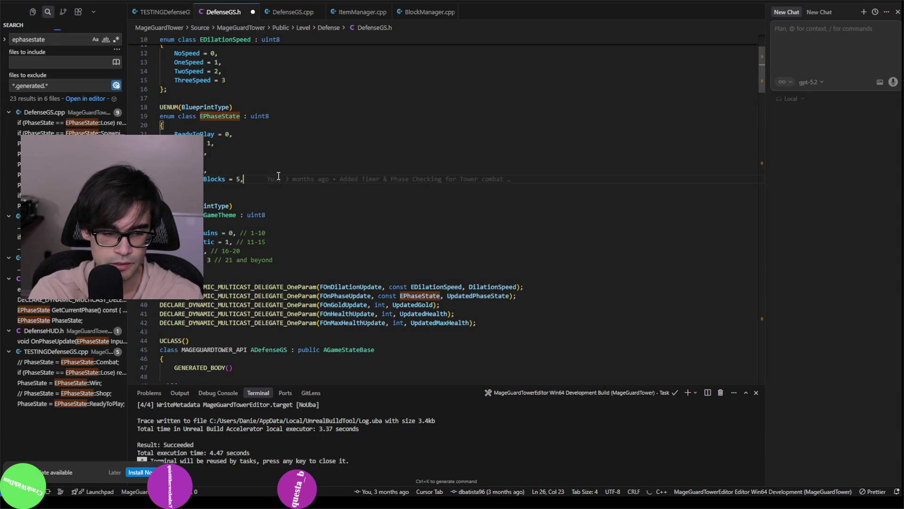
key("Return")
type("GameO")
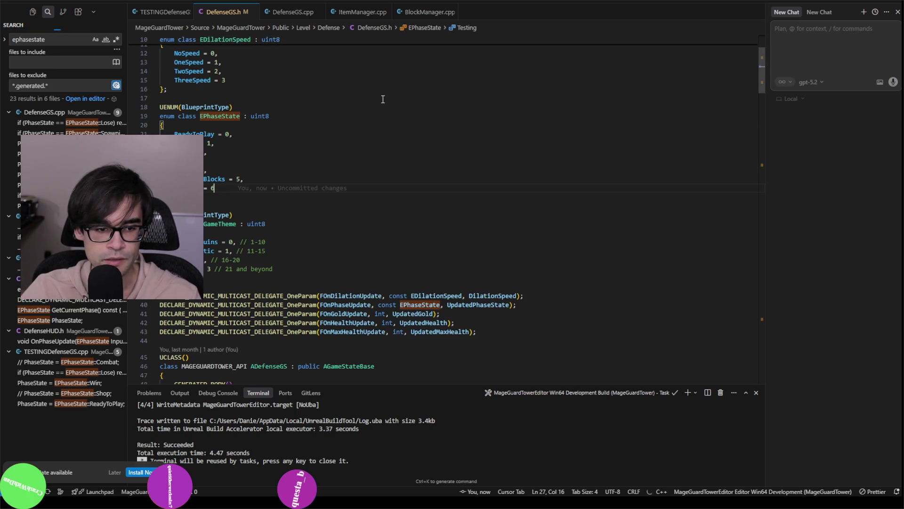
key("ctrl+z")
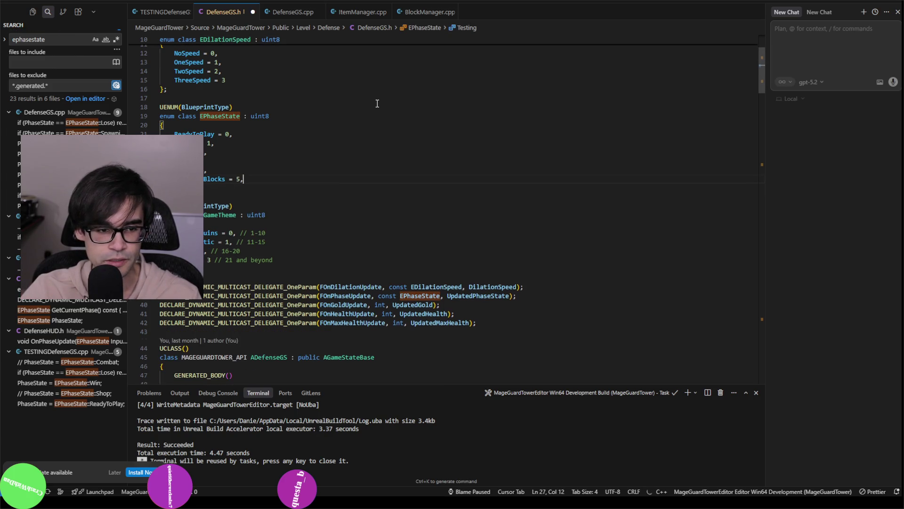
key("alt+Tab")
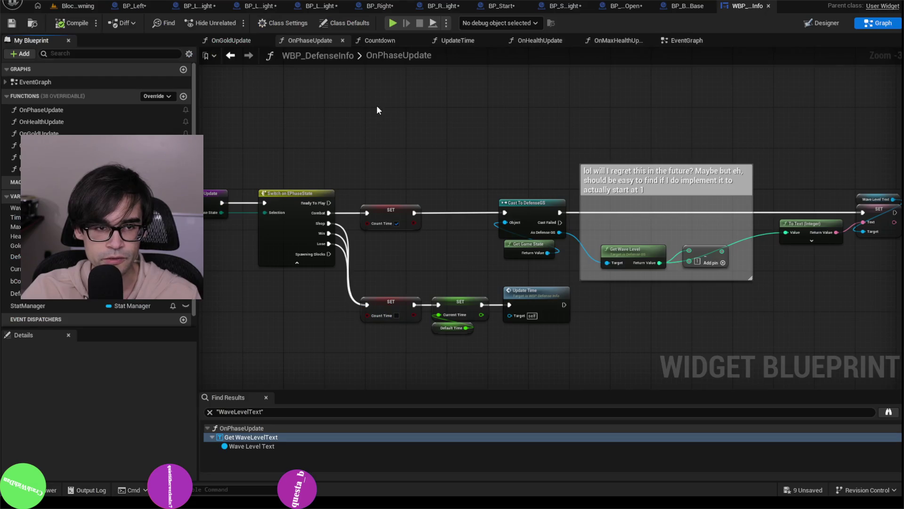
Step: Add a Get Game State node beside the Ready To Play output
scroll(563, 182, "down", 3)
scroll(369, 179, "up", 5)
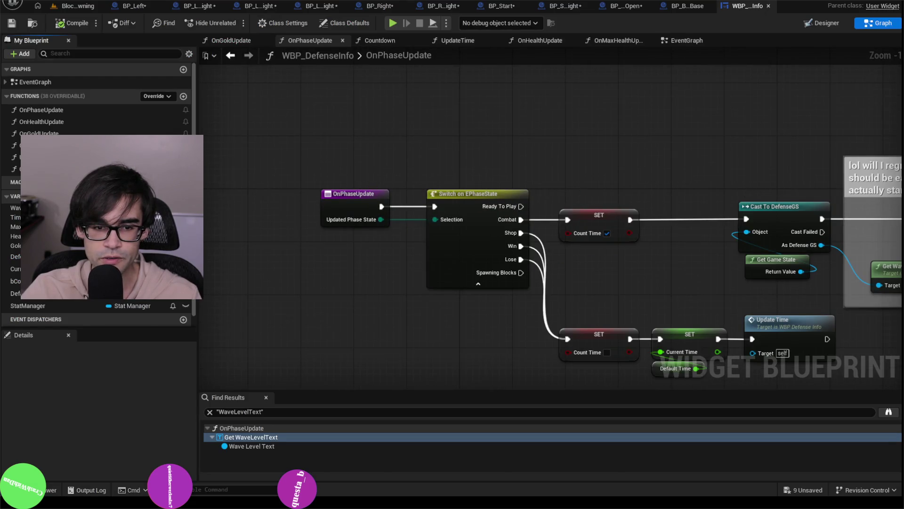
scroll(480, 185, "down", 3)
left_click_drag(566, 185, 428, 146)
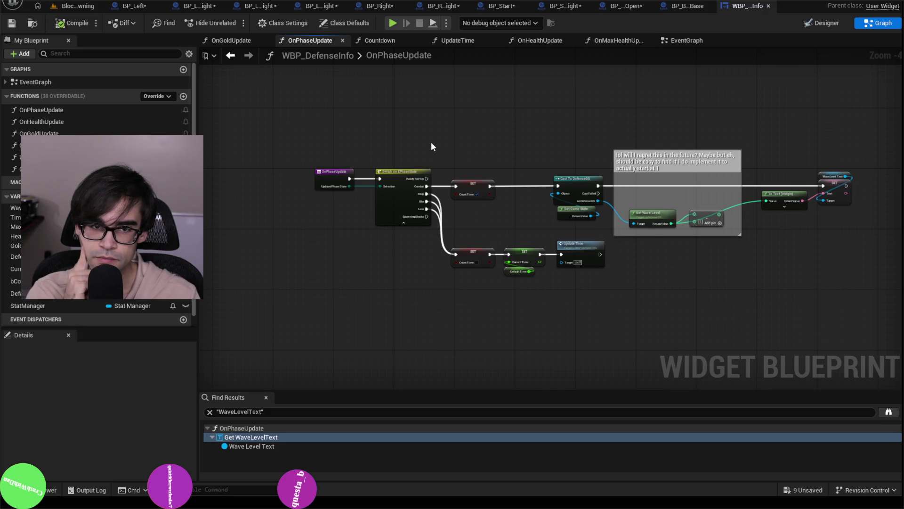
scroll(430, 138, "up", 4)
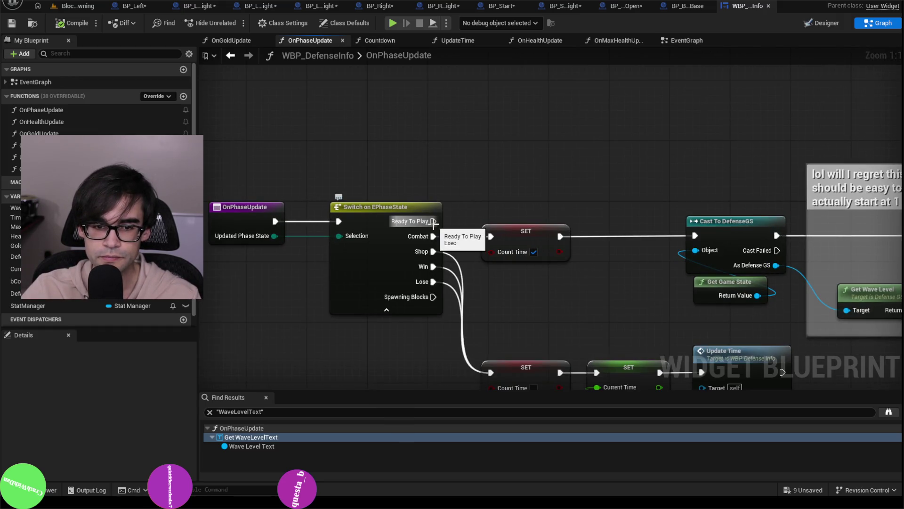
left_click_drag(432, 223, 528, 124)
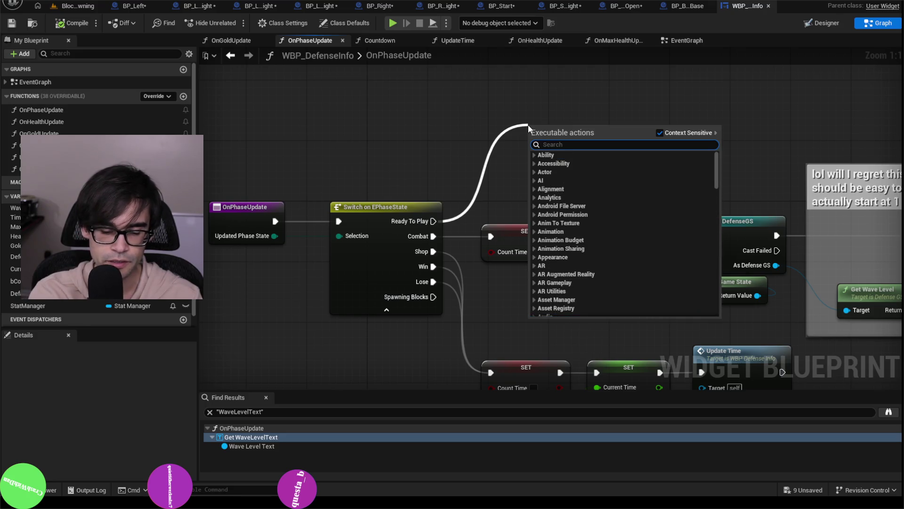
left_click(501, 108)
right_click(501, 109)
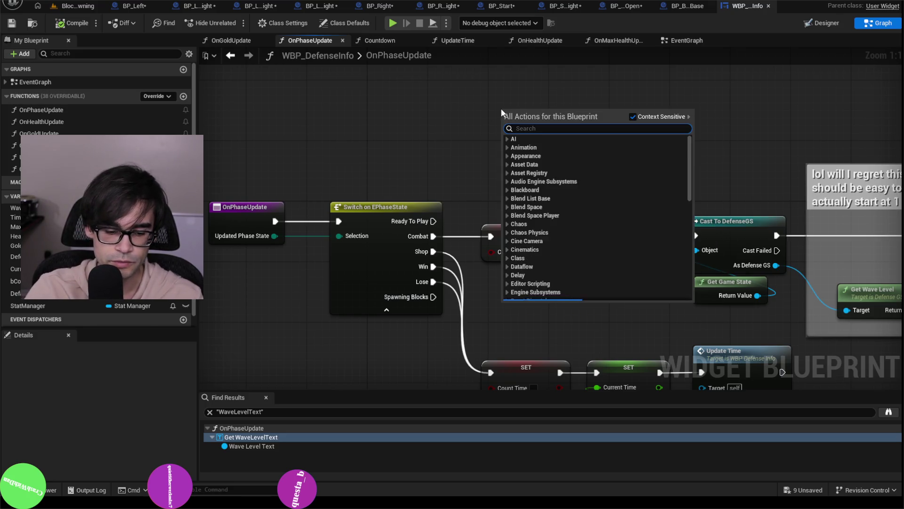
type("get game state")
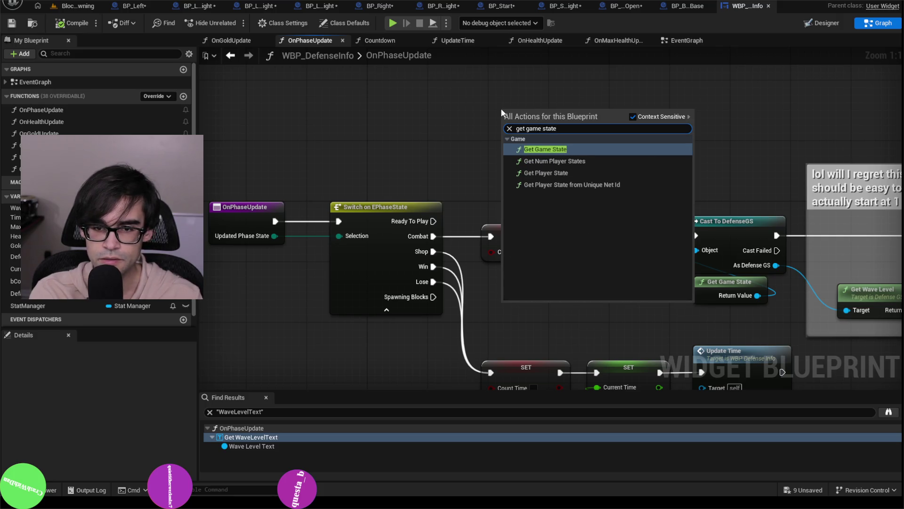
key("Return")
left_click_drag(501, 109, 501, 78)
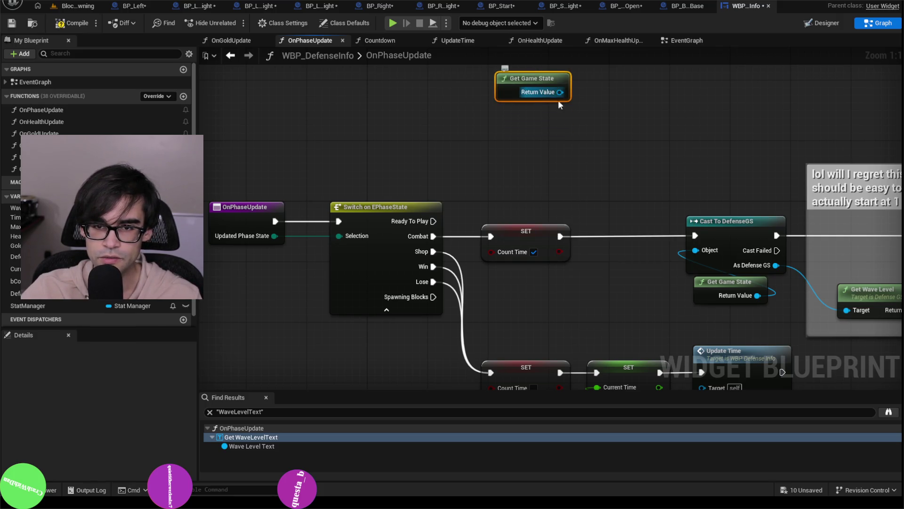
Step: Cast the game state to TESTBP_DefenseGS and connect Ready To Play to the cast's execution input
left_click_drag(560, 93, 553, 134)
type("cast to")
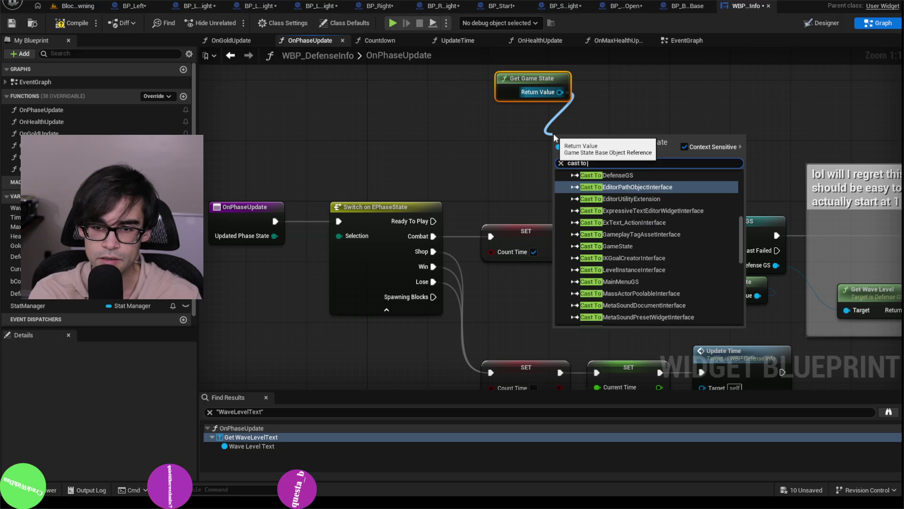
type(" testing")
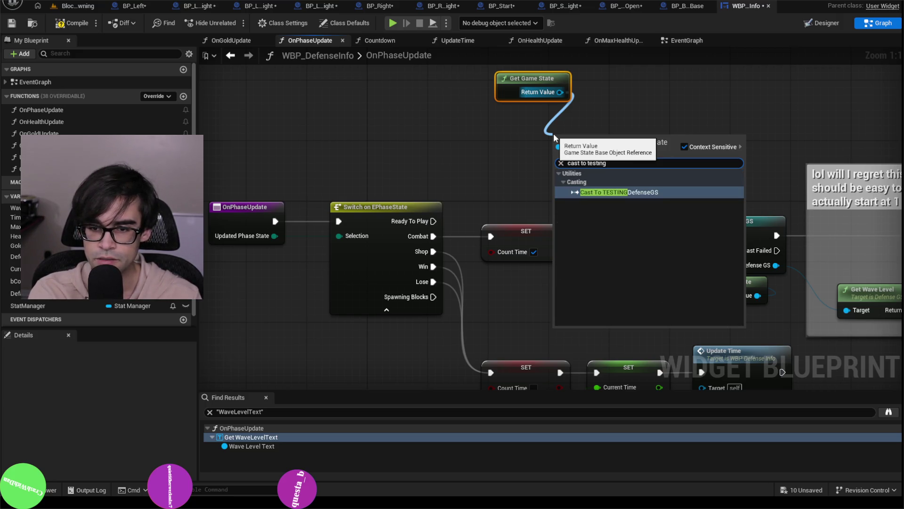
key("BackSpace")
key("BackSpace")
key("BackSpace")
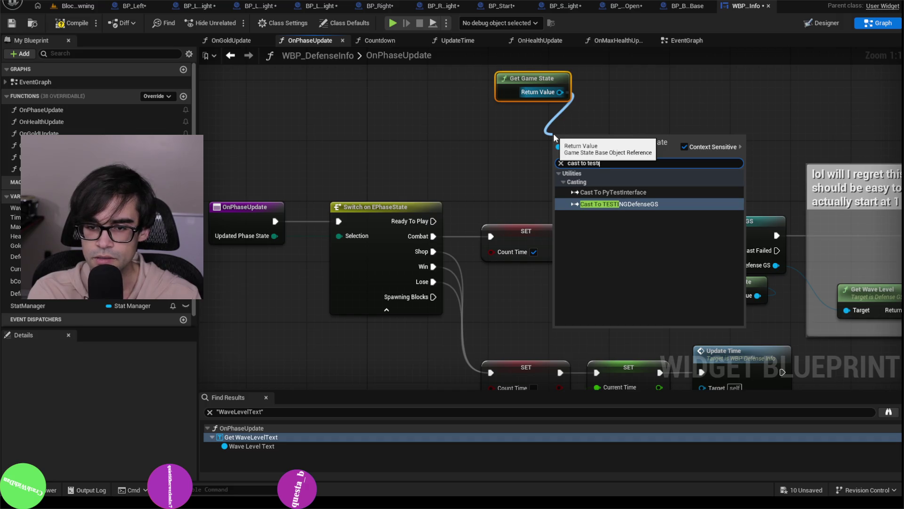
key("Up")
key("Up")
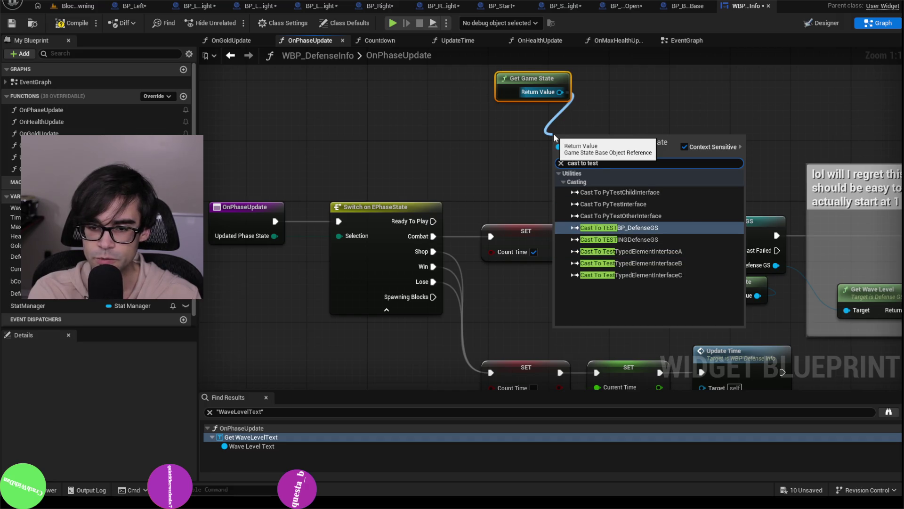
key("Return")
mouse_move(574, 140)
left_mouse_down()
mouse_move(505, 104)
mouse_move(520, 103)
left_mouse_up()
left_click_drag(434, 221, 507, 118)
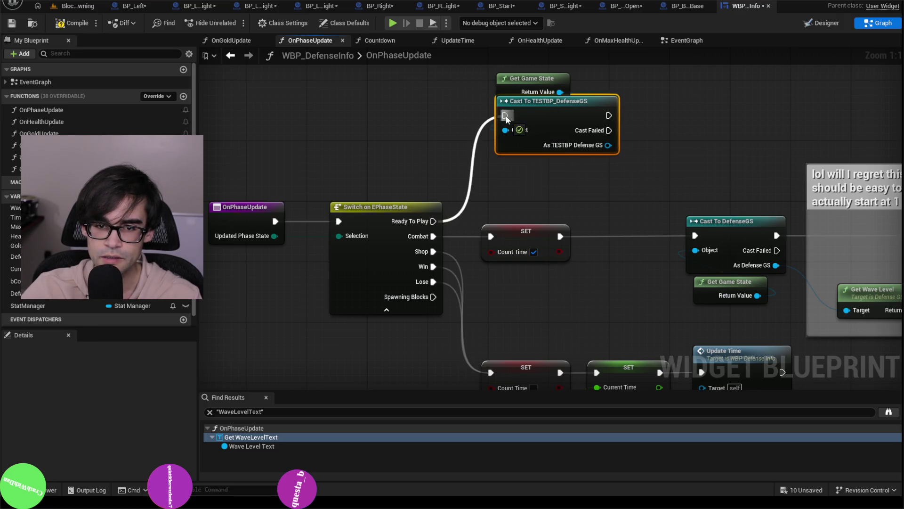
left_click_drag(465, 174, 462, 154)
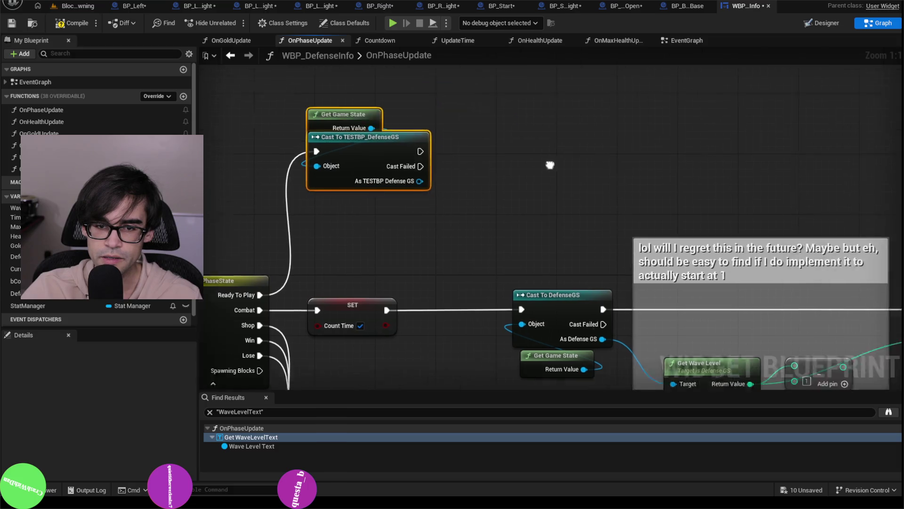
Step: Reposition the game state and cast nodes and pull an execution wire from the cast
scroll(550, 165, "down", 5)
scroll(705, 193, "up", 2)
scroll(538, 132, "down", 1)
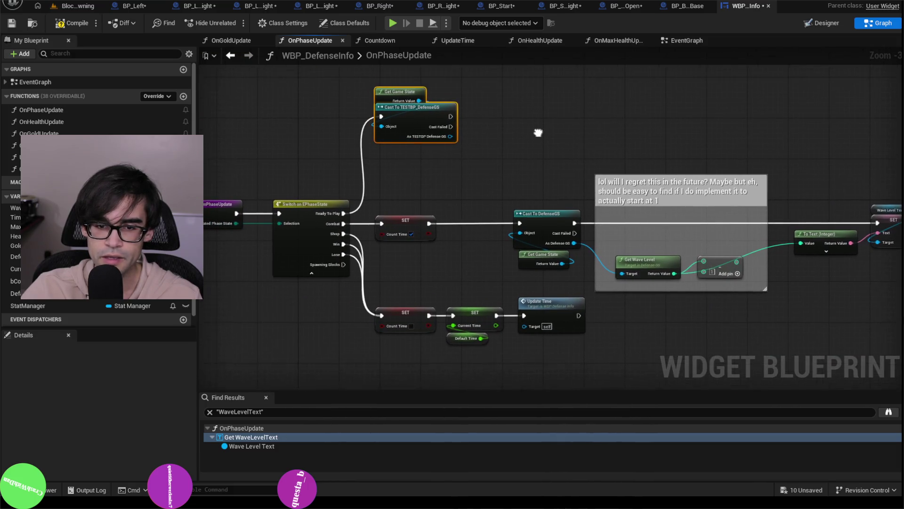
left_click_drag(394, 106, 396, 124)
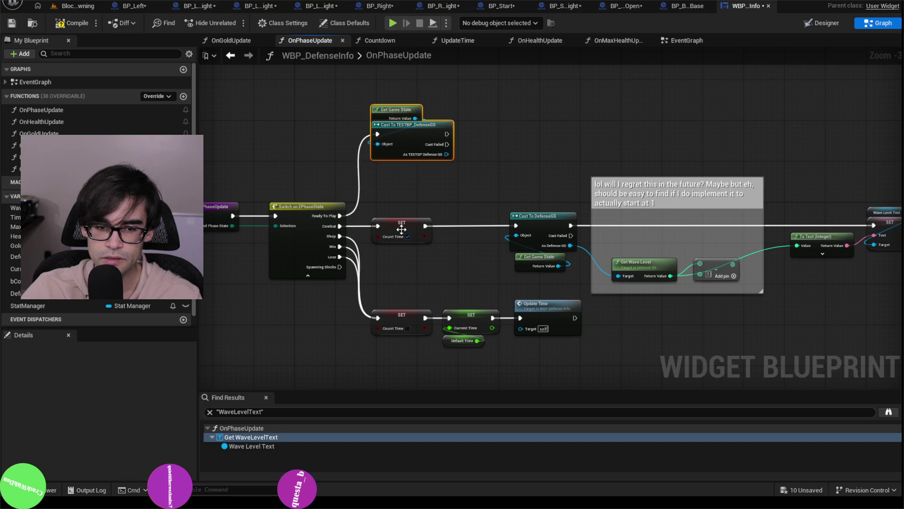
scroll(401, 229, "up", 2)
mouse_move(467, 105)
left_mouse_down()
mouse_move(587, 199)
mouse_move(551, 229)
mouse_move(535, 190)
mouse_move(520, 183)
mouse_move(691, 129)
mouse_move(847, 135)
mouse_move(804, 126)
mouse_move(803, 135)
mouse_move(851, 141)
mouse_move(642, 118)
left_mouse_up()
Step: Select and copy the wave level text update chain
scroll(542, 202, "down", 1)
scroll(824, 131, "down", 1)
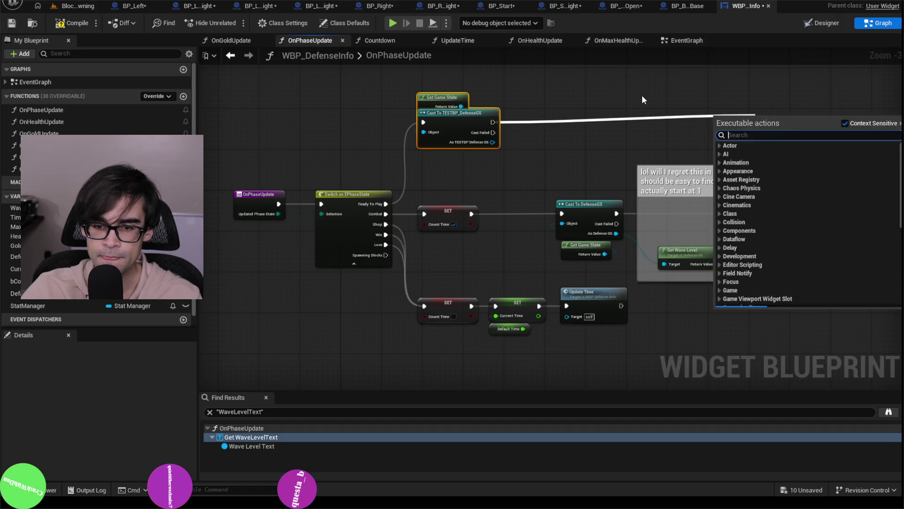
mouse_move(441, 117)
left_mouse_down()
mouse_move(826, 245)
mouse_move(819, 267)
left_mouse_up()
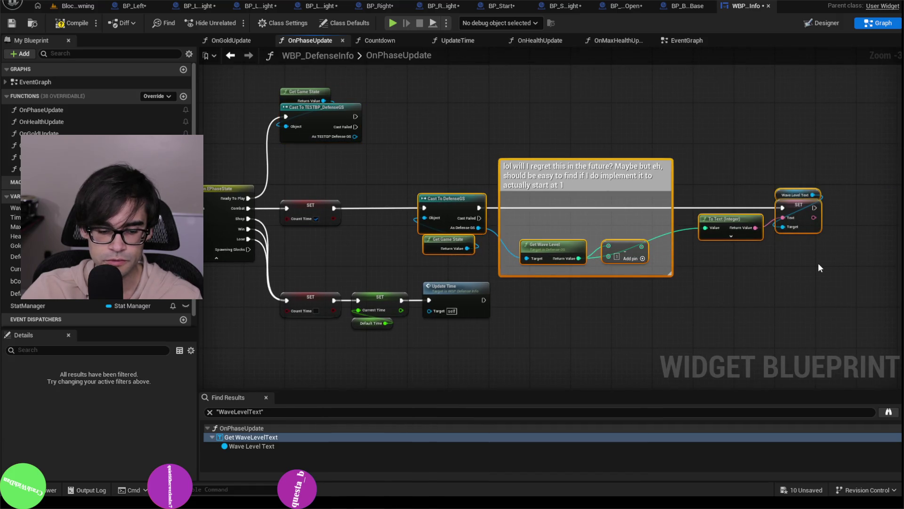
key("ctrl+c")
left_click(466, 87)
Step: Paste a copy of the wave-level chain, delete its duplicate comment box, and align the cast group
key("ctrl+v")
mouse_move(466, 87)
left_mouse_down()
mouse_move(527, 151)
mouse_move(591, 89)
left_mouse_up()
left_click(528, 95)
key("Delete")
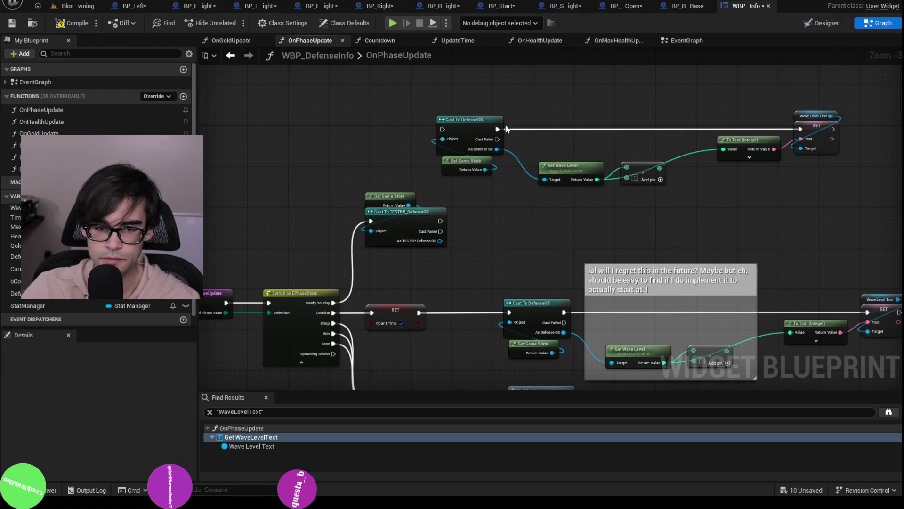
mouse_move(353, 172)
left_mouse_down()
mouse_move(408, 226)
mouse_move(378, 103)
left_mouse_up()
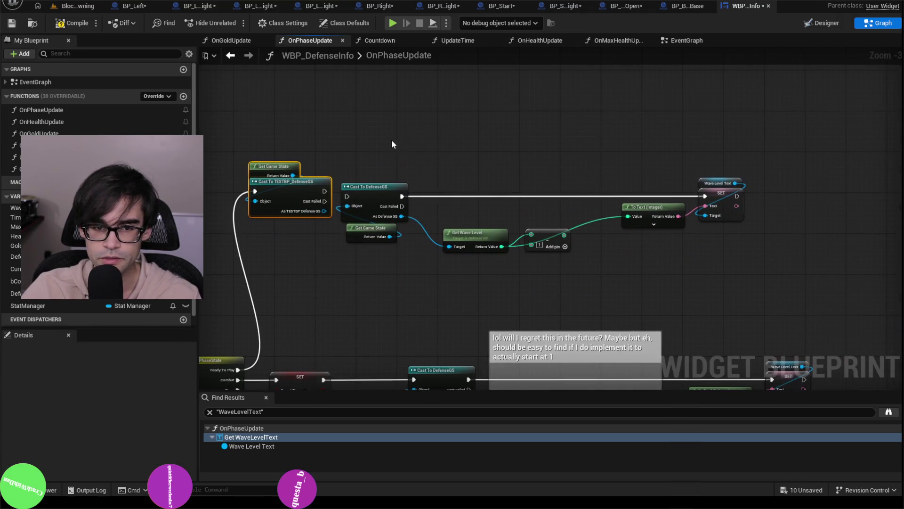
left_click_drag(384, 138, 888, 266)
Step: Wire the TESTBP cast's Defense GS output onward and delete the old DefenseGS cast and Get Game State
left_click_drag(387, 189, 506, 189)
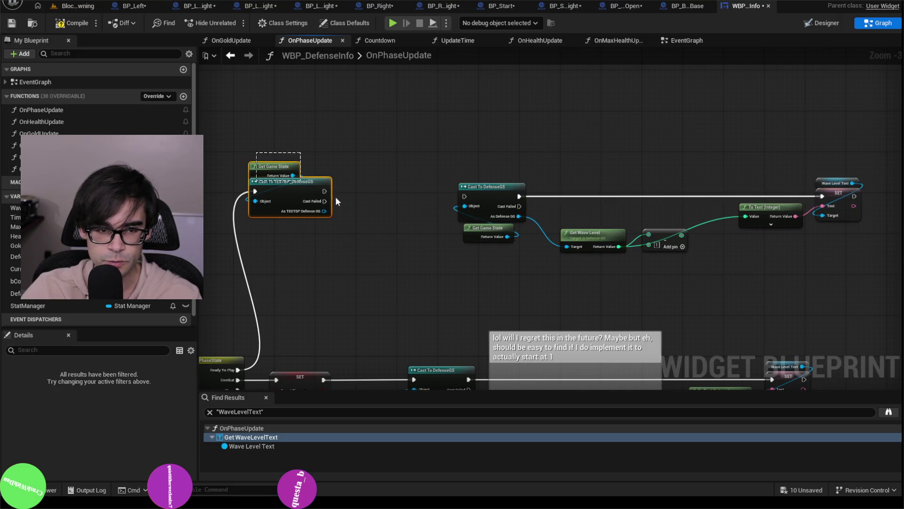
left_click_drag(309, 182, 468, 196)
scroll(449, 211, "up", 3)
mouse_move(385, 217)
left_mouse_down()
mouse_move(470, 200)
mouse_move(449, 237)
mouse_move(504, 259)
mouse_move(624, 263)
left_mouse_up()
left_click_drag(565, 212, 499, 256)
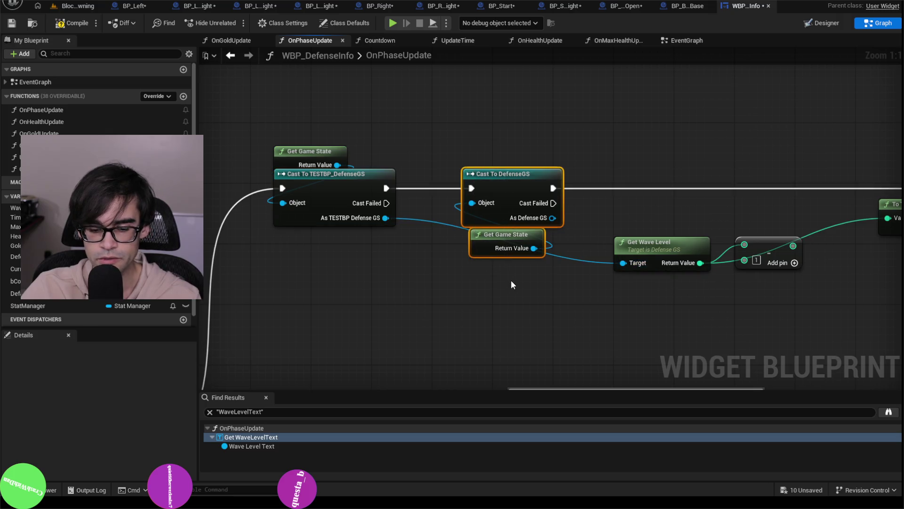
key("Delete")
Step: Place Get Wave Level beside the TESTBP cast and delete the unused Add node
left_click_drag(618, 209, 476, 205)
left_click_drag(540, 246, 373, 238)
scroll(551, 181, "down", 2)
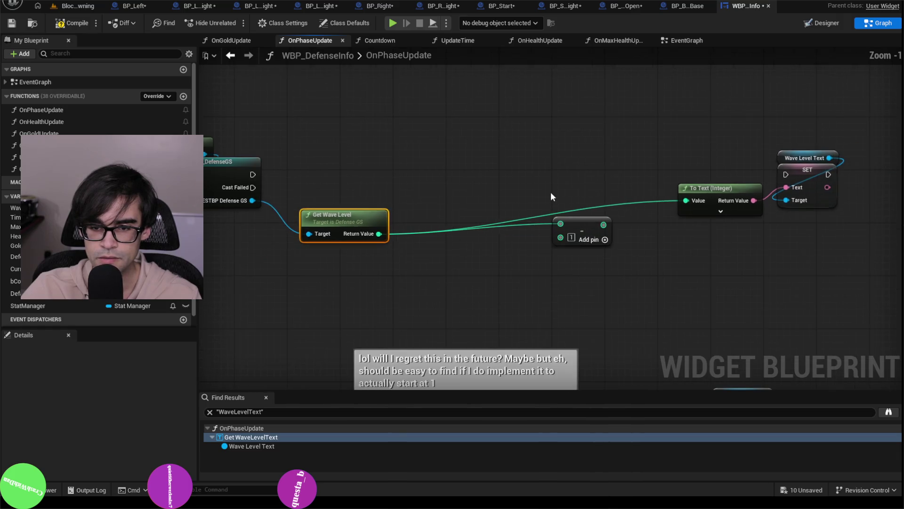
left_click_drag(569, 293, 546, 161)
scroll(529, 293, "up", 2)
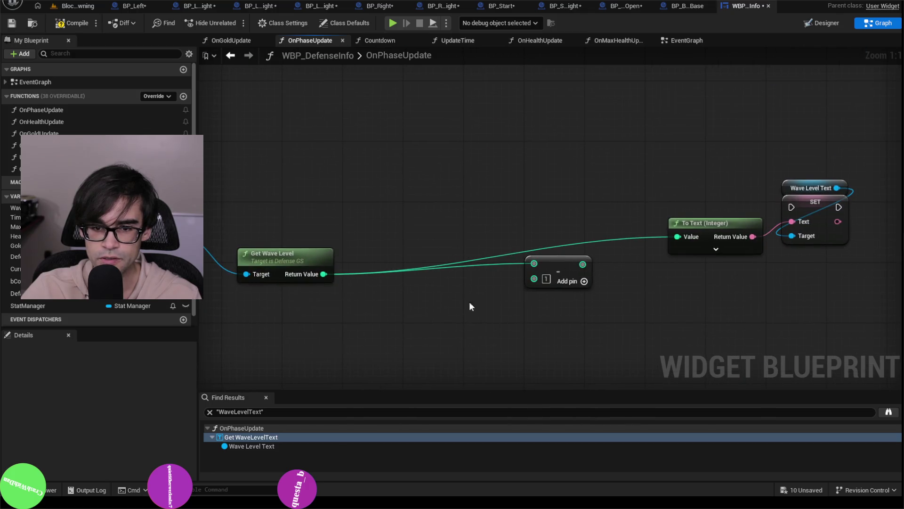
left_click_drag(469, 306, 575, 215)
key("Delete")
Step: Connect the TESTBP cast's execution output to the Wave Level Text SET node and compile
left_click_drag(672, 142, 849, 306)
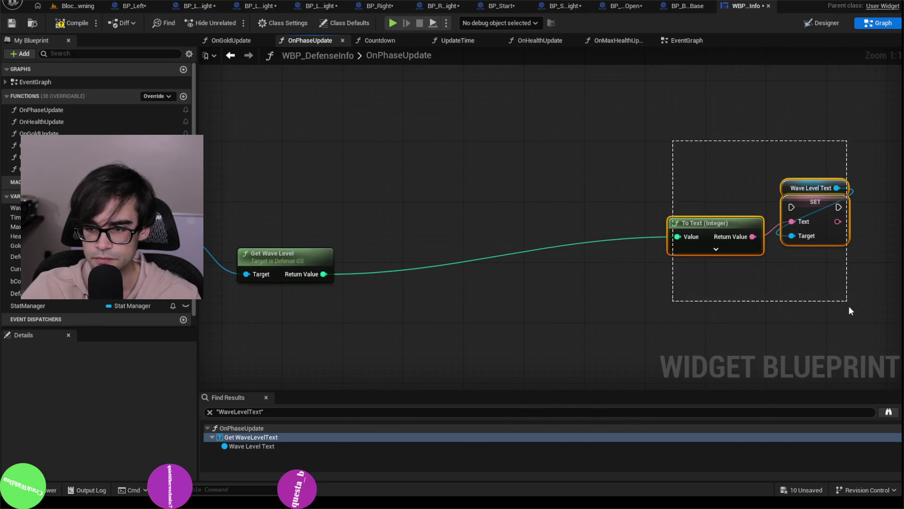
left_click_drag(777, 206, 467, 184)
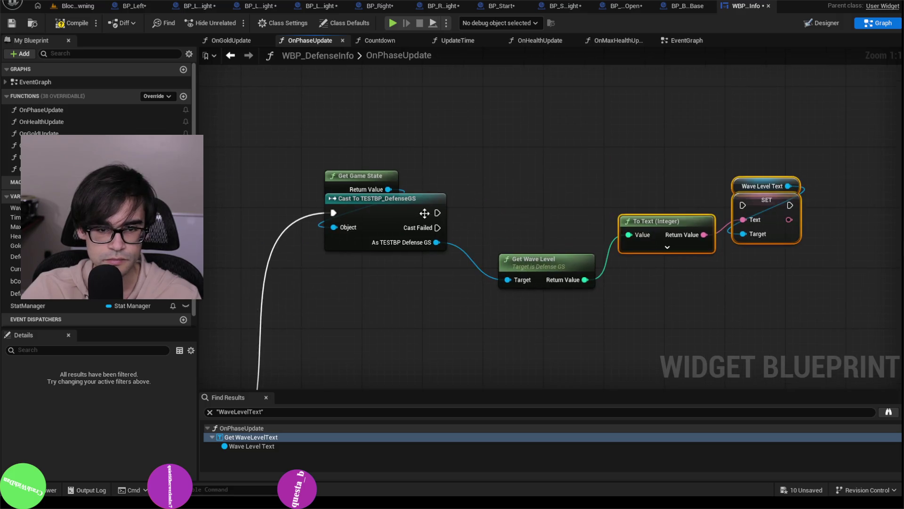
mouse_move(438, 212)
left_mouse_down()
mouse_move(742, 205)
mouse_move(769, 222)
mouse_move(754, 221)
left_mouse_up()
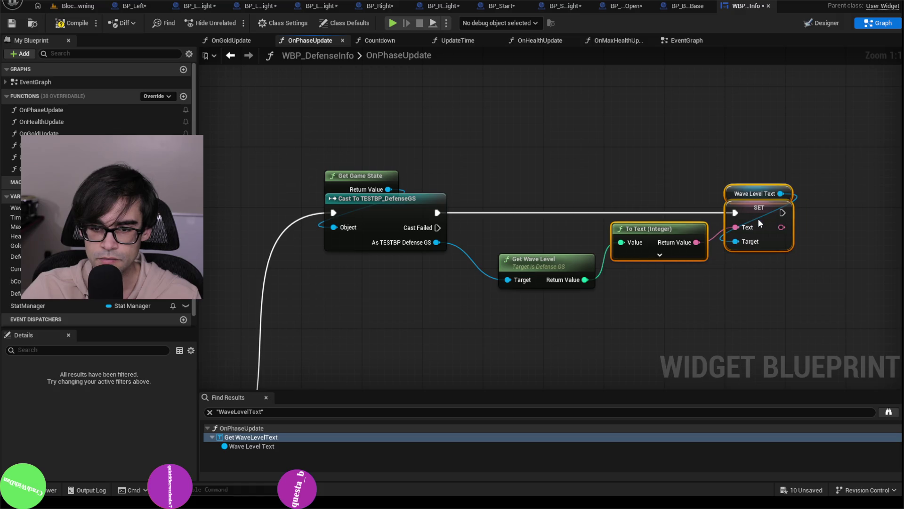
left_click(607, 188)
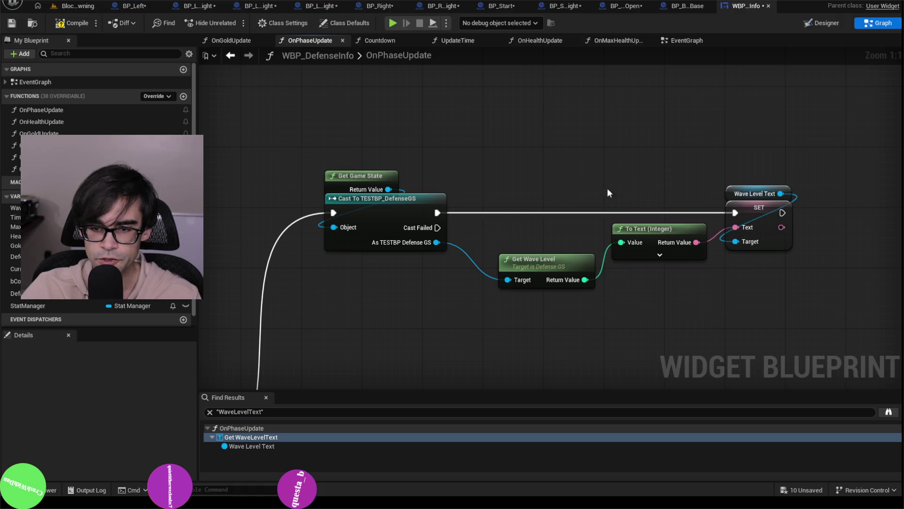
left_click(66, 23)
Step: Shift the five wave-level text nodes left and recompile the widget blueprint
scroll(502, 165, "down", 3)
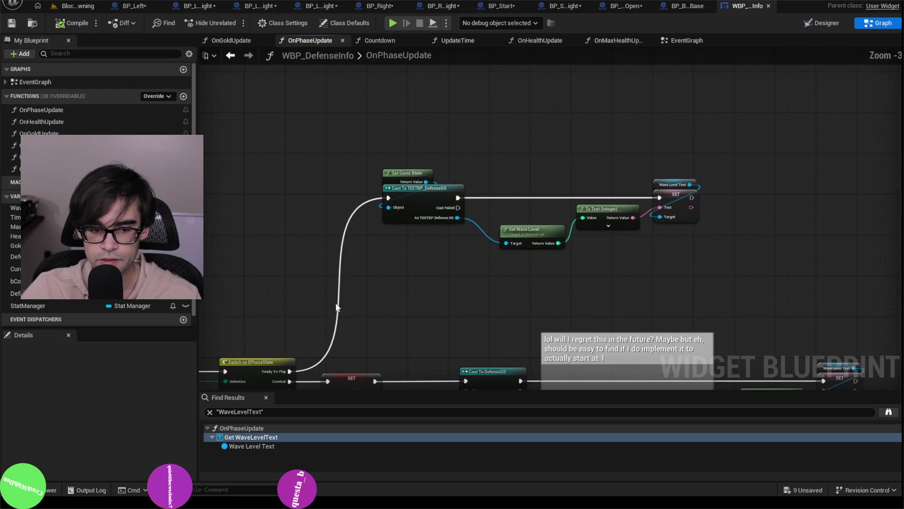
left_click_drag(238, 328, 308, 214)
left_click_drag(370, 128, 379, 216)
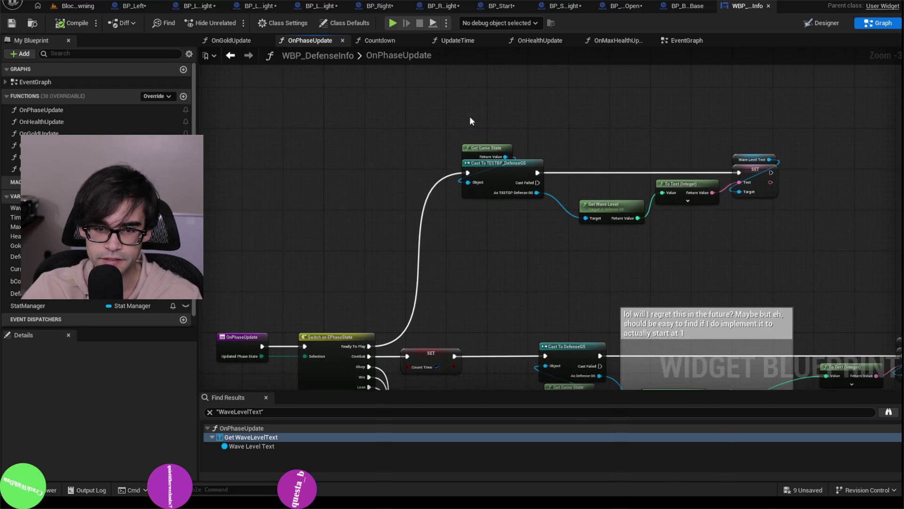
left_click_drag(471, 120, 872, 250)
left_click_drag(518, 162, 492, 166)
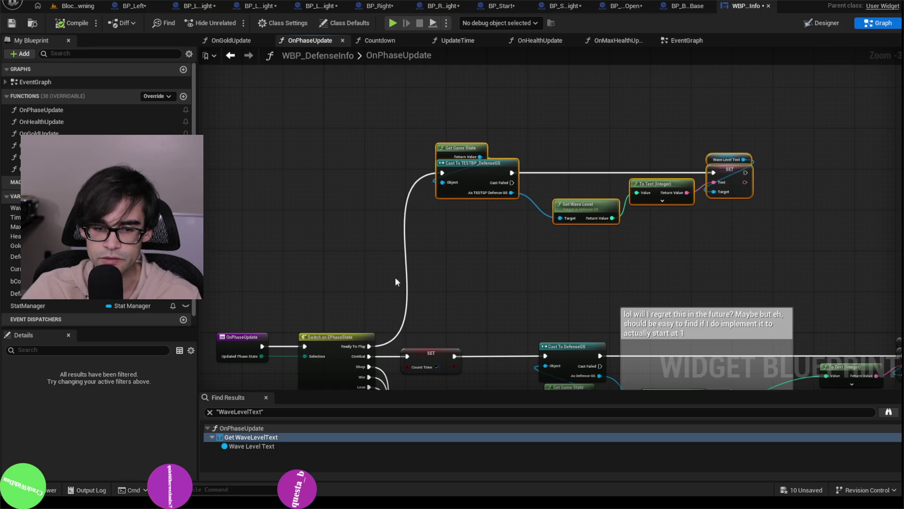
left_click(59, 26)
left_click_drag(428, 119, 794, 267)
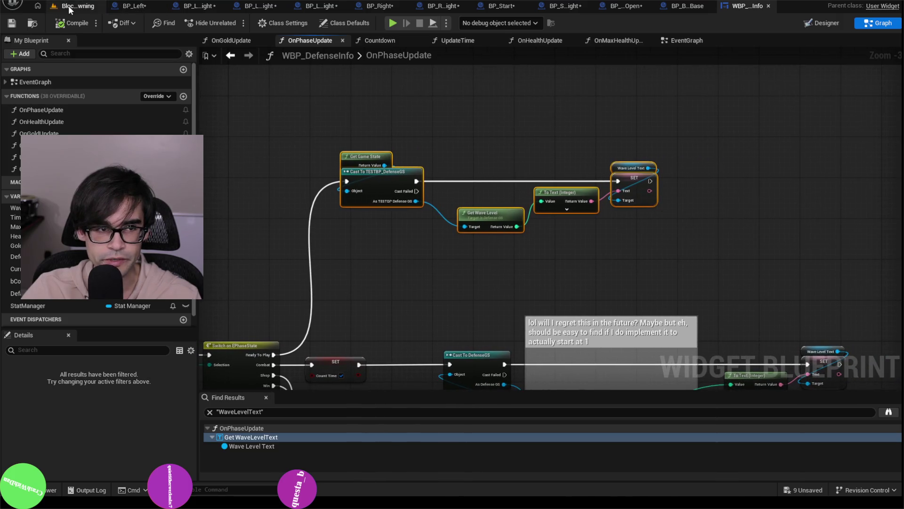
Step: Run a play test from the level editor, stop it, and return to the WBP_DefenseInfo graph
left_click(70, 6)
left_click(233, 22)
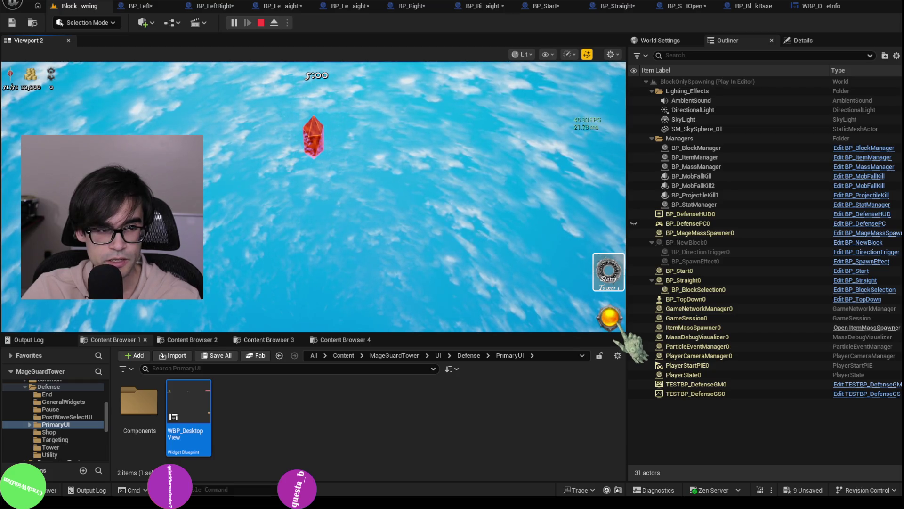
key("Escape")
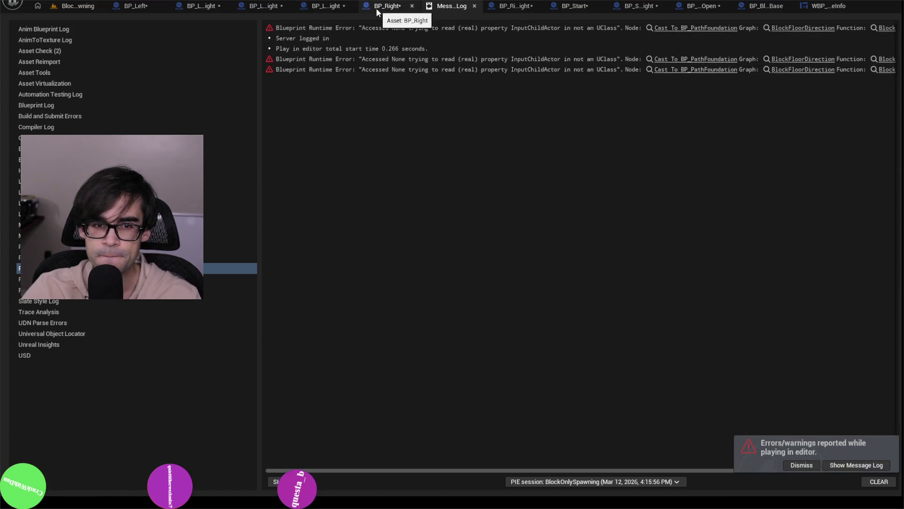
left_click(821, 7)
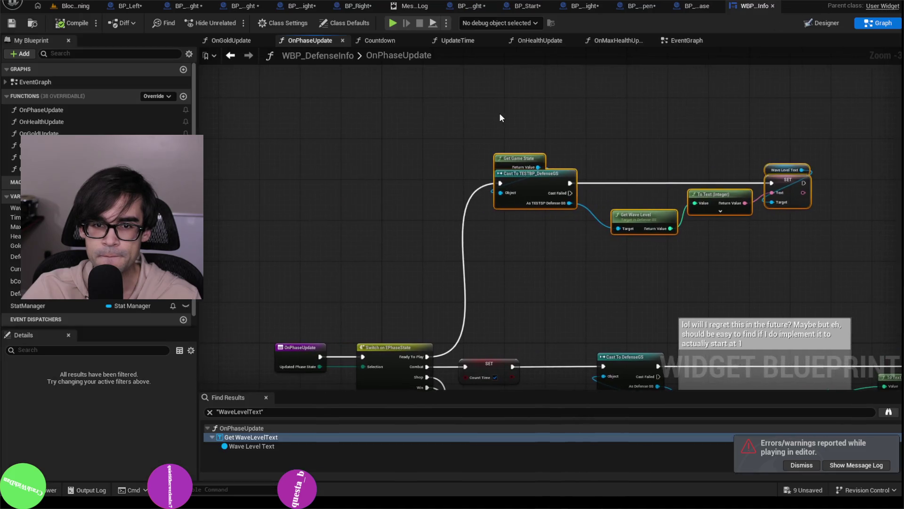
scroll(435, 194, "down", 3)
scroll(383, 262, "up", 5)
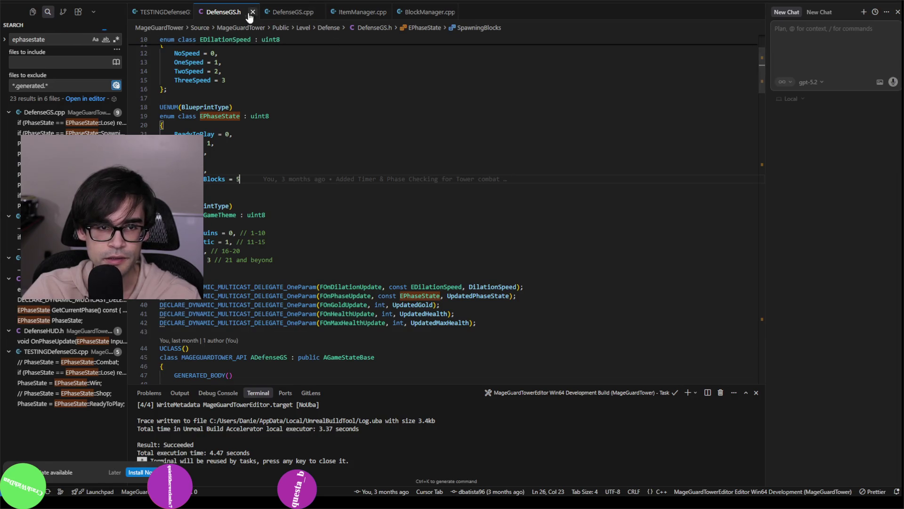
left_click(163, 12)
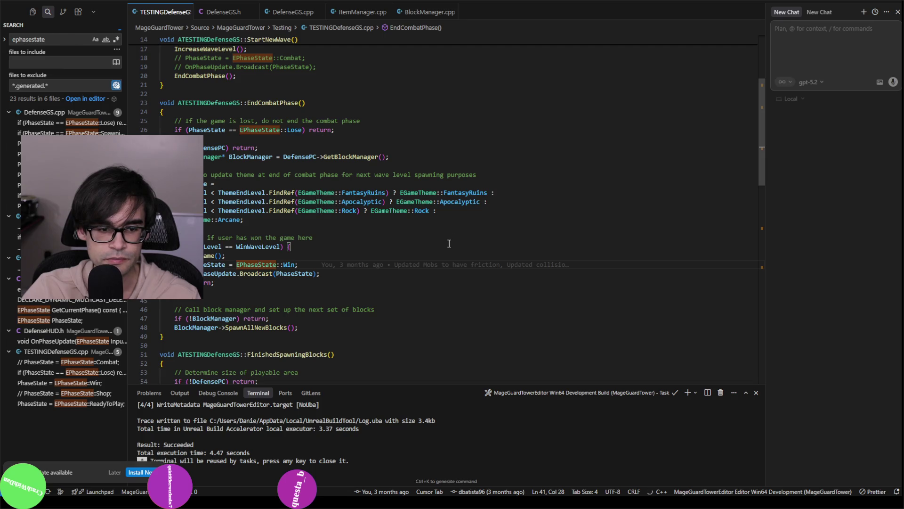
Step: Inspect EndShopPhase's call in FinishedSpawningBlocks, its ReadyToPlay state, and DefenseHUD lookup, then return to Unreal
scroll(449, 244, "up", 5)
scroll(447, 245, "down", 10)
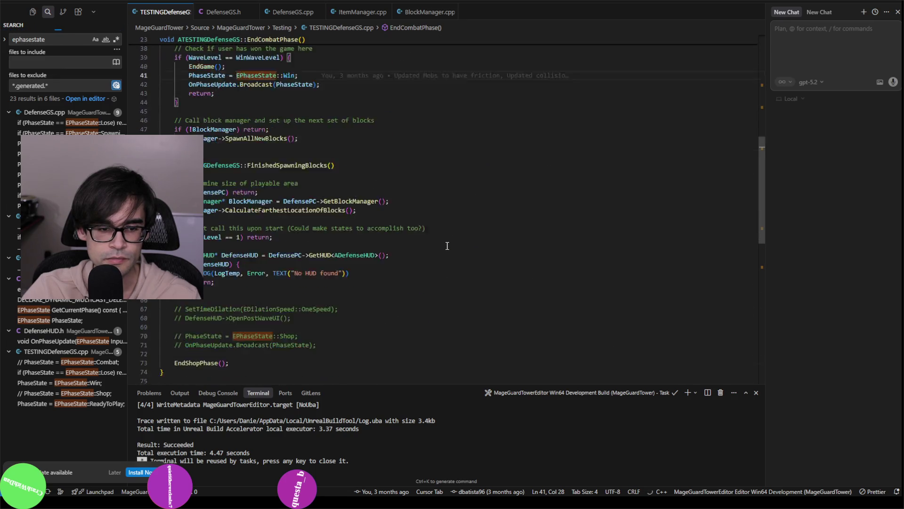
scroll(447, 245, "down", 5)
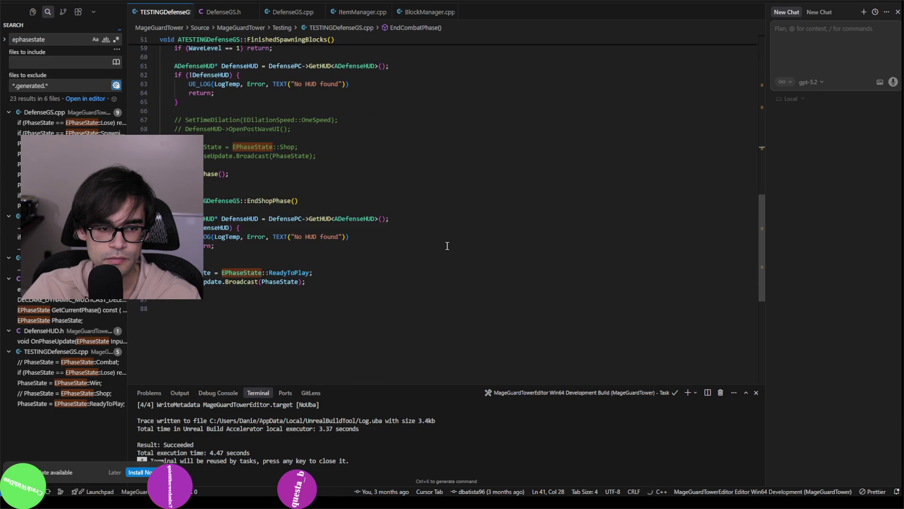
left_click(197, 174)
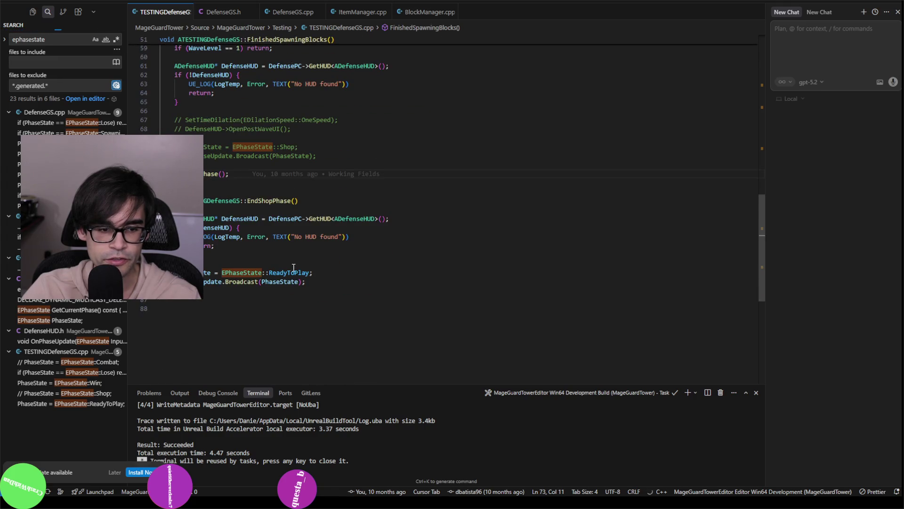
left_click(199, 272)
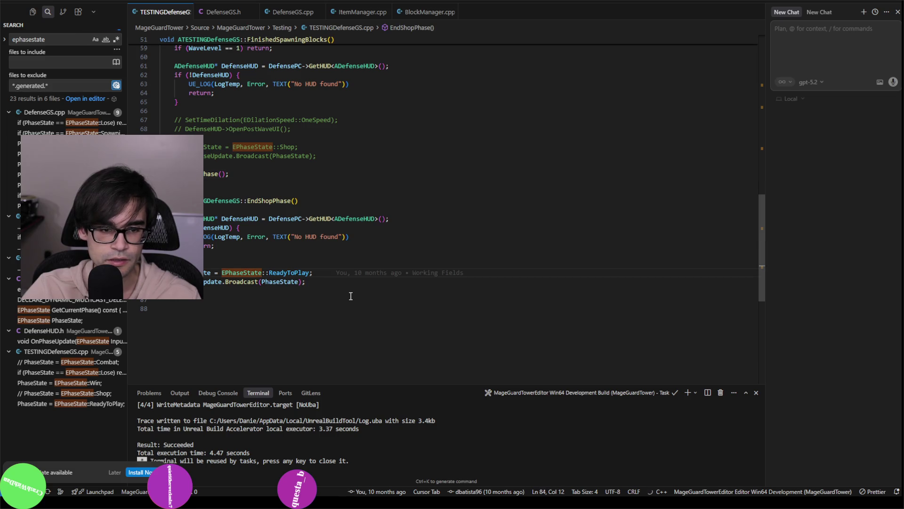
left_click(232, 219)
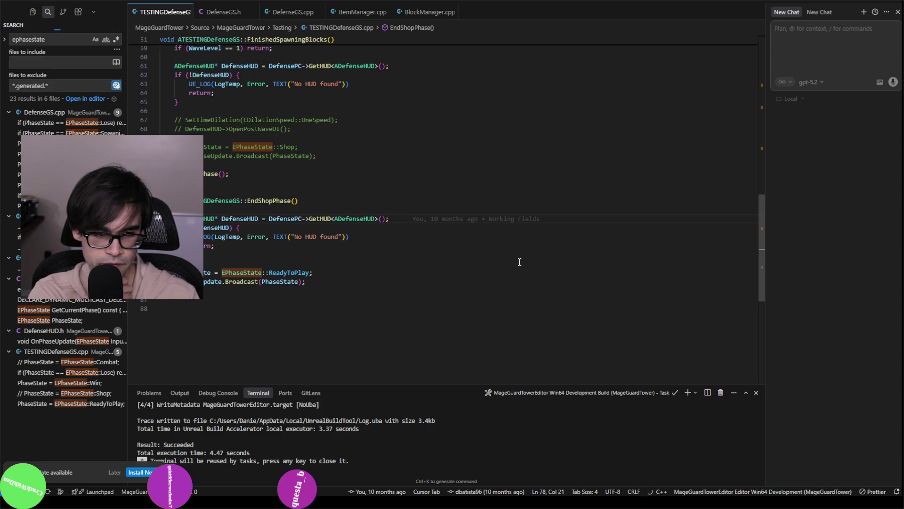
key("alt+Tab")
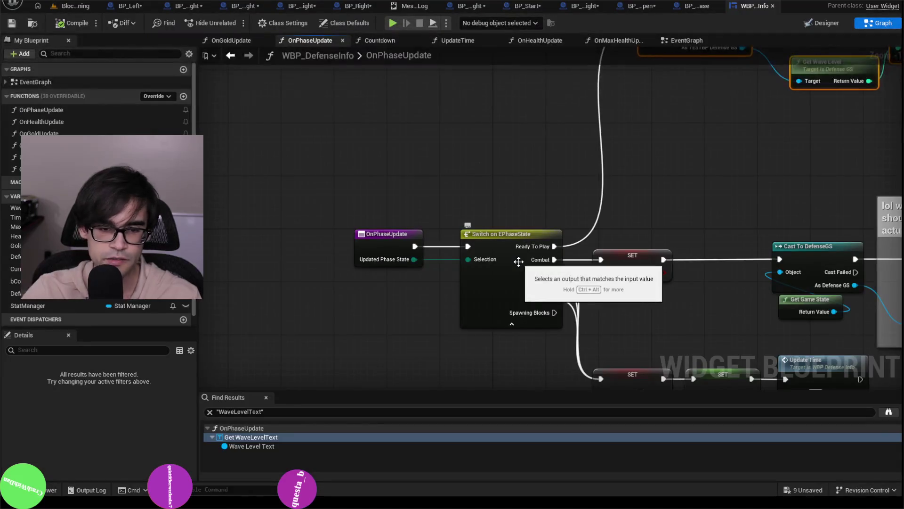
Step: Insert a Print String node after OnPhaseUpdate's execution output and save the widget blueprint
left_click(348, 246)
mouse_move(348, 246)
left_mouse_down()
mouse_move(302, 246)
mouse_move(372, 252)
mouse_move(396, 185)
left_mouse_up()
type("print strin")
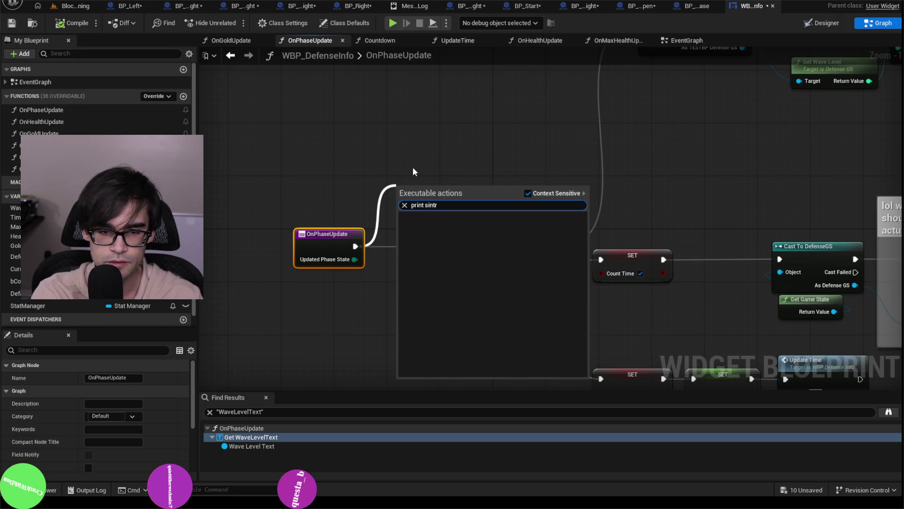
key("Return")
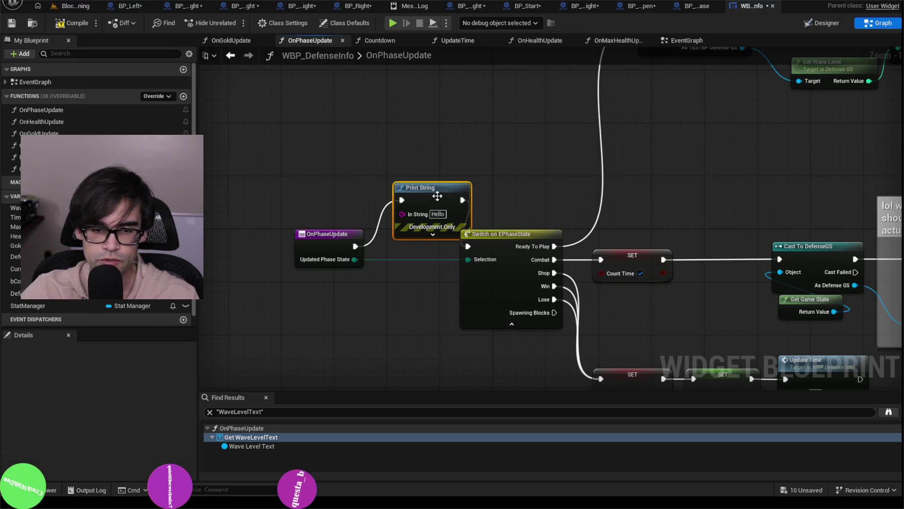
left_click_drag(433, 191, 399, 142)
left_click(11, 24)
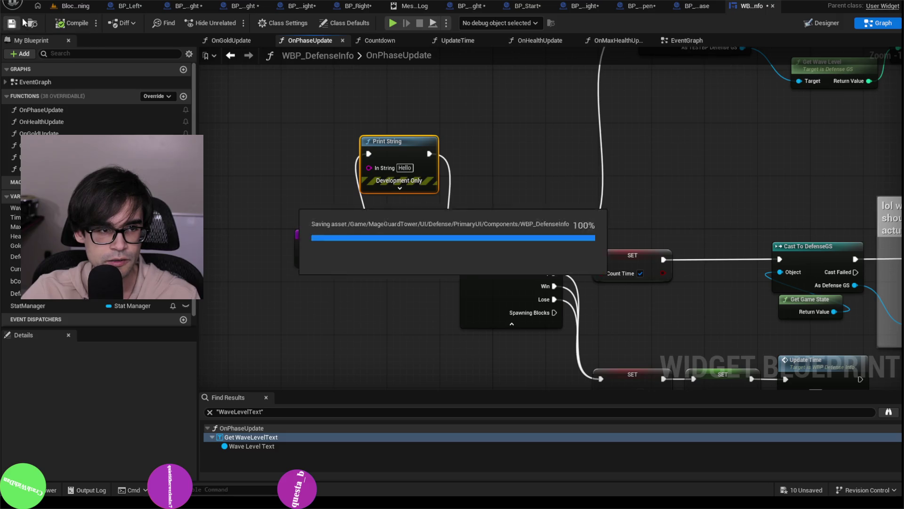
Step: Play-test the game, stop it, and return to the WBP_DefenseInfo graph
key("alt+p")
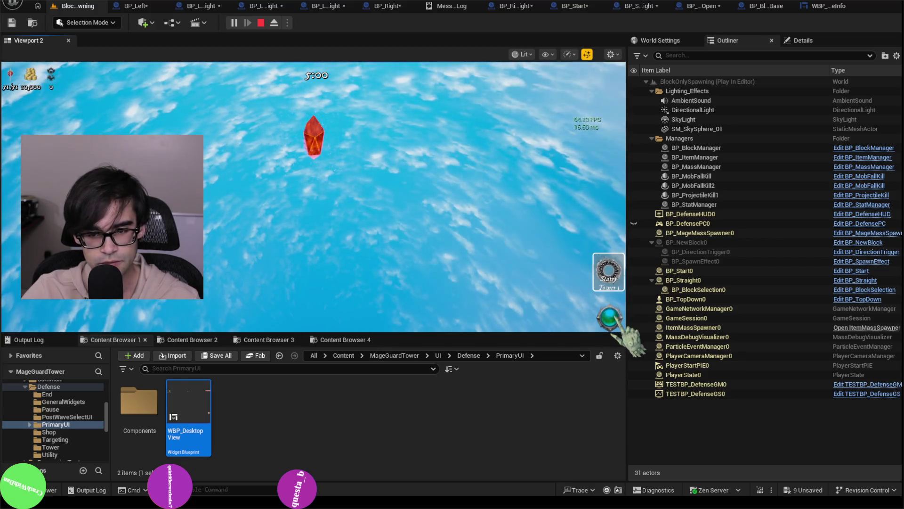
key("Escape")
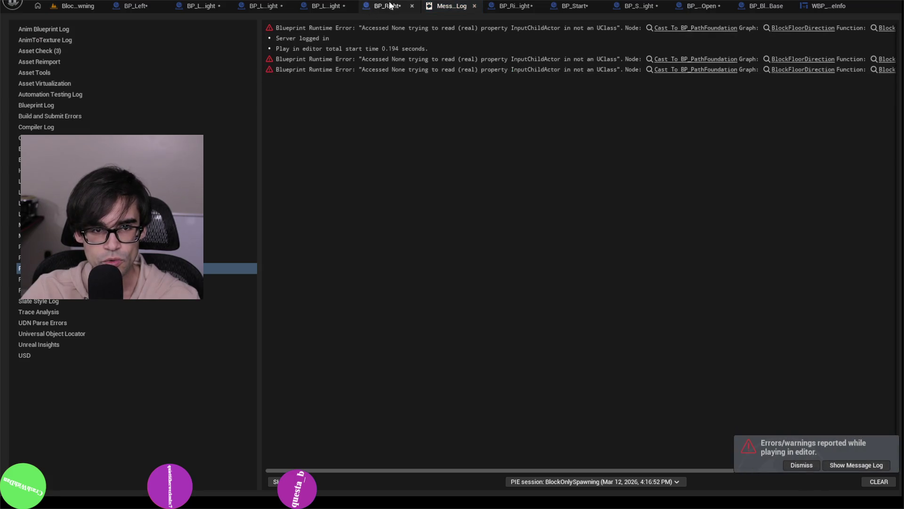
left_click(317, 7)
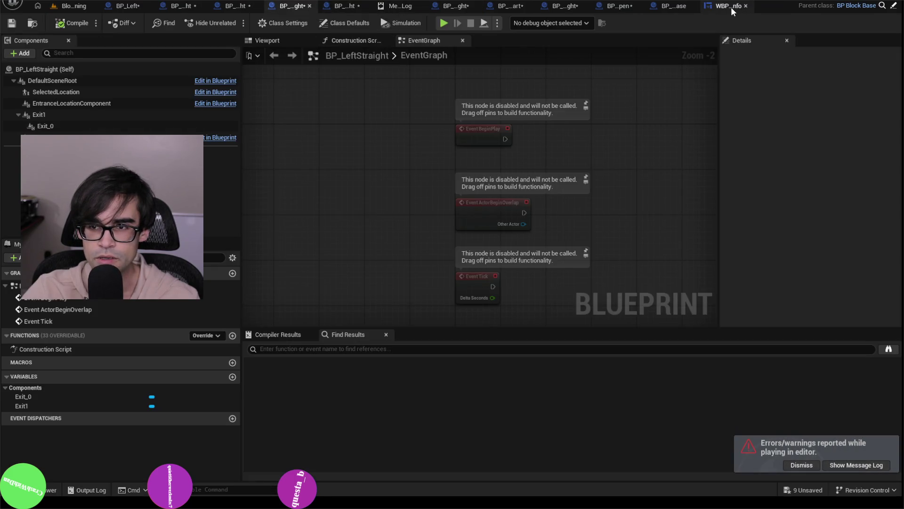
left_click(729, 6)
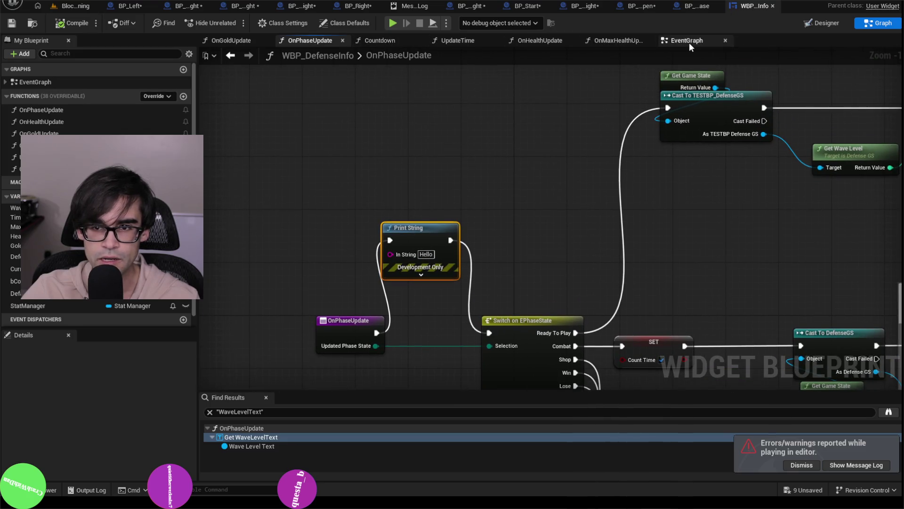
Step: Add a Cast To TESTBP_DefenseGS node beside the DefenseGS cast's Cast Failed output
left_click(689, 42)
scroll(485, 157, "up", 3)
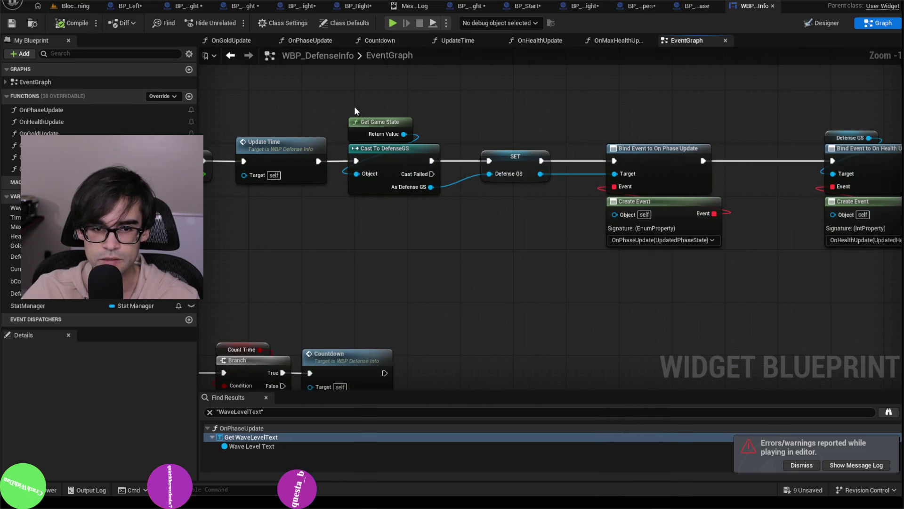
left_click_drag(355, 110, 419, 156)
left_click_drag(452, 82, 594, 94)
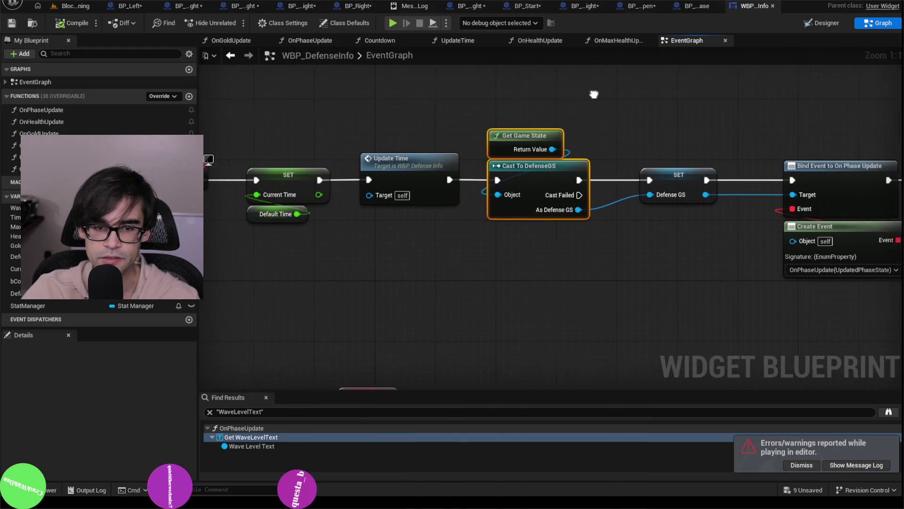
left_click_drag(417, 87, 610, 140)
left_click_drag(727, 138, 528, 112)
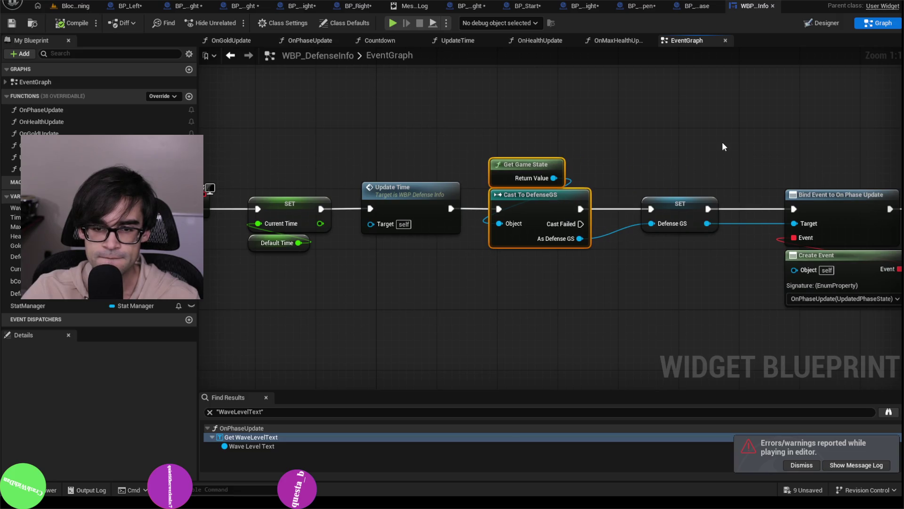
mouse_move(701, 141)
left_mouse_down()
mouse_move(666, 140)
mouse_move(747, 126)
left_mouse_up()
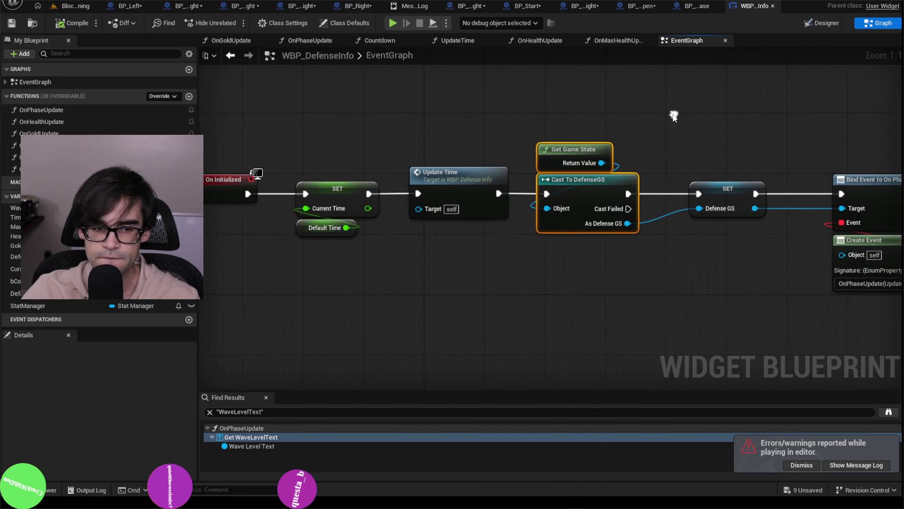
mouse_move(628, 209)
left_mouse_down()
mouse_move(685, 99)
mouse_move(658, 122)
left_mouse_up()
key("Escape")
right_click(658, 120)
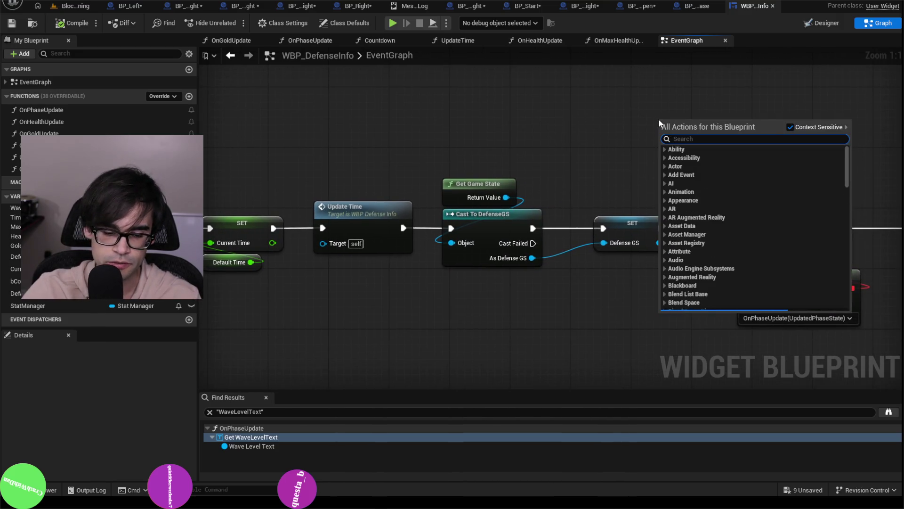
type("cast to test")
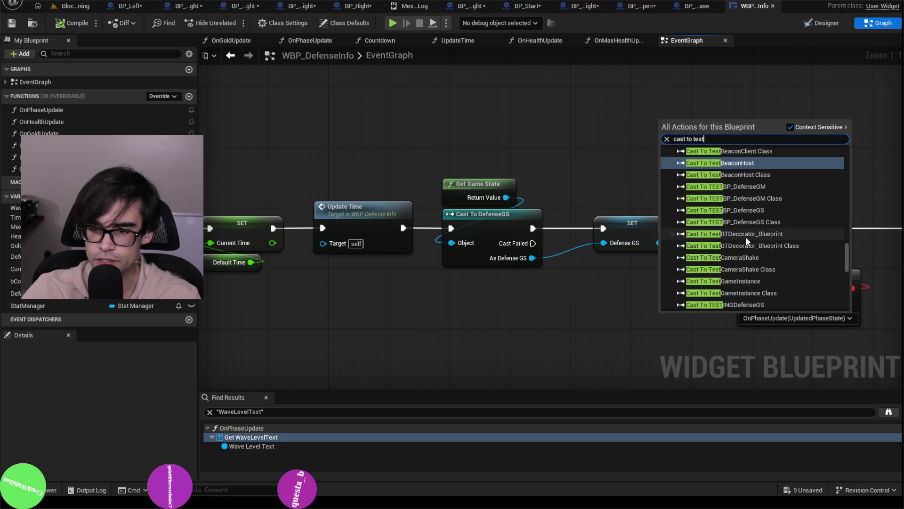
left_click(760, 211)
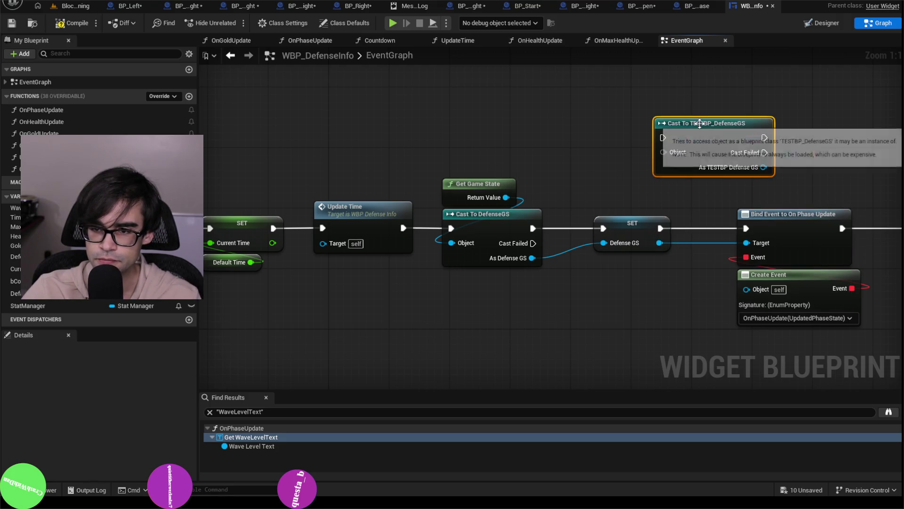
left_click_drag(700, 123, 669, 93)
Step: Feed a copied Get Game State into the TESTBP cast and run it when the DefenseGS cast fails
left_click(461, 183)
key("ctrl+c")
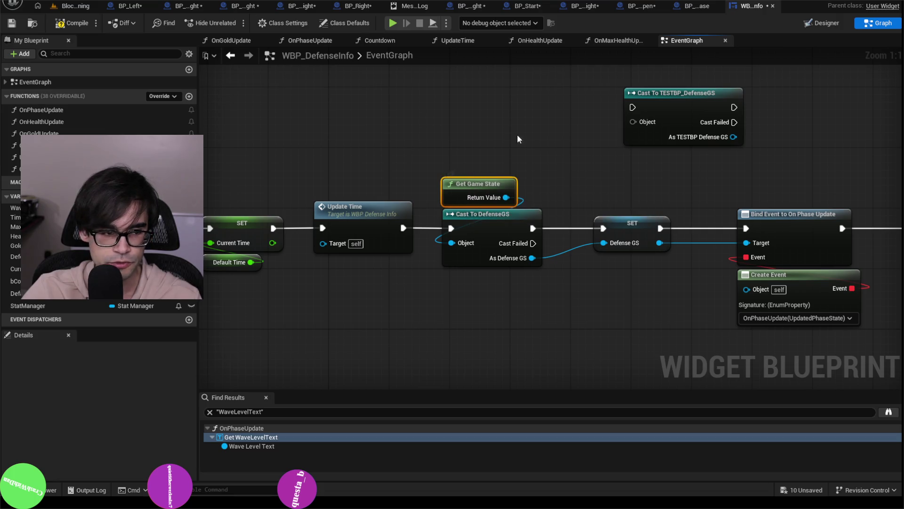
key("ctrl+v")
mouse_move(589, 122)
left_mouse_down()
mouse_move(523, 128)
mouse_move(556, 137)
mouse_move(537, 194)
left_mouse_up()
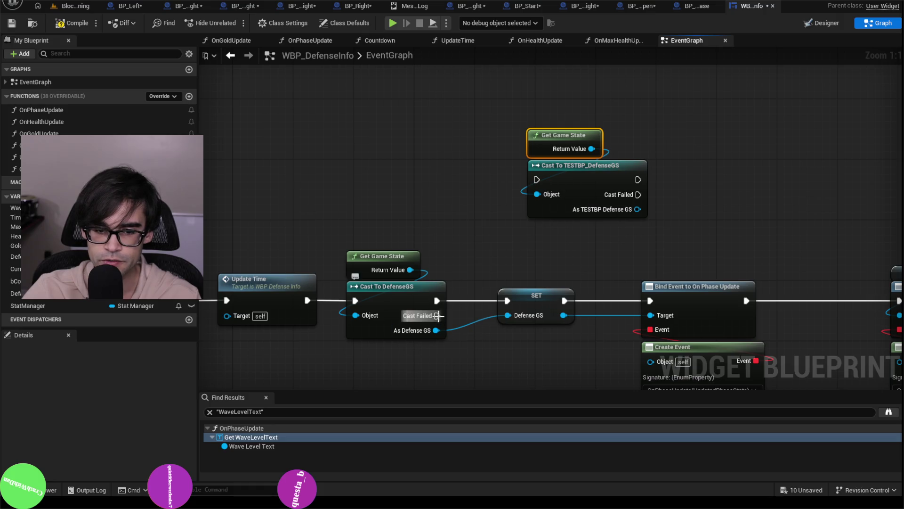
mouse_move(438, 316)
left_mouse_down()
mouse_move(556, 145)
mouse_move(525, 188)
mouse_move(489, 167)
left_mouse_up()
left_click(586, 174, "ctrl")
Step: Duplicate the On Phase Update binding after the TESTBP cast, wire its Target, and save
scroll(576, 137, "down", 1)
mouse_move(491, 205)
left_mouse_down()
mouse_move(567, 337)
mouse_move(439, 160)
left_mouse_up()
mouse_move(763, 145)
left_mouse_down()
mouse_move(670, 206)
mouse_move(537, 138)
mouse_move(613, 131)
mouse_move(462, 133)
mouse_move(549, 119)
mouse_move(791, 156)
mouse_move(849, 150)
left_mouse_up()
key("ctrl+c")
key("ctrl+v")
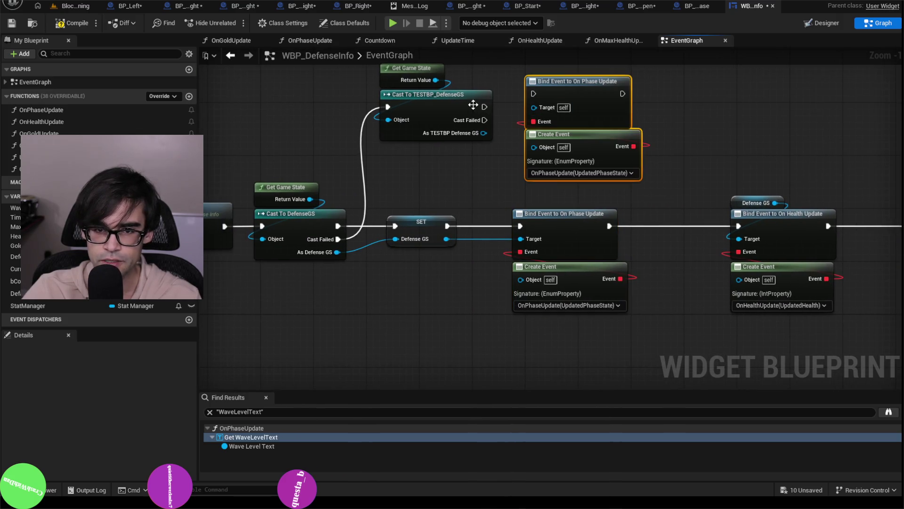
mouse_move(484, 106)
left_mouse_down()
mouse_move(553, 92)
mouse_move(545, 89)
left_mouse_up()
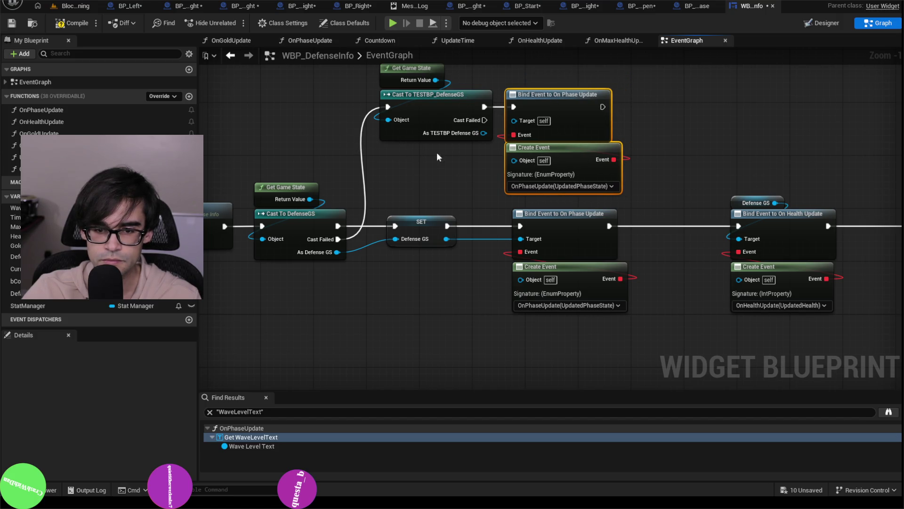
left_click_drag(483, 133, 514, 120)
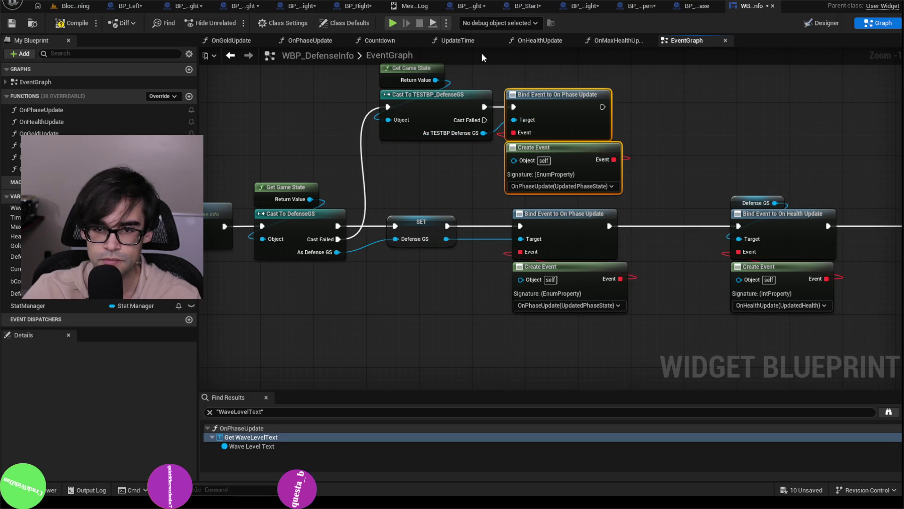
left_click(17, 22)
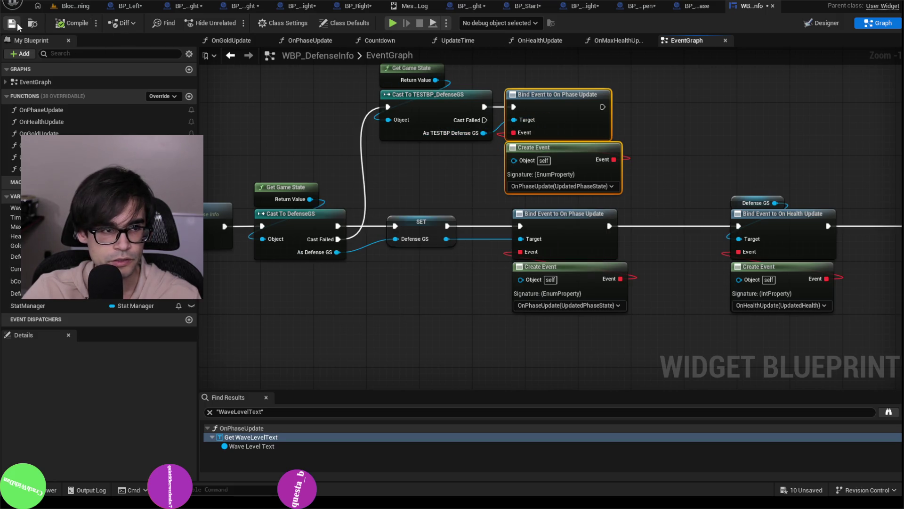
left_click(73, 6)
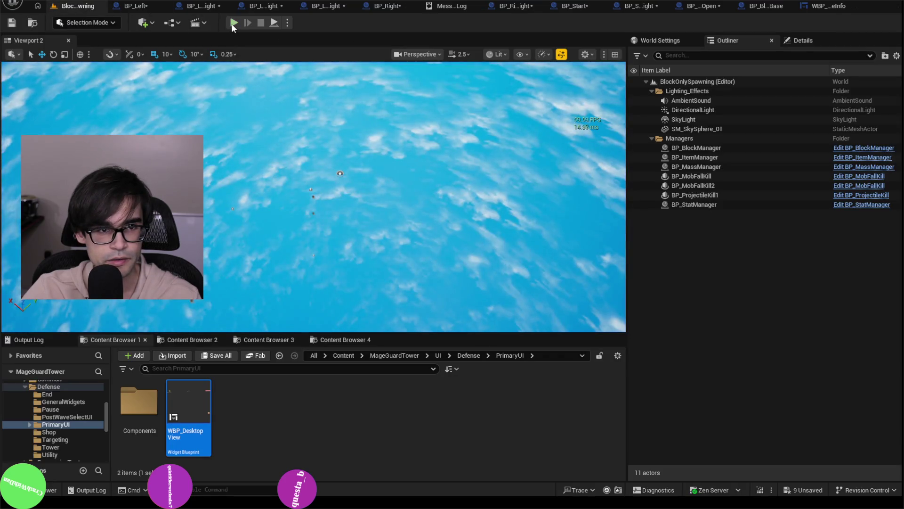
left_click(233, 23)
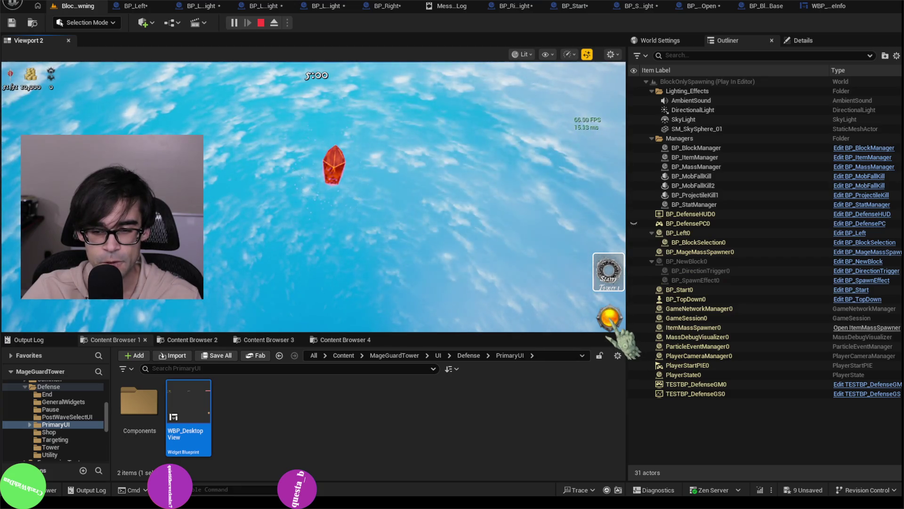
key("Escape")
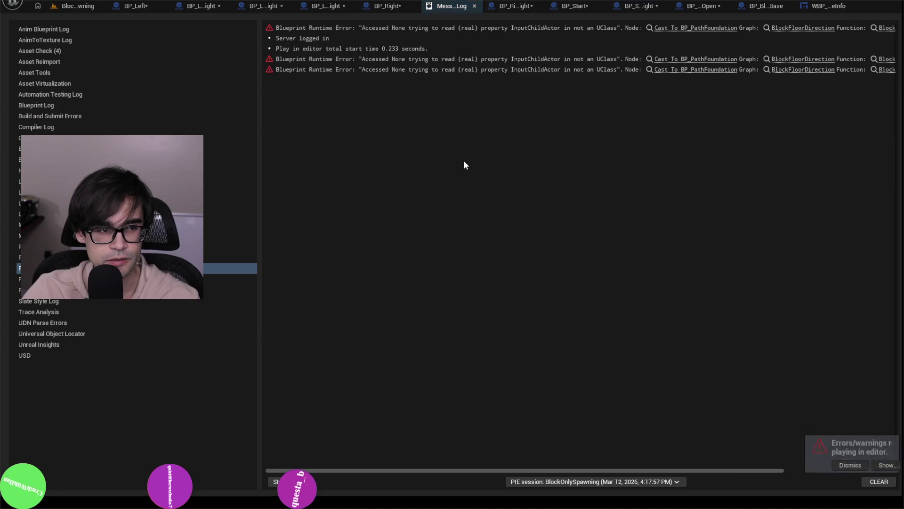
left_click(381, 7)
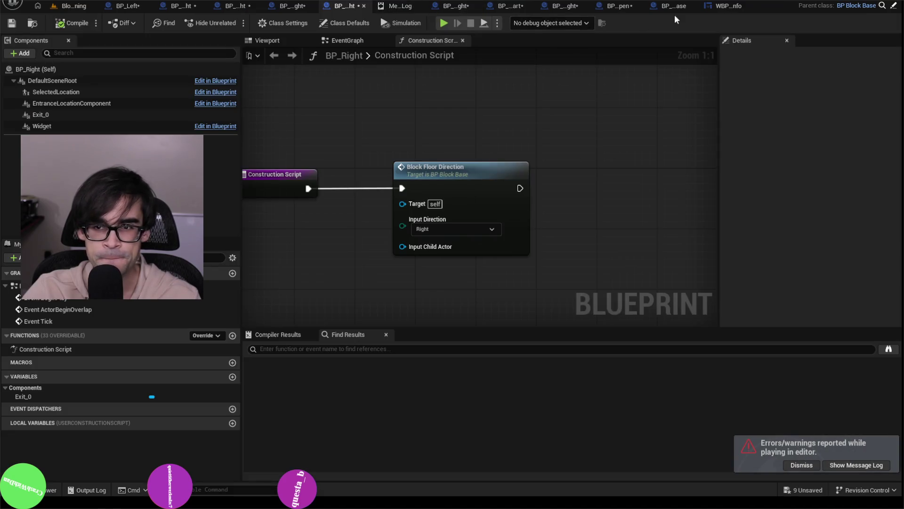
left_click(736, 8)
mouse_move(434, 135)
left_mouse_down()
mouse_move(494, 105)
mouse_move(607, 135)
left_mouse_up()
scroll(422, 208, "up", 1)
scroll(422, 209, "down", 5)
scroll(480, 204, "up", 3)
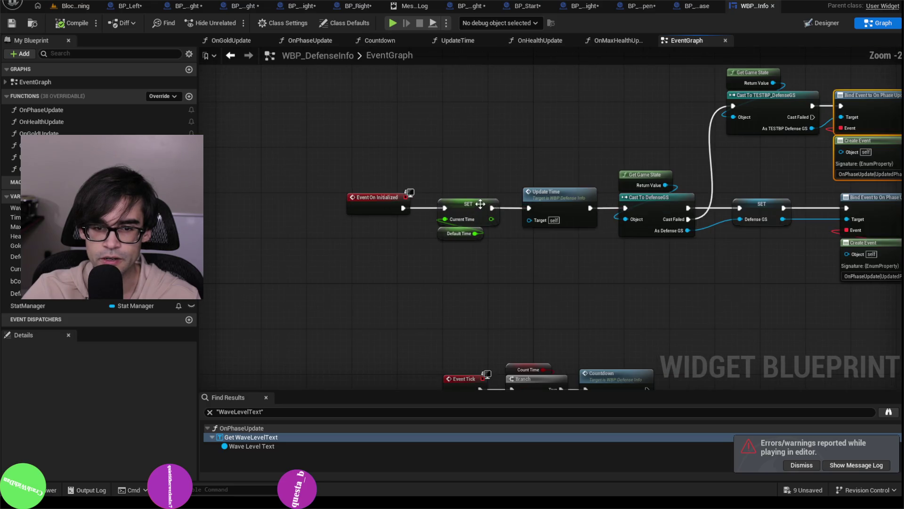
Step: Chain a Print String after the fallback Bind Event reading 'Hello I should be setting up'
left_click_drag(525, 197, 423, 70)
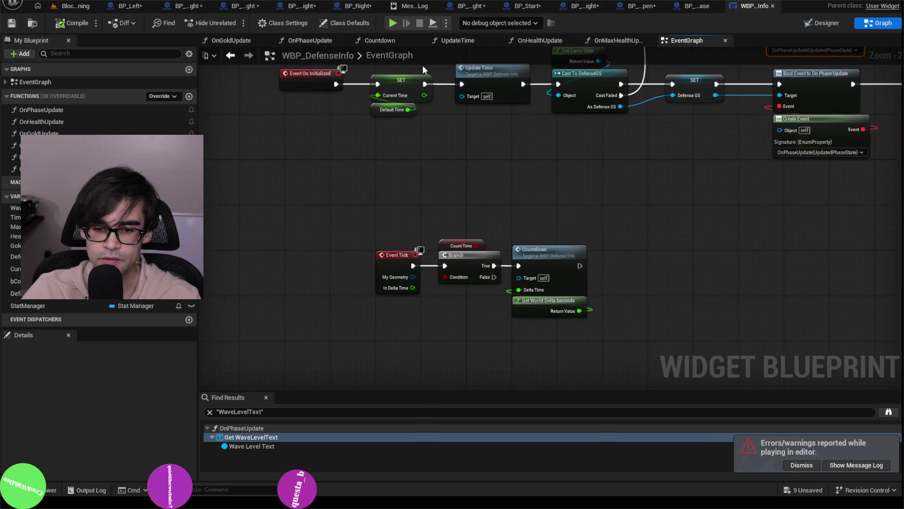
left_click_drag(504, 144, 507, 234)
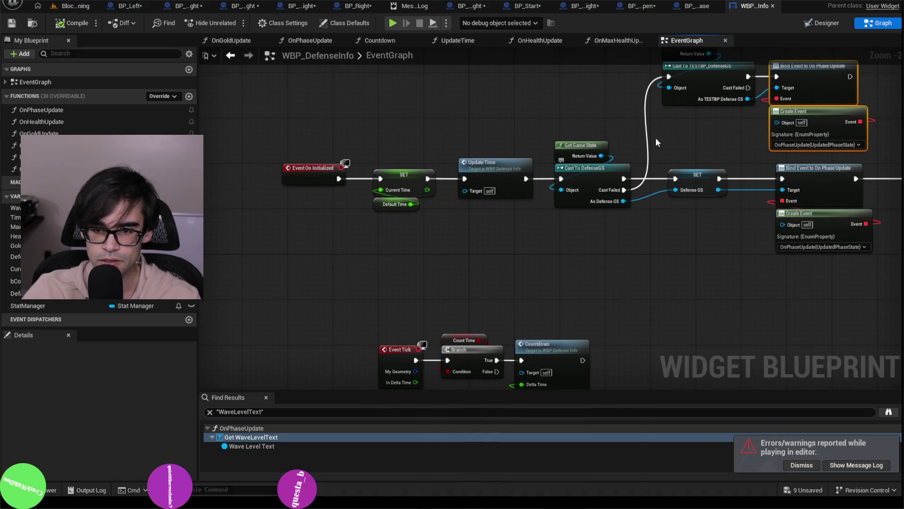
left_click_drag(655, 138, 500, 219)
left_click_drag(657, 122, 528, 142)
left_click_drag(566, 178, 626, 148)
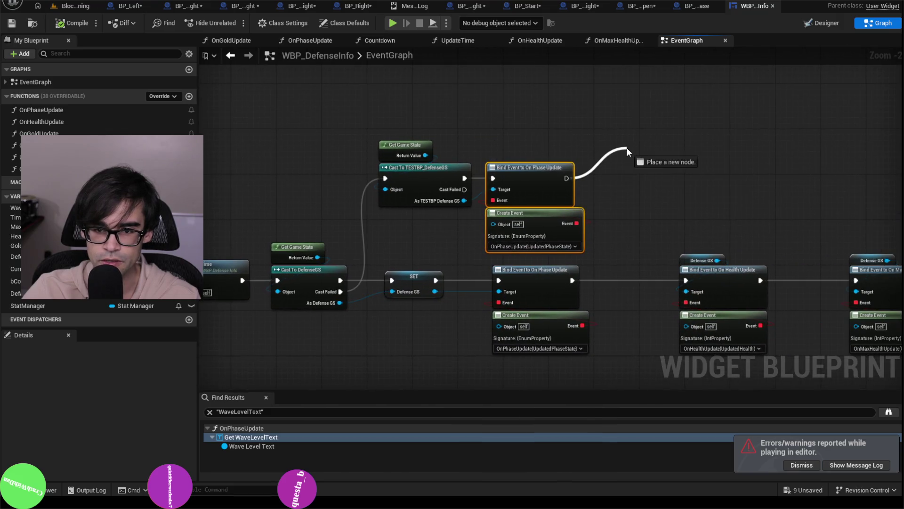
type("print")
key("Return")
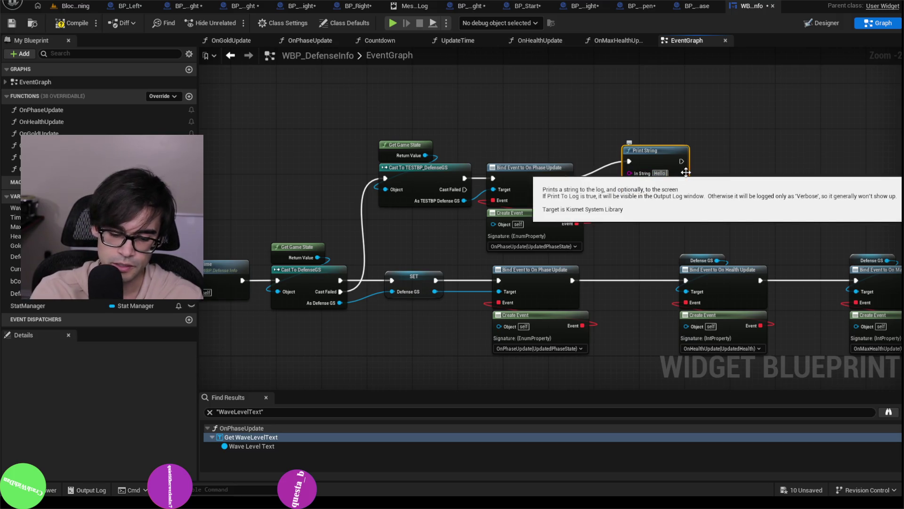
left_click(685, 177)
type("I should be setting up")
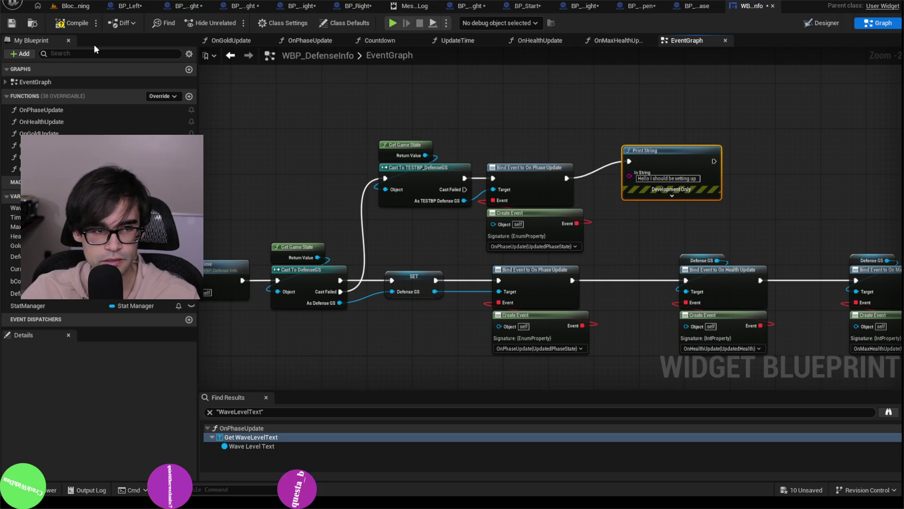
Step: Compile and save WBP_DefenseInfo, then return to the level editor's blueprint options
left_click(71, 22)
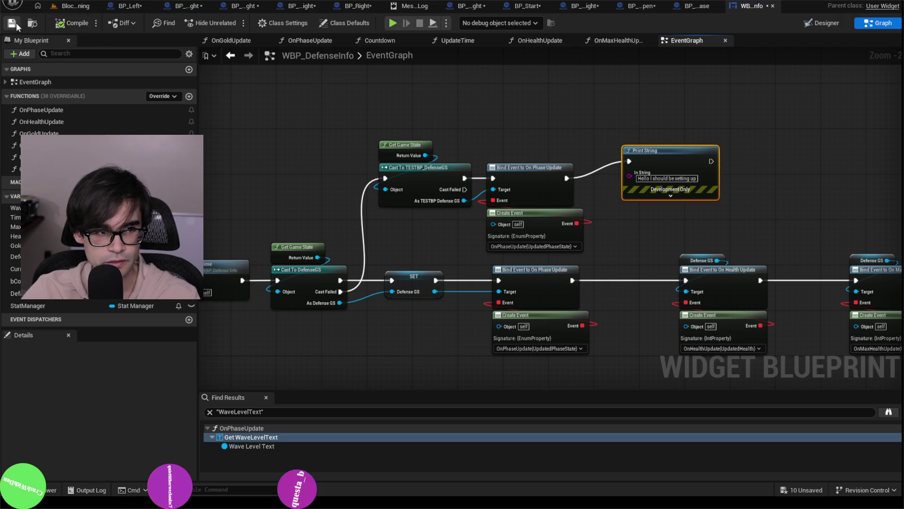
left_click(11, 22)
left_click(60, 10)
left_click(174, 21)
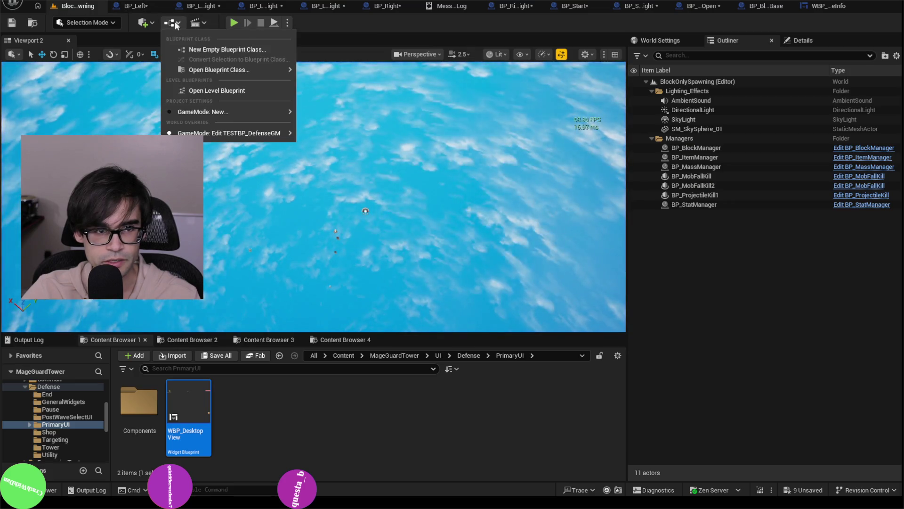
Step: In the level blueprint, run Event BeginPlay straight into the DefenseGS cast, then compile and save
left_click(208, 87)
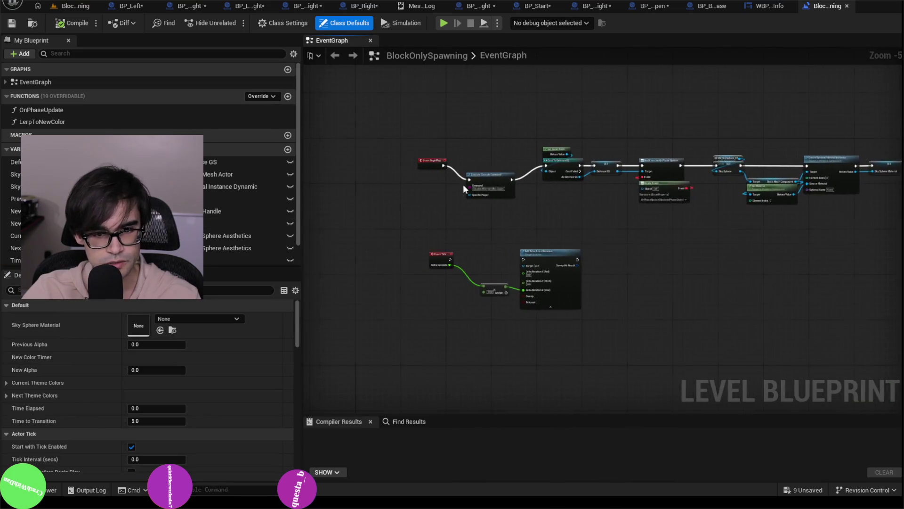
left_click_drag(414, 141, 659, 140)
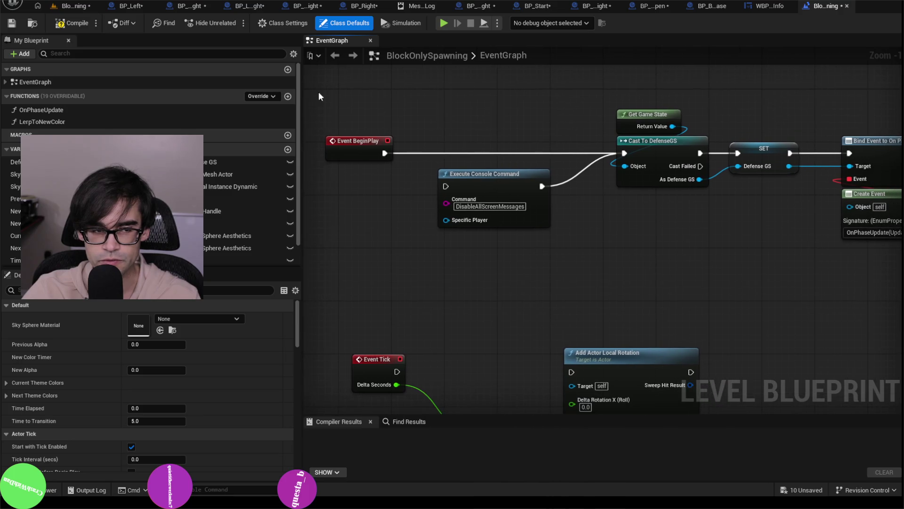
left_click(71, 22)
left_click(88, 7)
Step: Play the level and run EnableAllScreenMessages from the in-game console
left_click(228, 21)
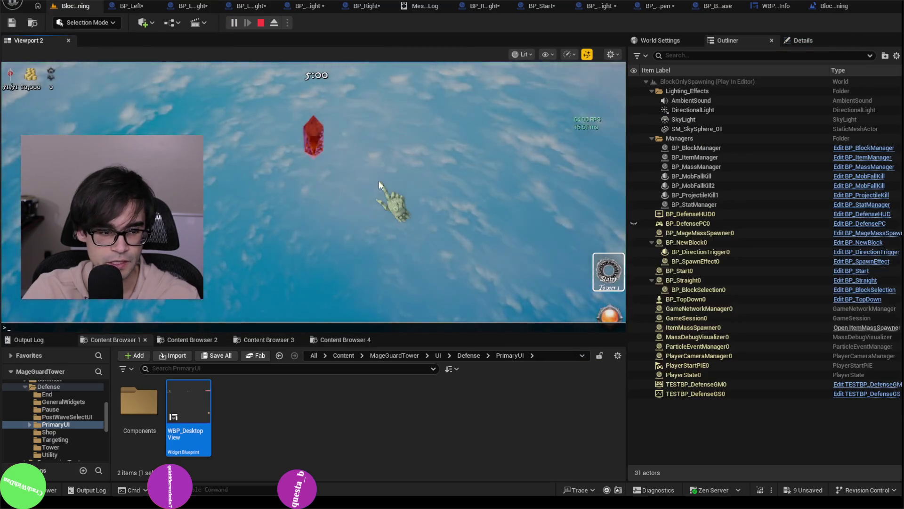
key("grave")
type("ena")
key("Return")
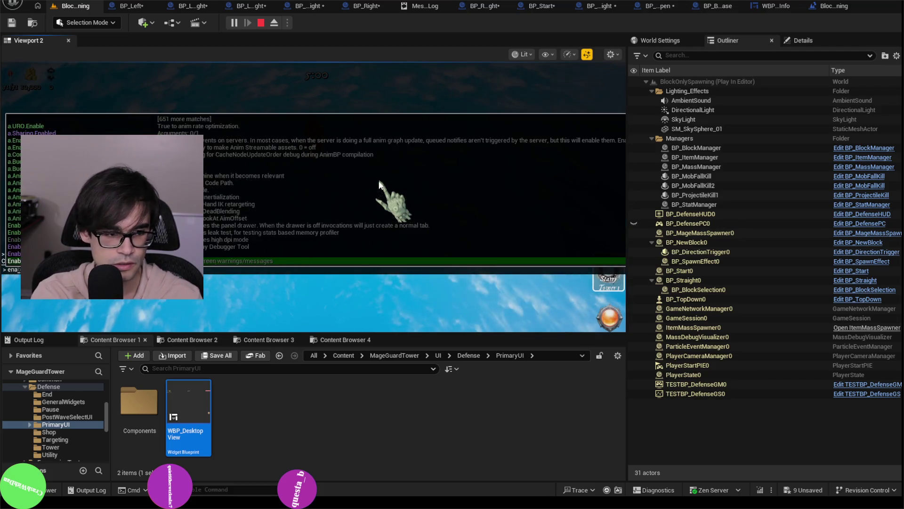
key("grave")
key("grave")
type("ena")
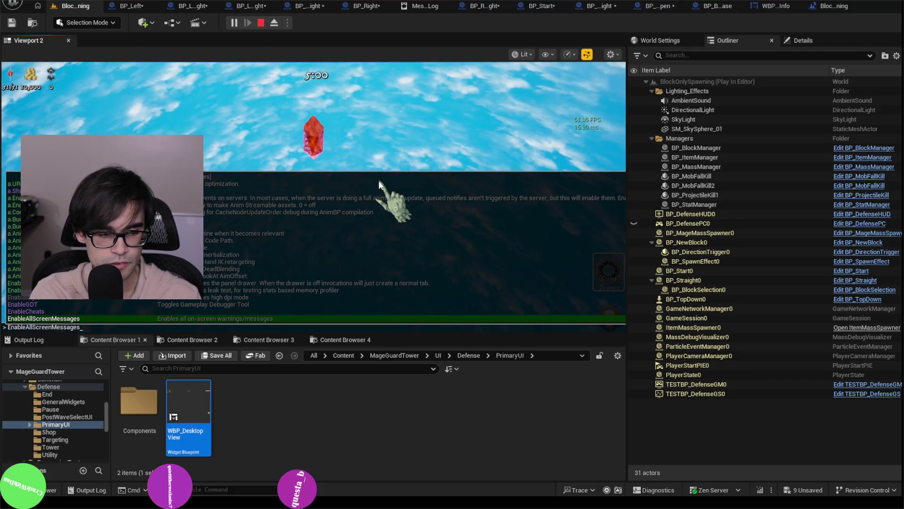
key("Return")
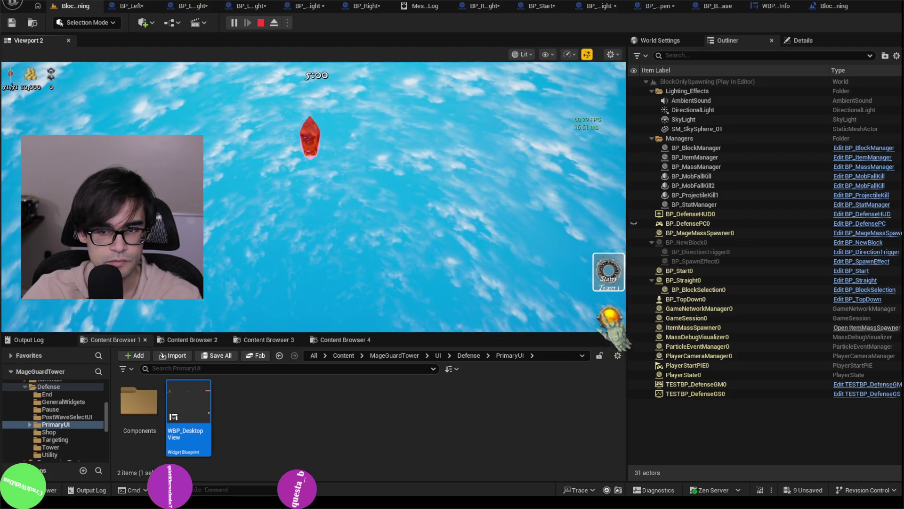
Step: Replay the level rerunning EnableAllScreenMessages, then close the level blueprint to reach WBP_DefenseInfo
key("Escape")
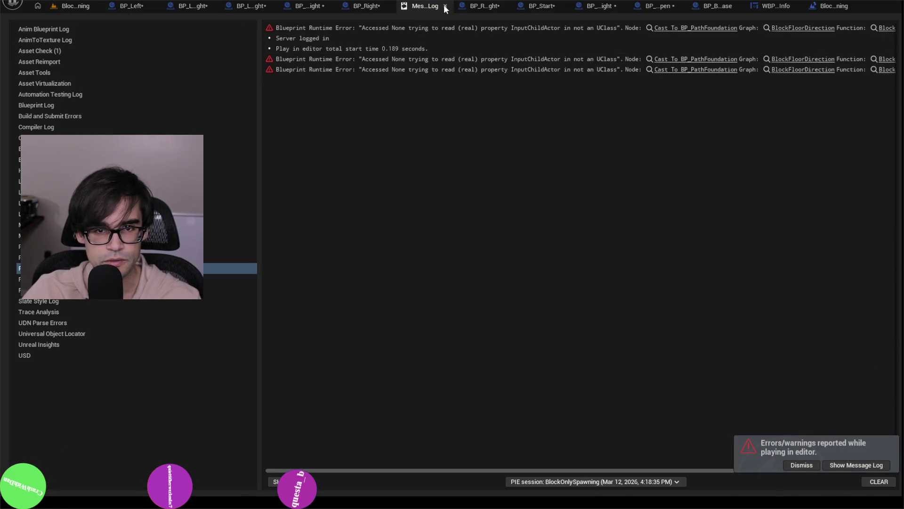
left_click(444, 6)
left_click(78, 6)
left_click(234, 23)
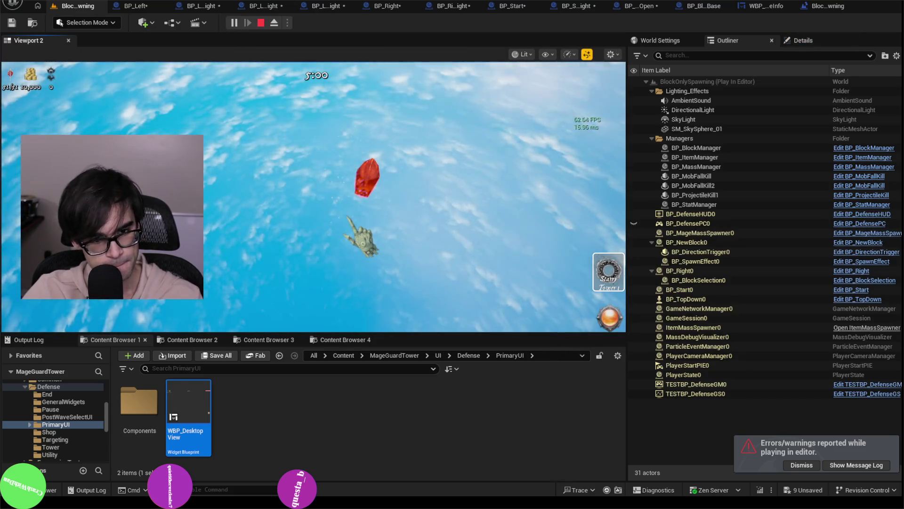
key("grave")
key("Up")
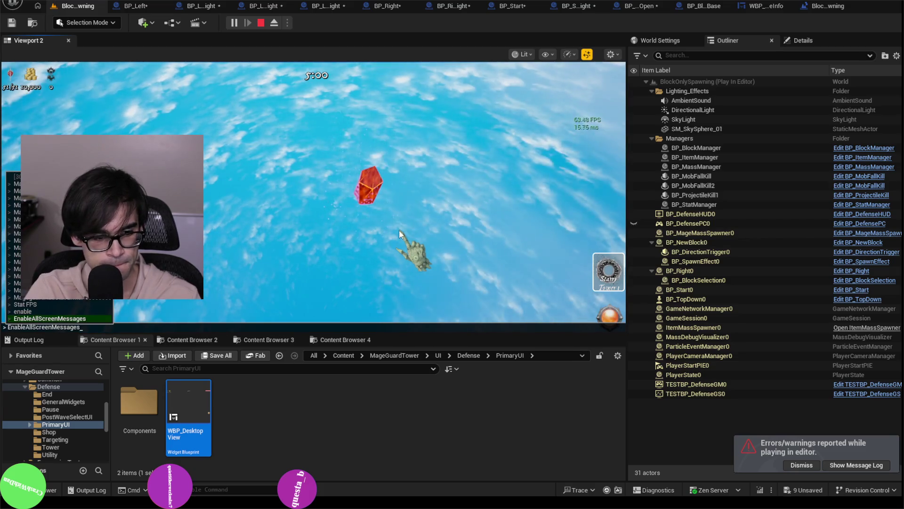
key("Return")
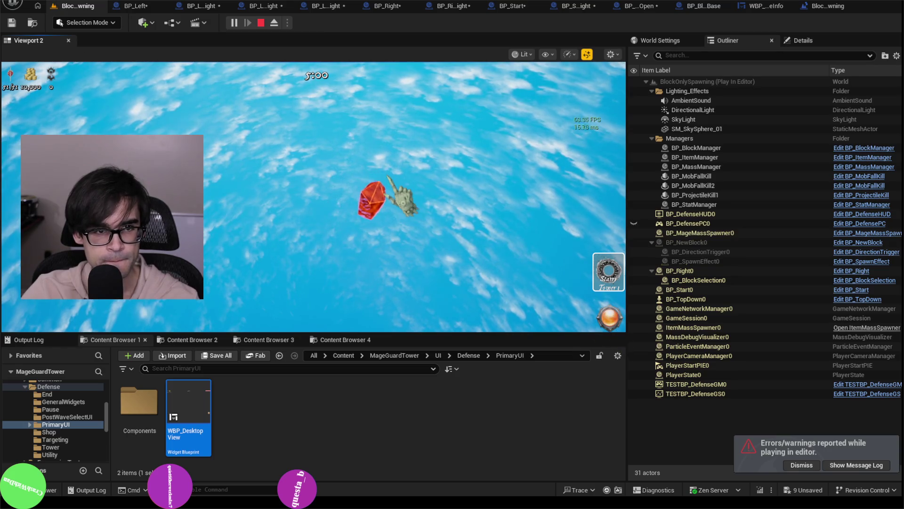
key("Escape")
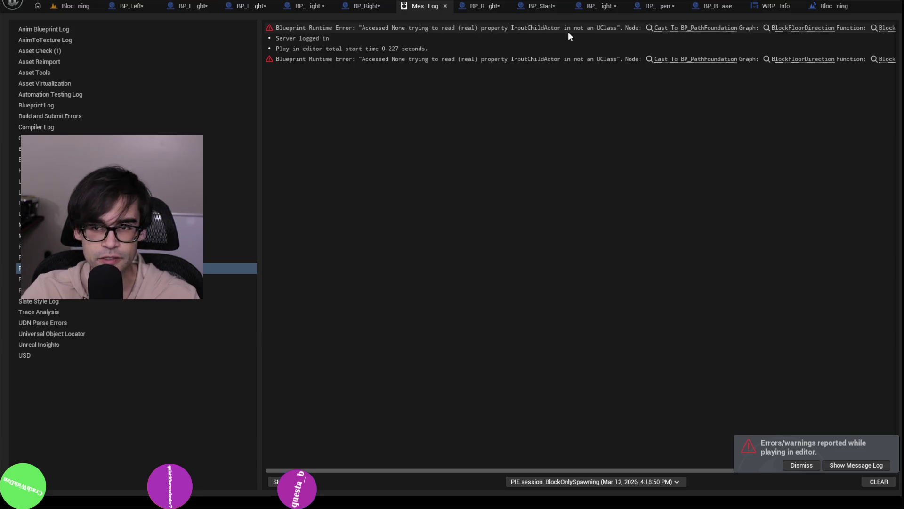
left_click(829, 6)
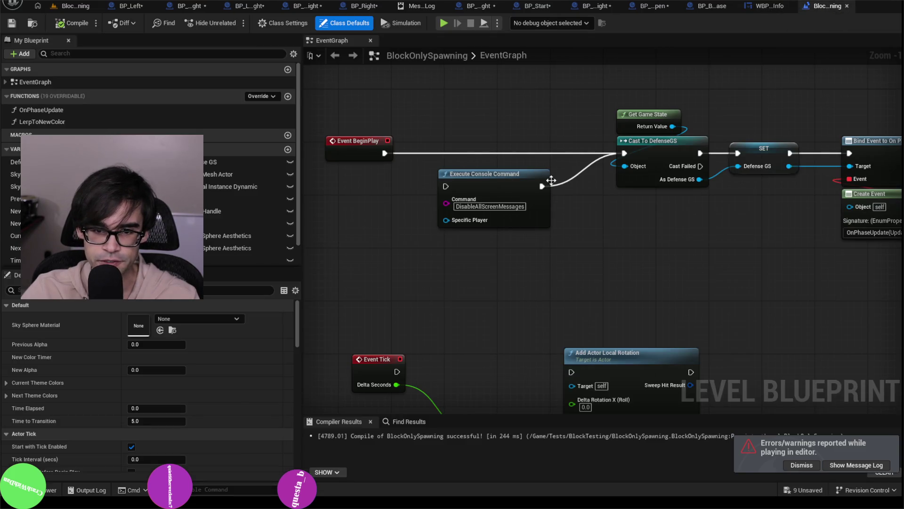
left_click(846, 6)
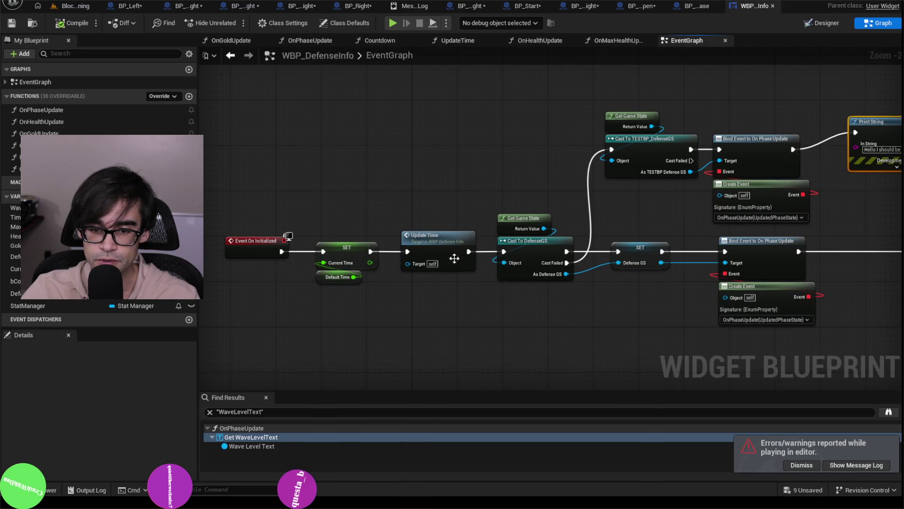
Step: Add a Print String after Event On Initialized reading 'inside initialize on wbp info'
scroll(375, 133, "up", 1)
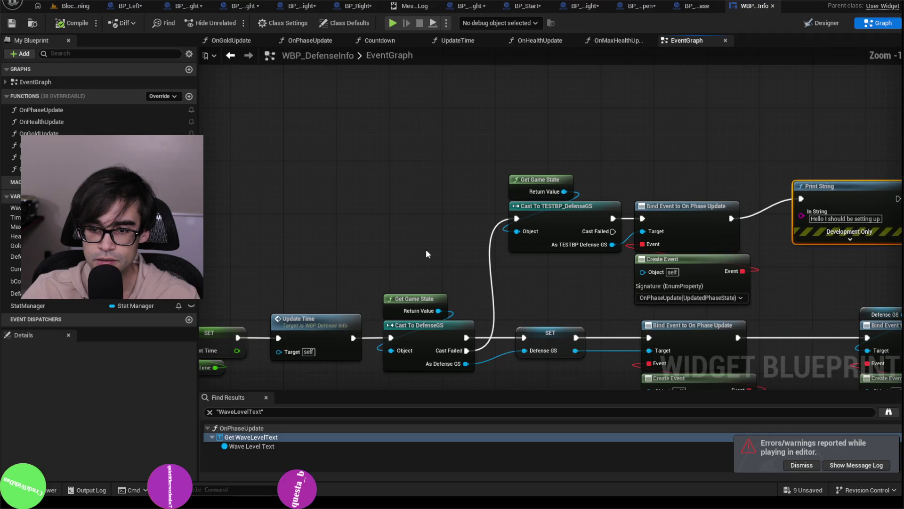
scroll(546, 235, "up", 1)
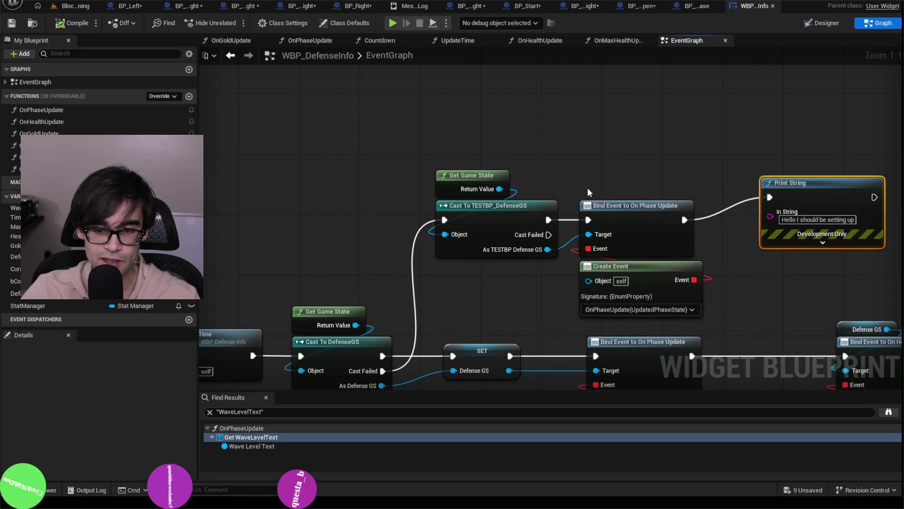
mouse_move(339, 216)
left_mouse_down()
mouse_move(468, 259)
mouse_move(440, 170)
left_mouse_up()
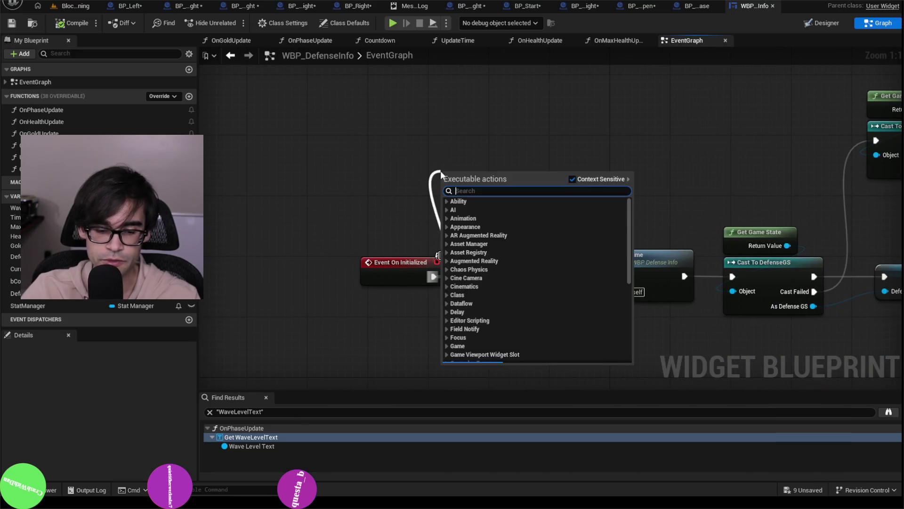
type("p")
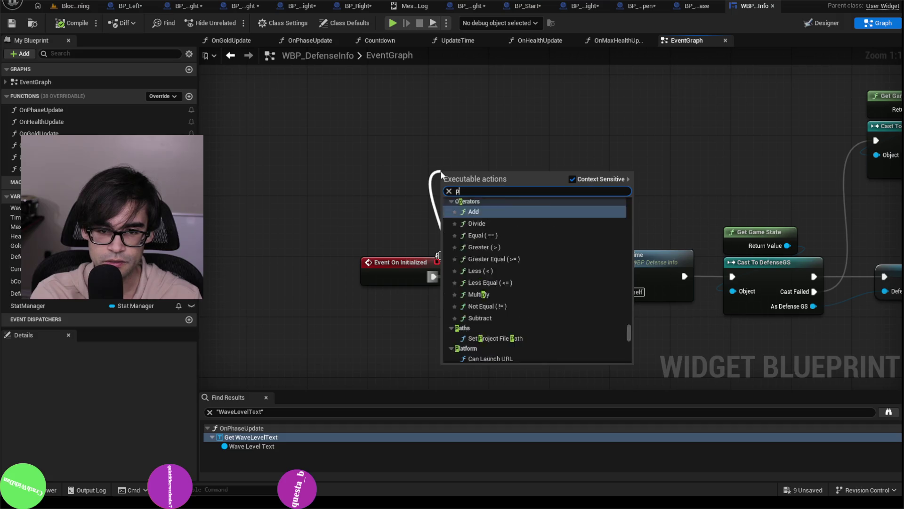
type("rint st")
key("Return")
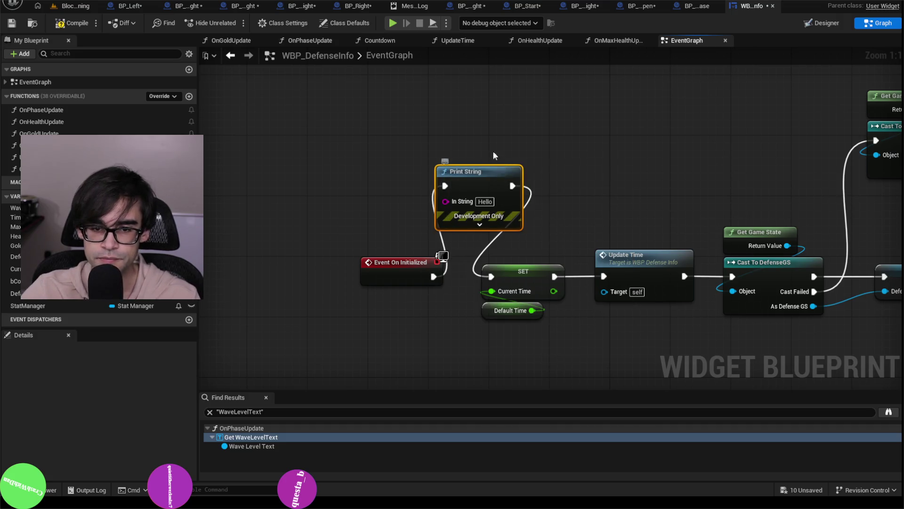
left_click_drag(492, 208, 477, 140)
type("inside")
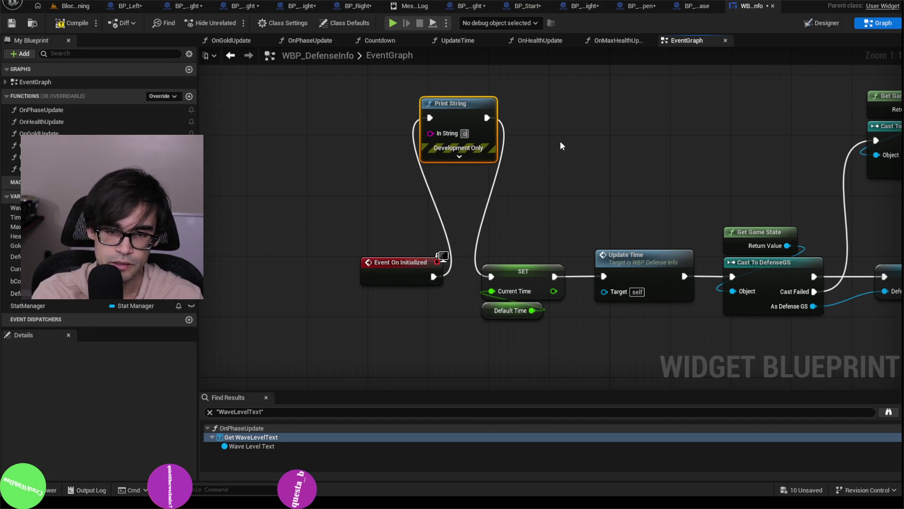
type(" initialize on")
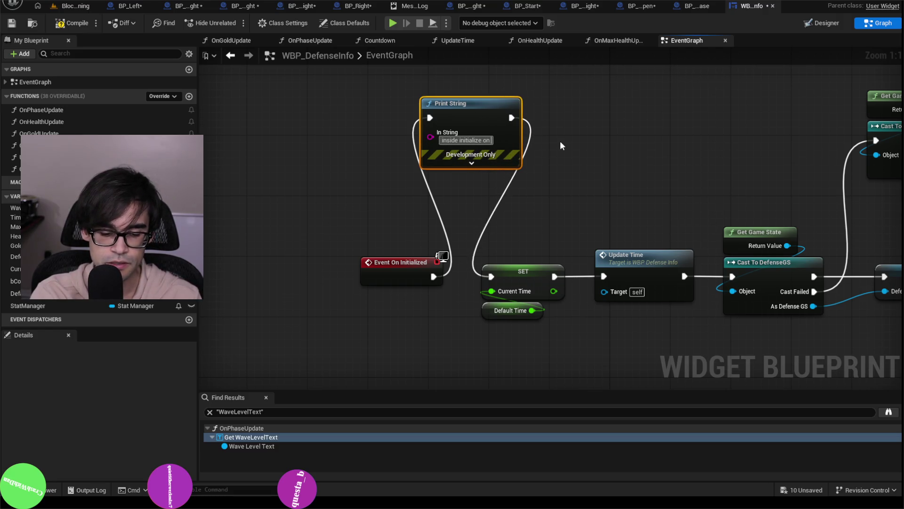
type(" wbp info")
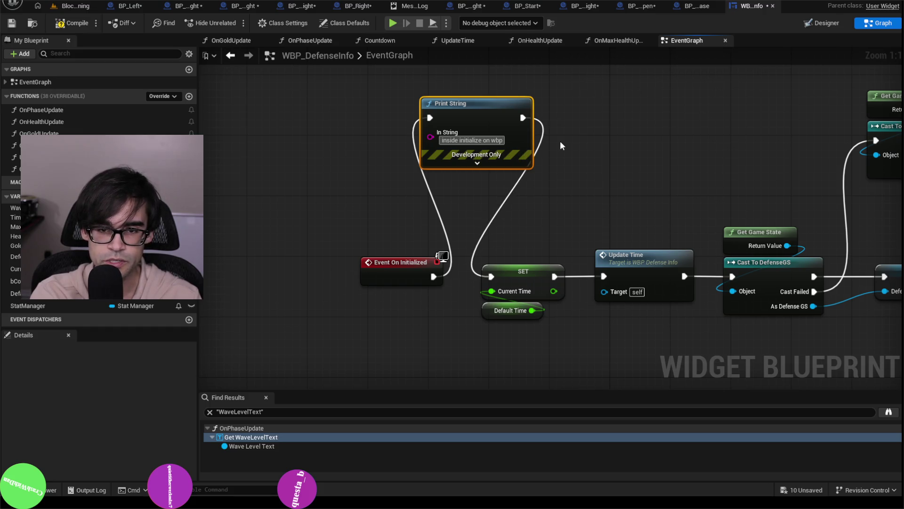
key("Return")
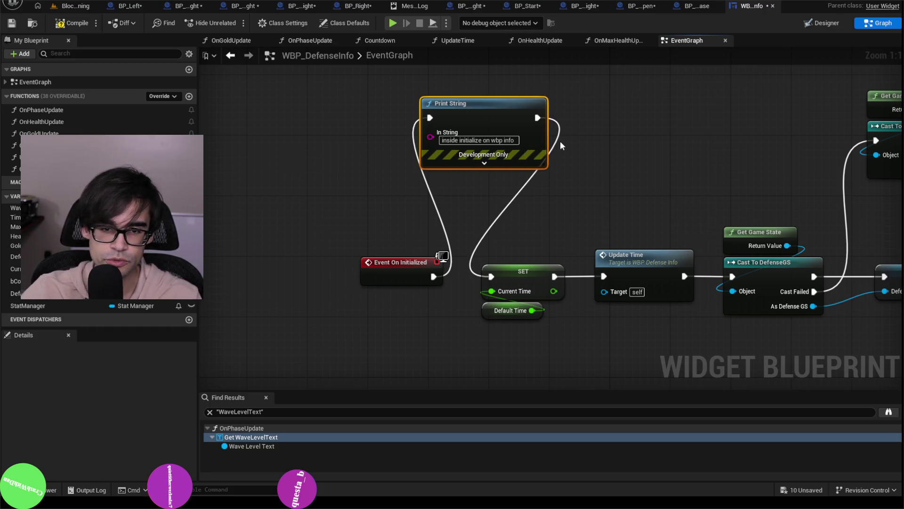
Step: Colour that message yellow and set its duration to 50 seconds
left_click(484, 162)
left_click(469, 189)
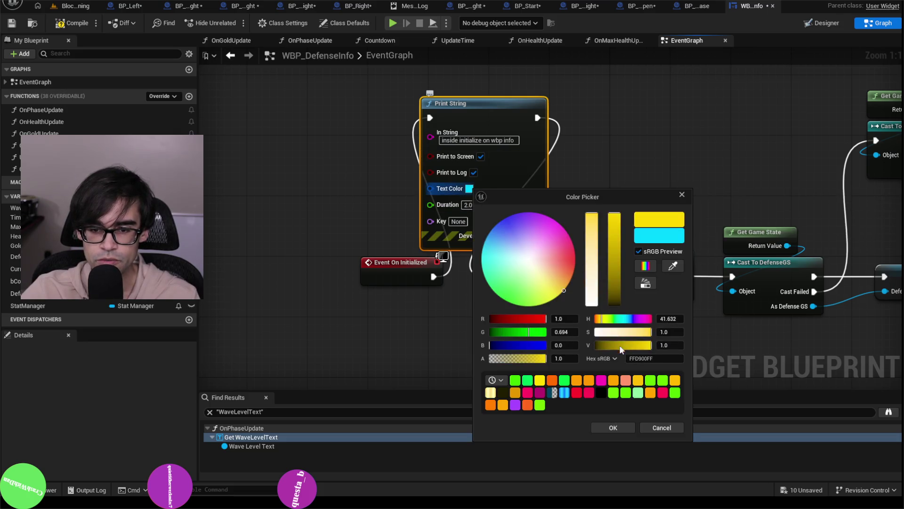
left_click(613, 427)
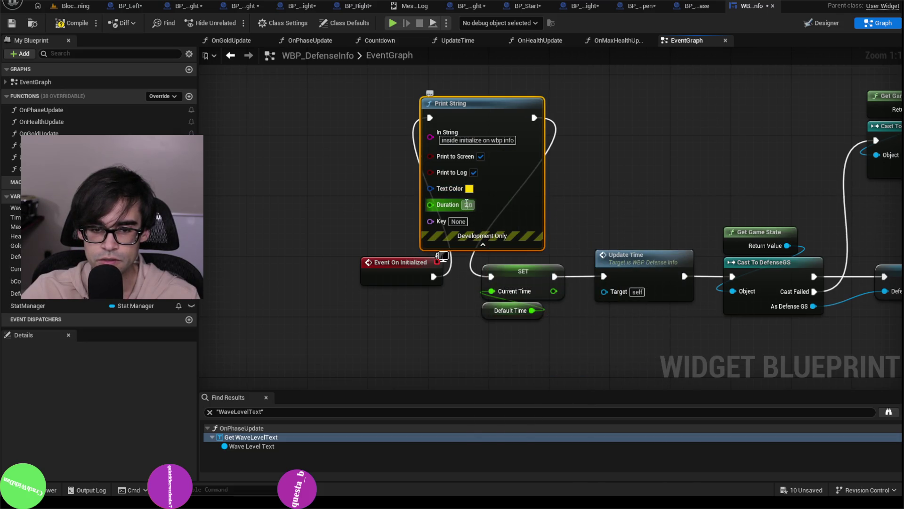
type("50")
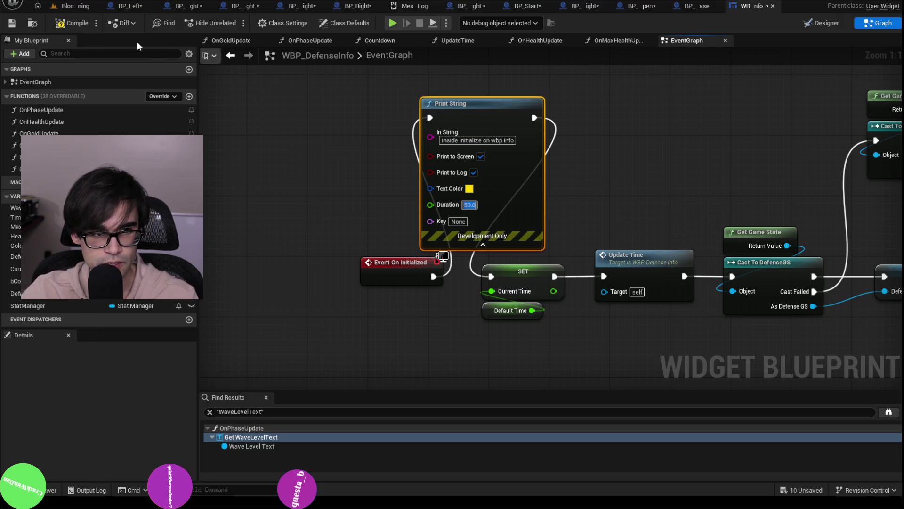
left_click(70, 23)
left_click(12, 22)
left_click(85, 7)
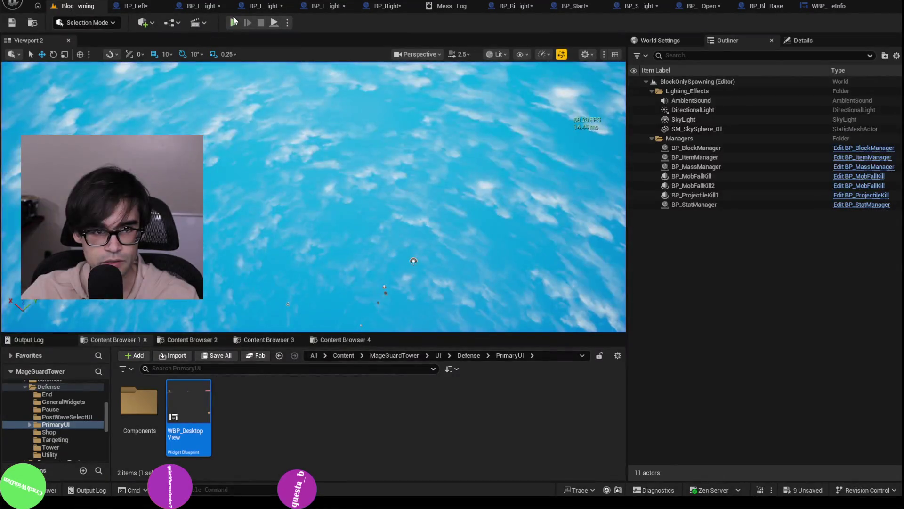
Step: Play-test to see the initialization message, then delete that Print String from WBP_DefenseInfo
left_click(233, 22)
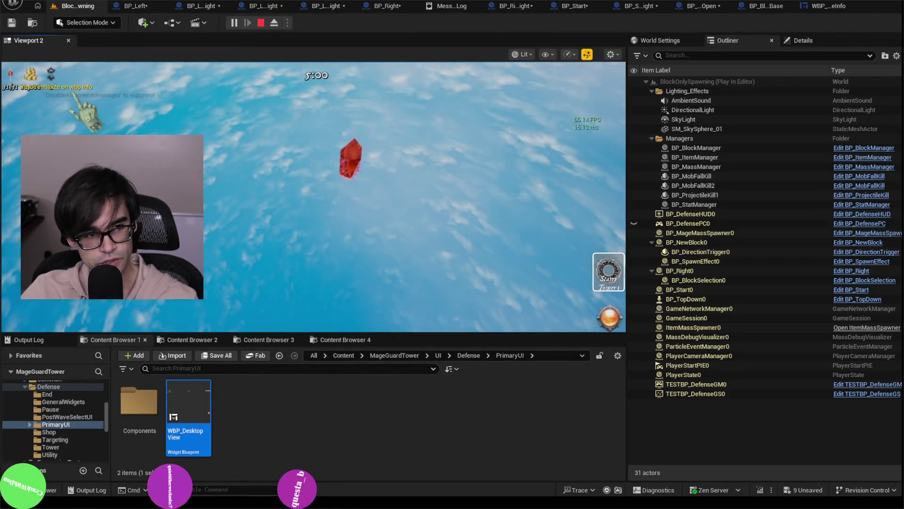
key("Escape")
left_click(476, 8)
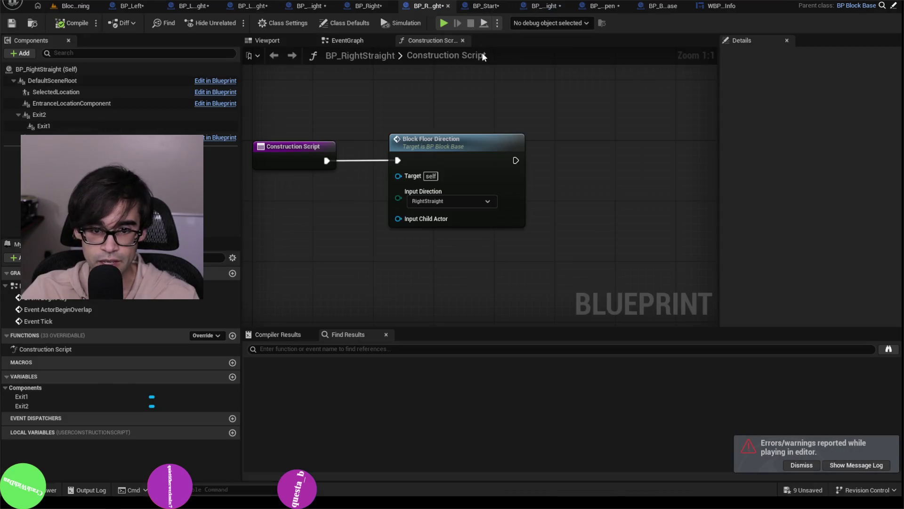
left_click(724, 7)
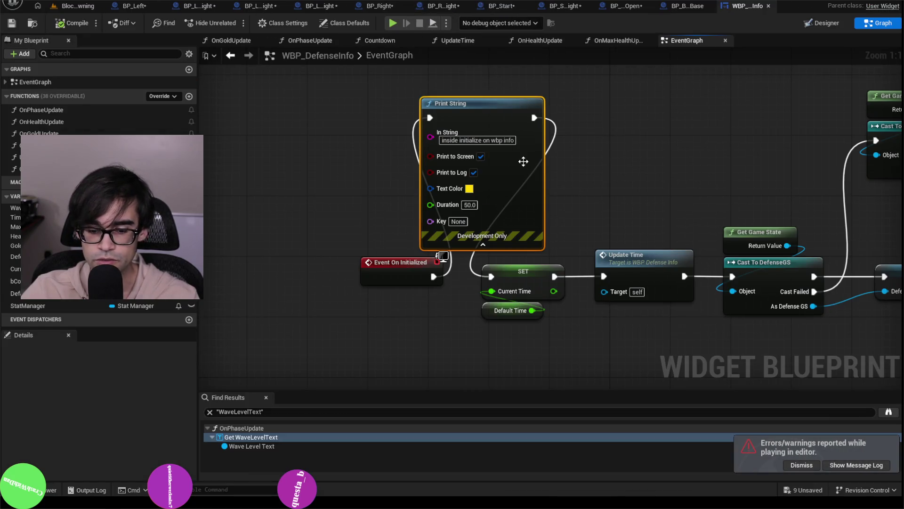
key("Delete")
mouse_move(495, 281)
left_mouse_down()
mouse_move(637, 210)
mouse_move(642, 241)
mouse_move(467, 272)
left_mouse_up()
left_click_drag(507, 215, 526, 133)
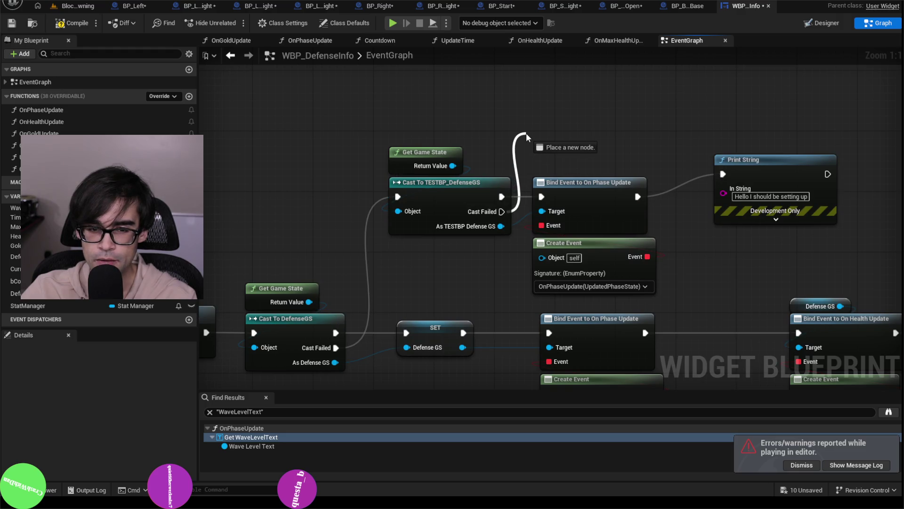
left_click_drag(526, 133, 529, 132)
left_click(76, 6)
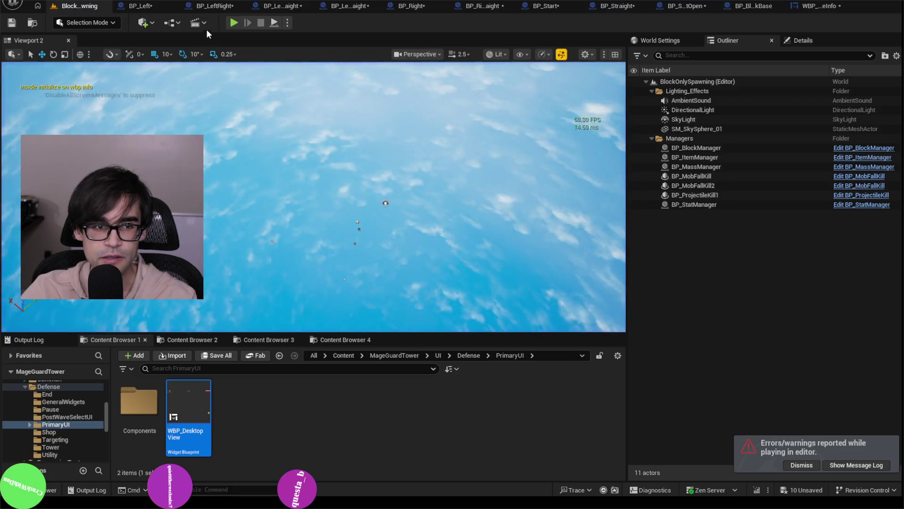
left_click(172, 22)
mouse_move(250, 134)
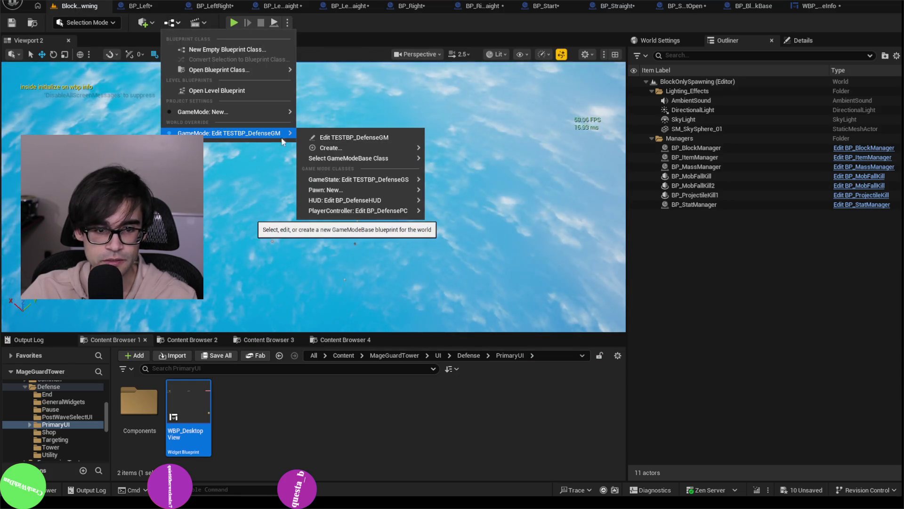
mouse_move(383, 180)
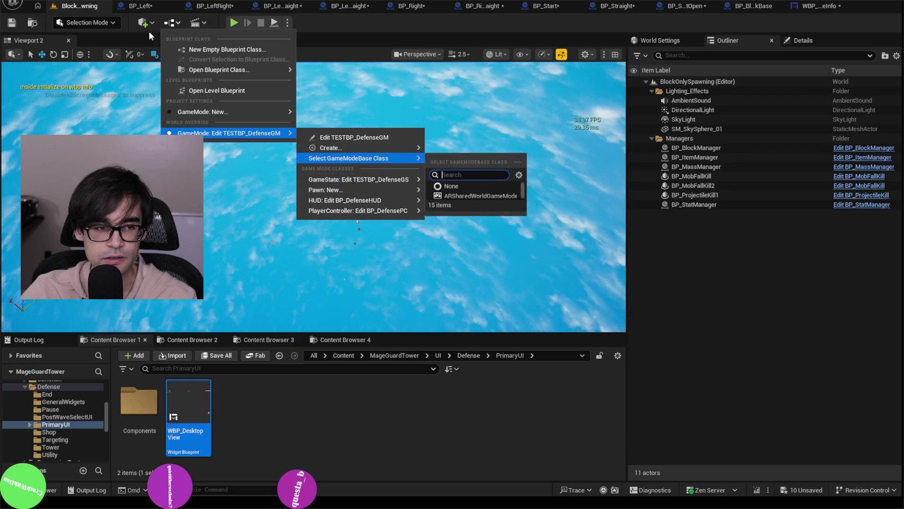
left_click(132, 10)
left_click(193, 7)
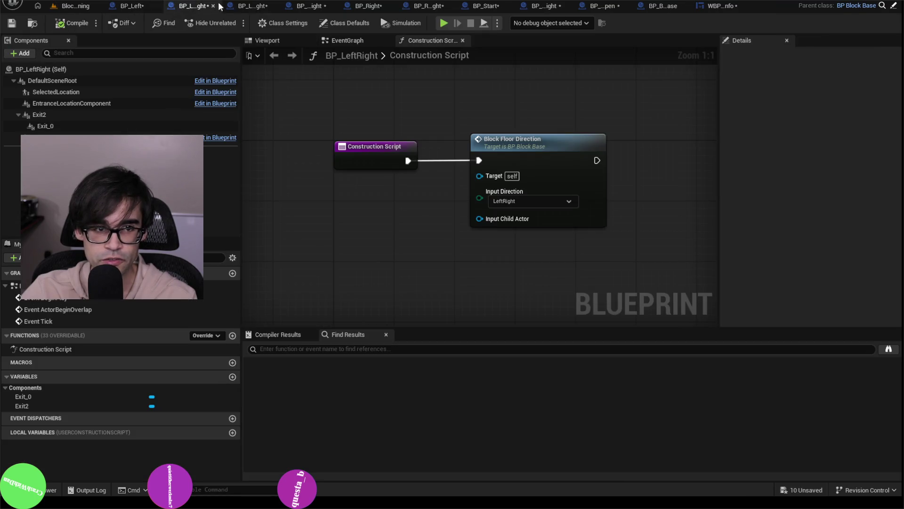
left_click(736, 7)
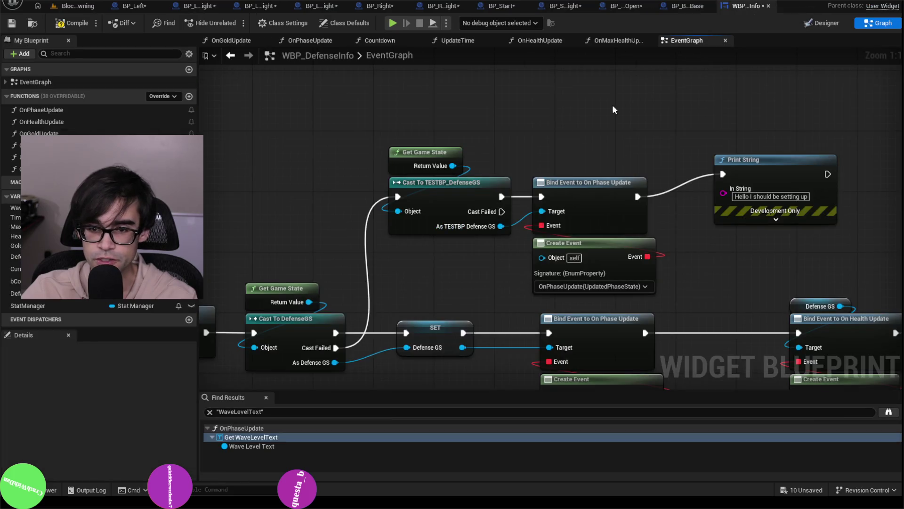
Step: Add a Print String on the TESTBP cast's Cast Failed path reading 'test defense gs has failed'
left_click_drag(505, 209, 547, 105)
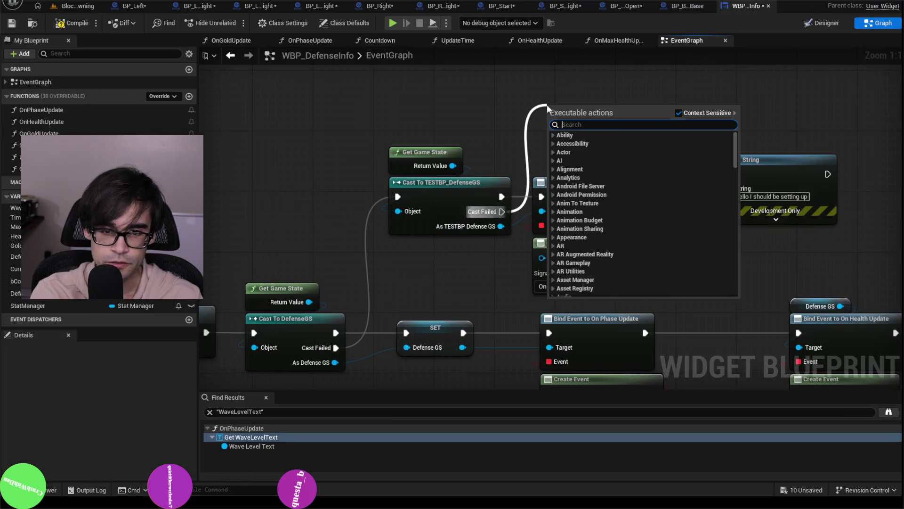
type("print string")
key("Return")
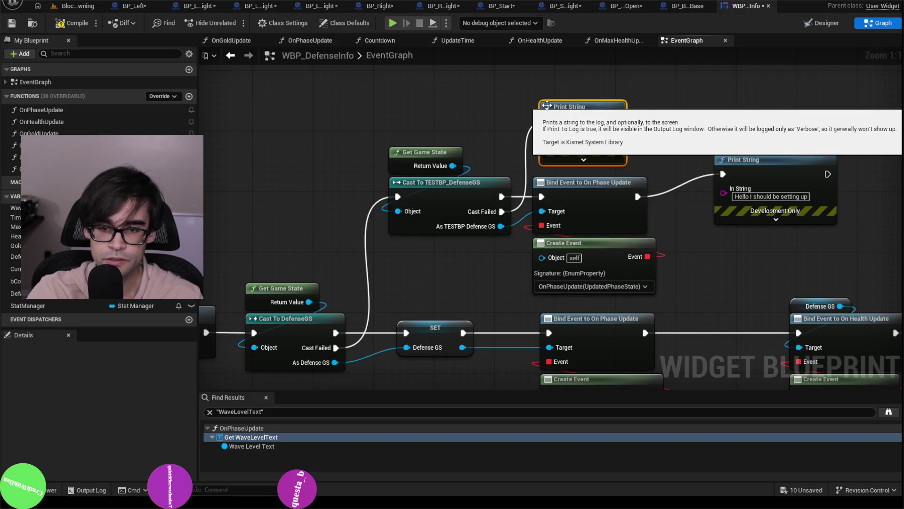
left_click_drag(577, 123, 516, 93)
left_click(529, 106)
type("defen")
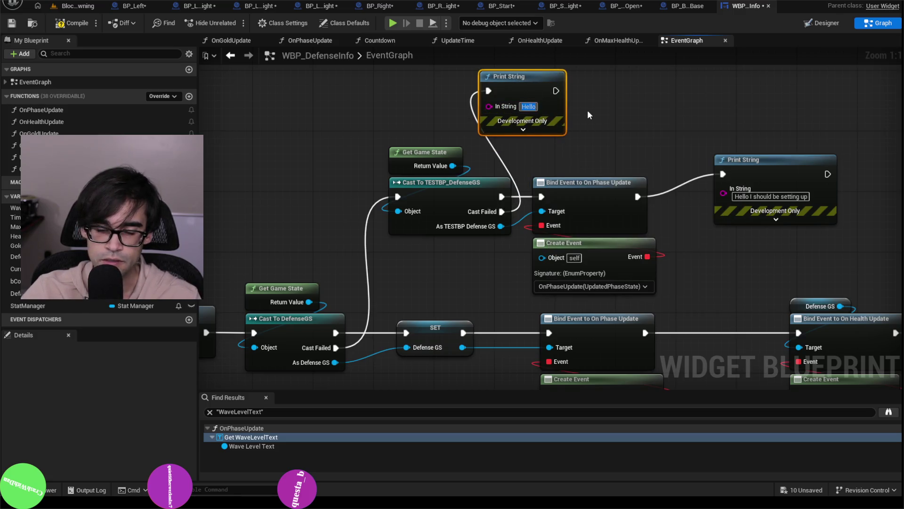
type("se gs")
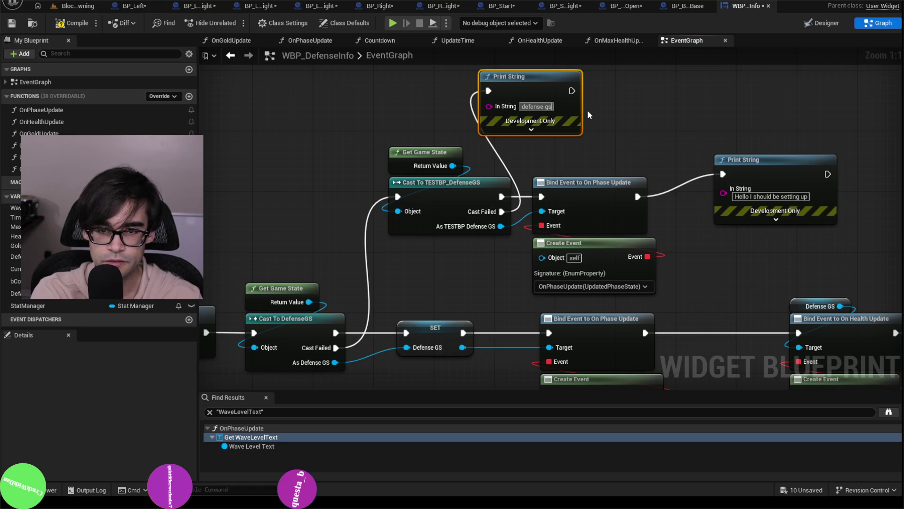
key("Home")
type("test defense")
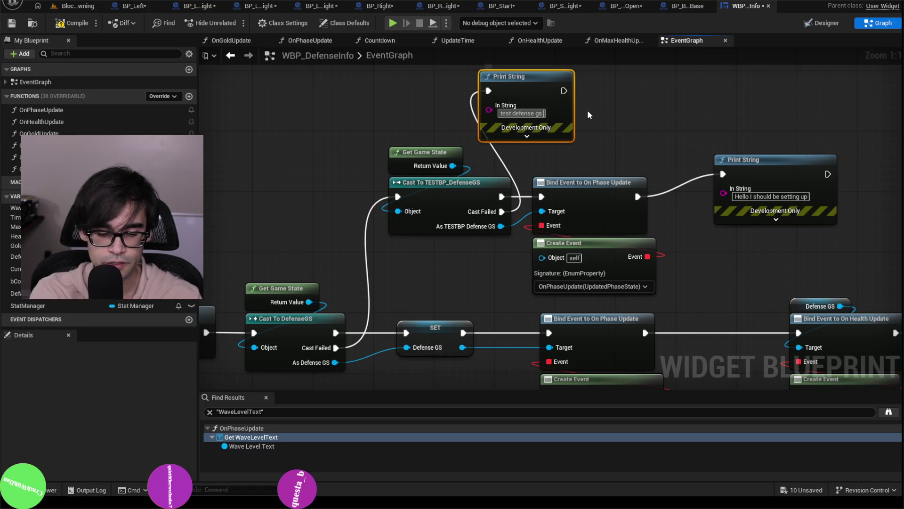
type(" gs has failed")
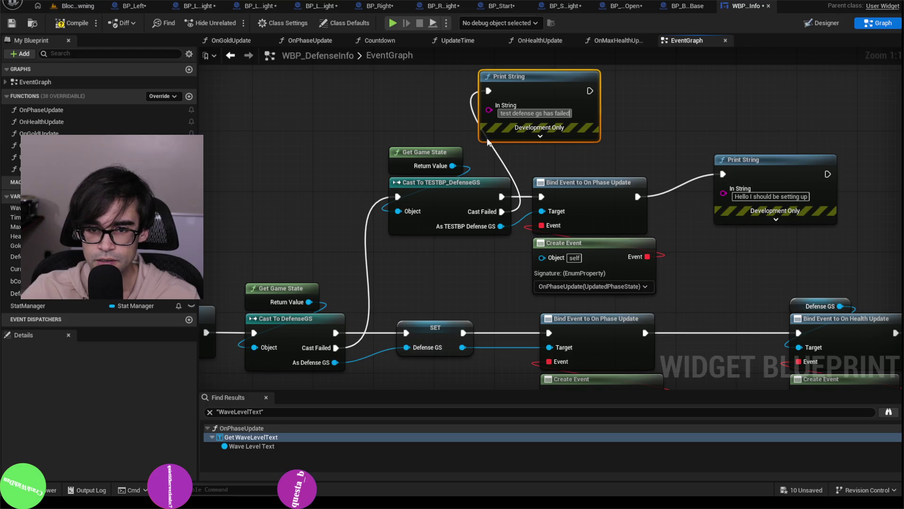
left_click(521, 140)
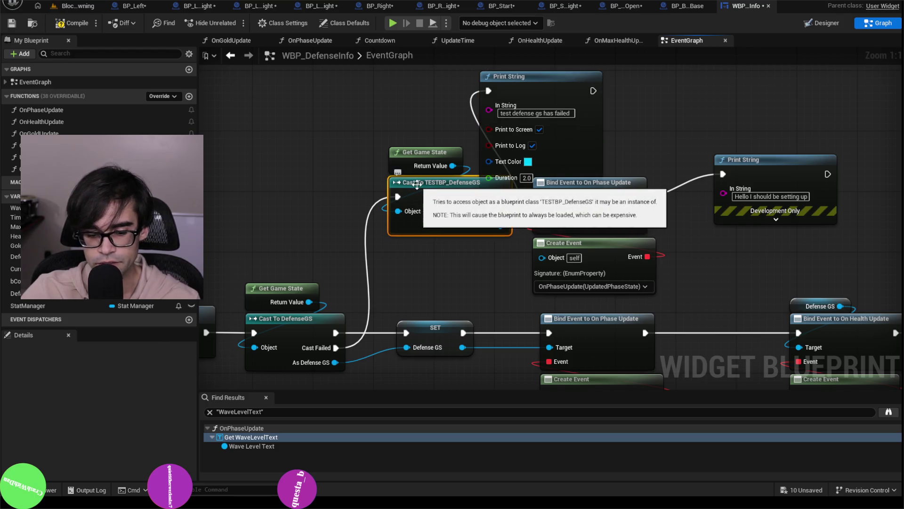
Step: Toggle a breakpoint on Cast To TESTBP_DefenseGS, delete the Print String, save, and play
left_click(412, 182)
key("F9")
left_click_drag(492, 178, 514, 102)
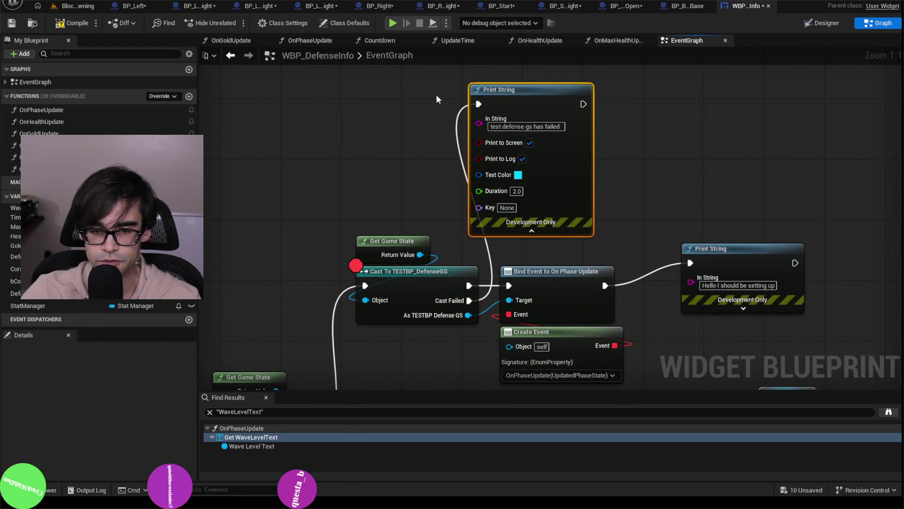
key("Delete")
left_click(11, 23)
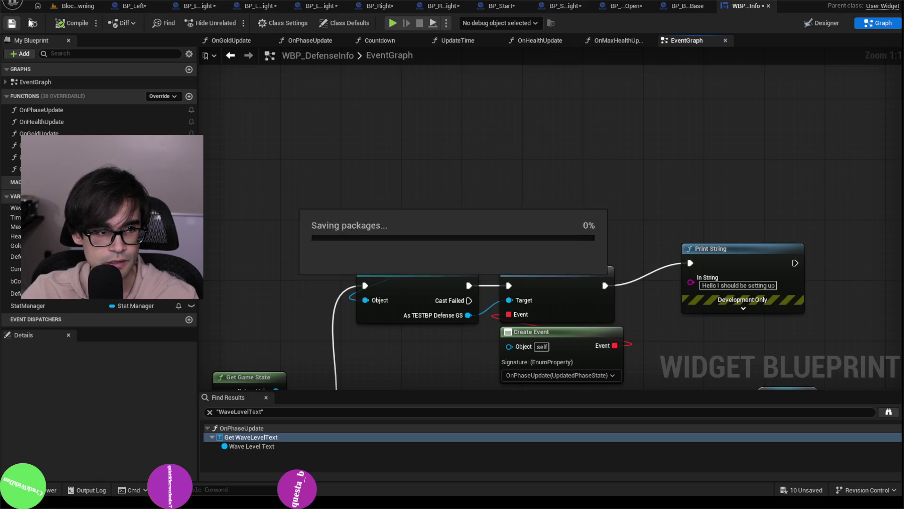
key("alt+p")
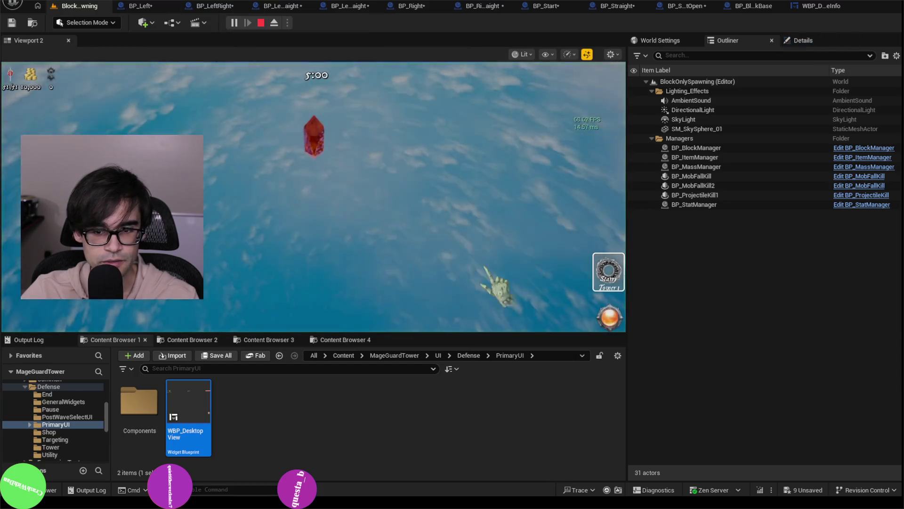
Step: Stop play, close the message log, select Cast To DefenseGS, compile, and replay to hit the breakpoint
key("Escape")
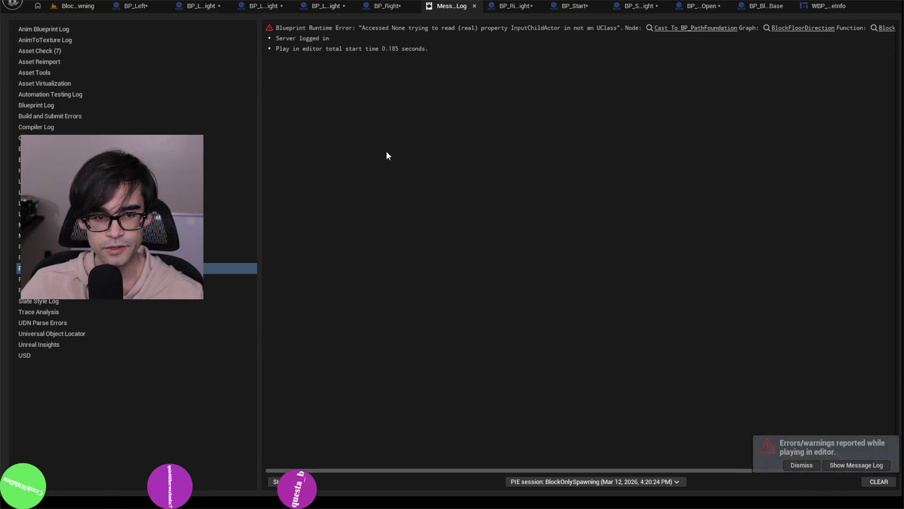
left_click(475, 6)
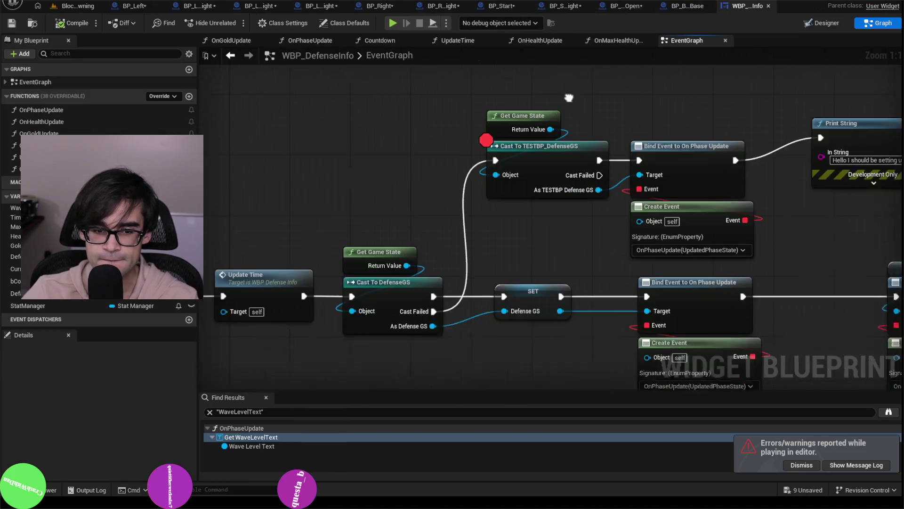
left_click(414, 283)
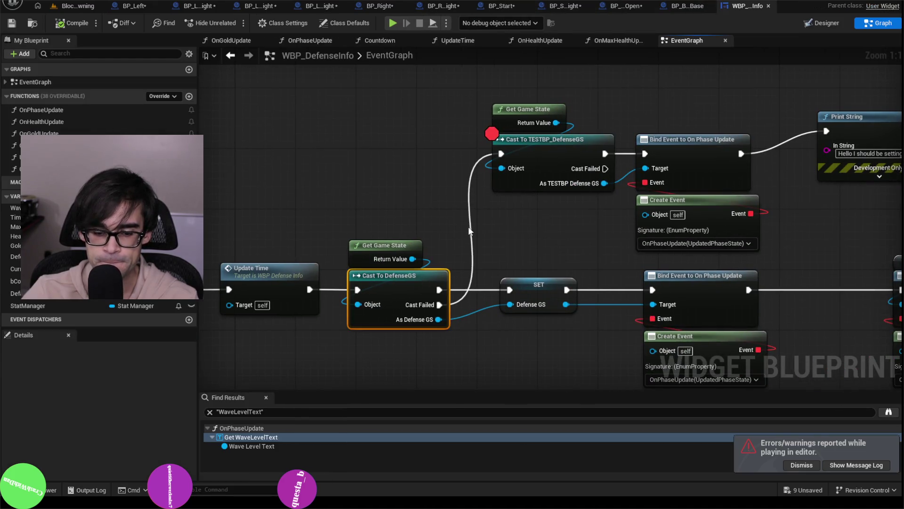
left_click_drag(470, 230, 645, 181)
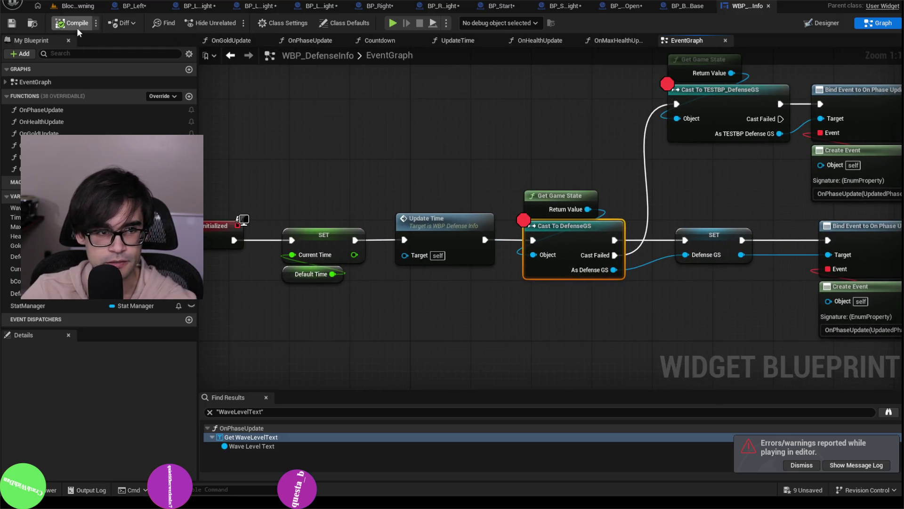
left_click(78, 6)
left_click(230, 22)
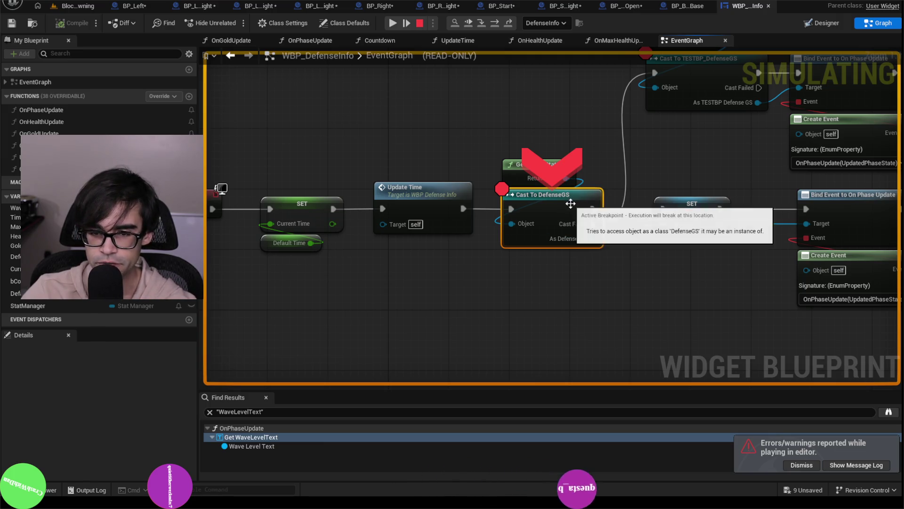
Step: Step through the Bind Event nodes with F10 four times, then stop the session
key("F10")
key("F10")
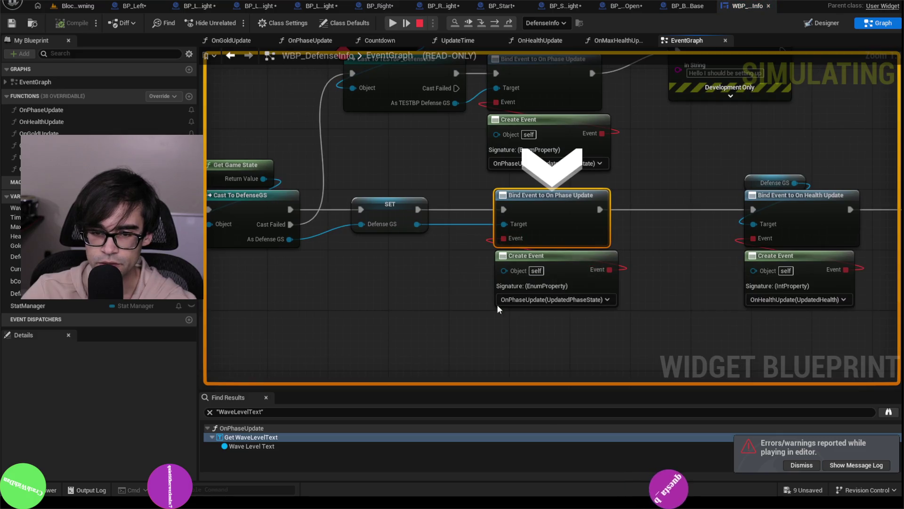
key("F10")
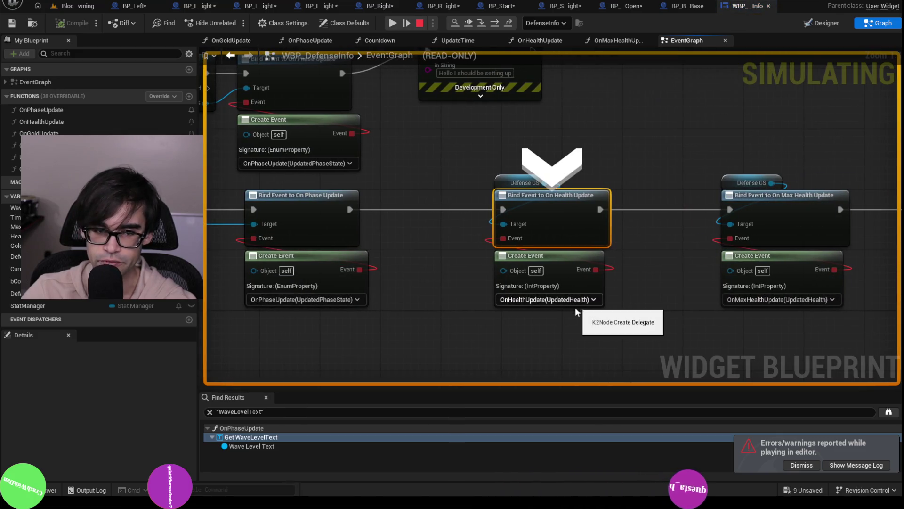
key("F10")
key("F10")
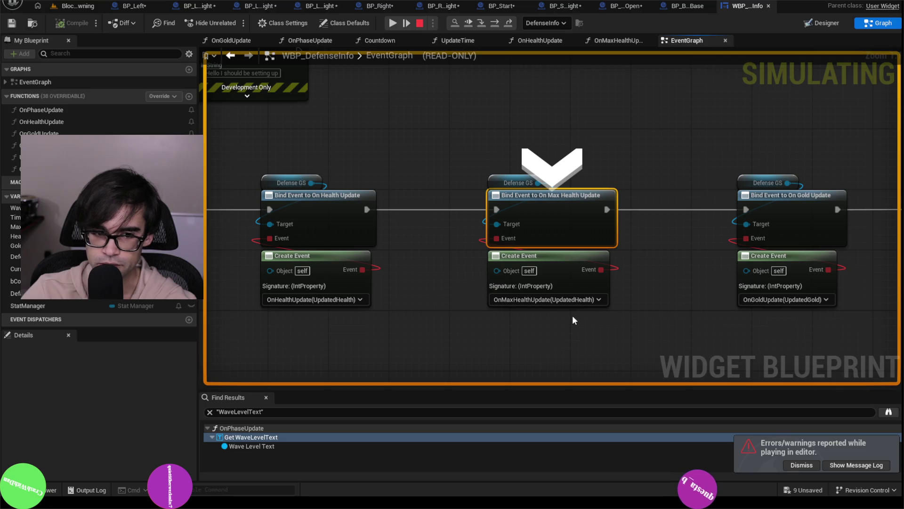
key("F10")
scroll(592, 286, "down", 3)
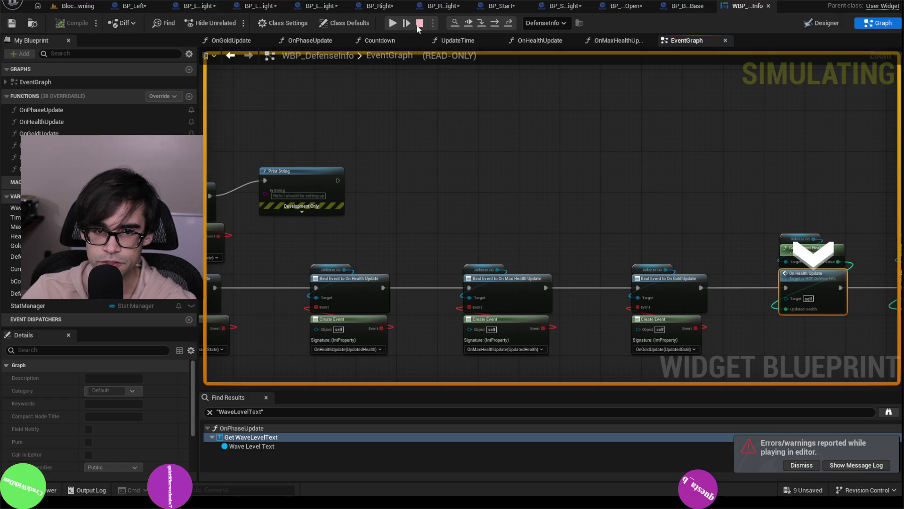
left_click(418, 23)
left_click(430, 6)
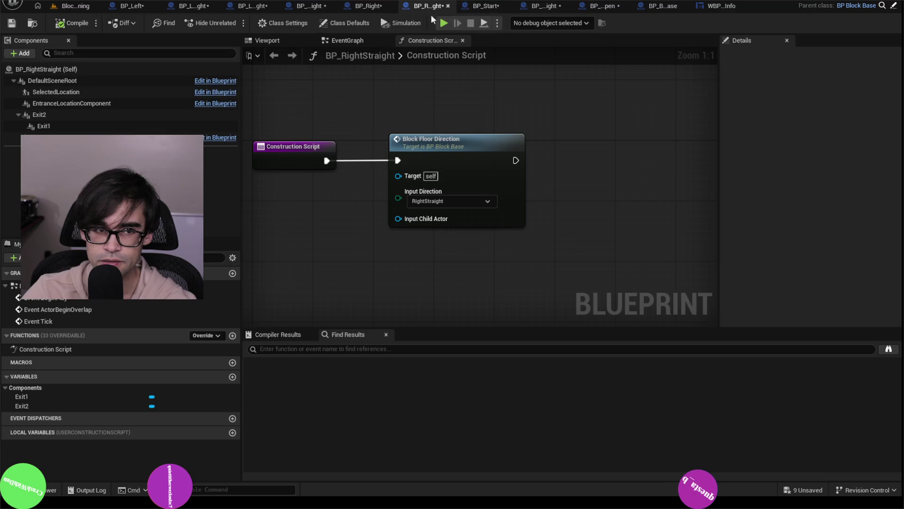
Step: Delete the upper TESTBP_DefenseGS branch and its nodes from WBP_DefenseInfo's EventGraph
left_click(718, 5)
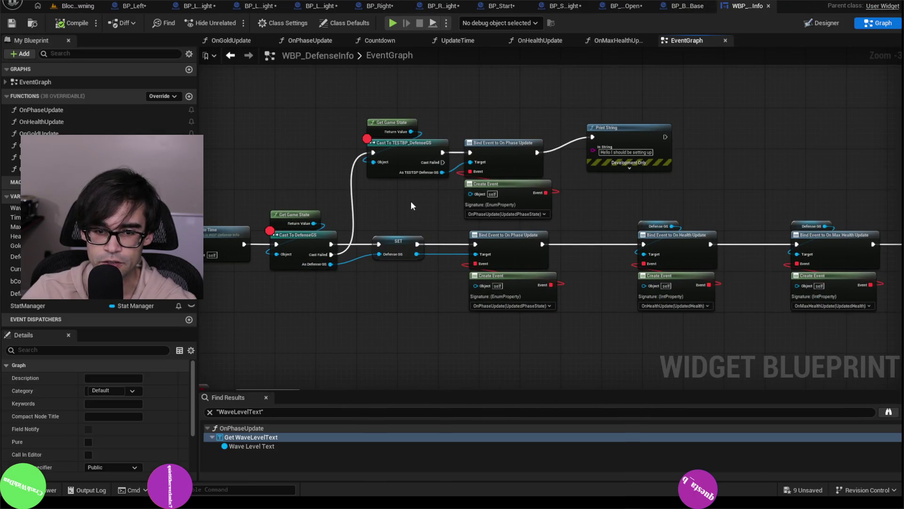
scroll(374, 134, "up", 3)
left_click_drag(280, 300, 466, 282)
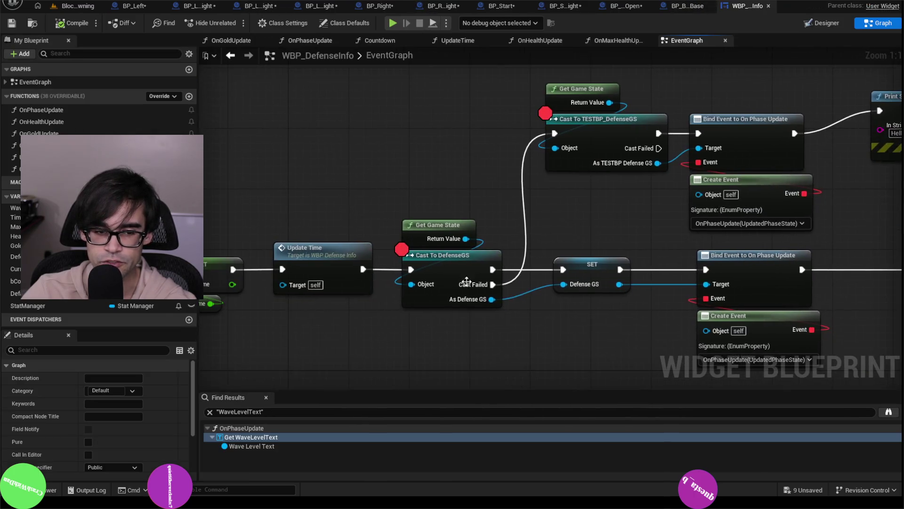
left_click_drag(417, 196, 452, 264)
left_click_drag(564, 217, 403, 244)
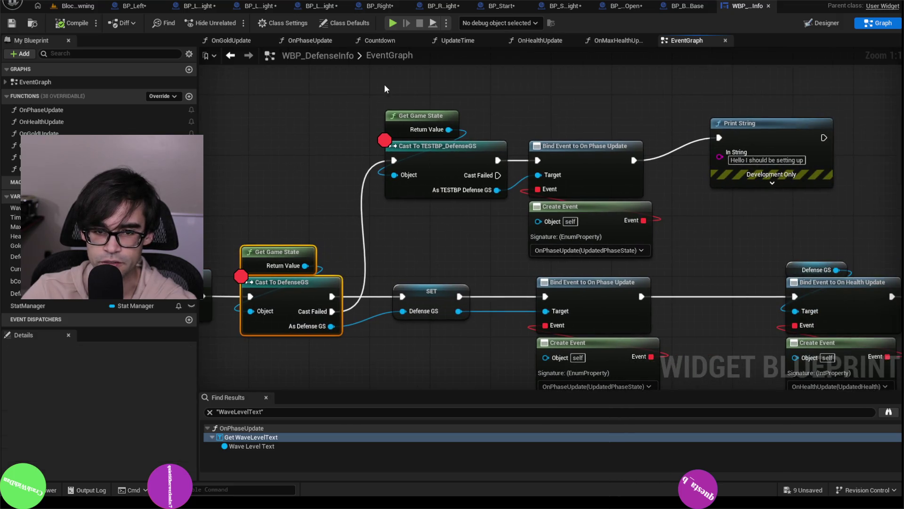
mouse_move(385, 89)
left_mouse_down()
mouse_move(817, 222)
mouse_move(785, 242)
left_mouse_up()
key("Delete")
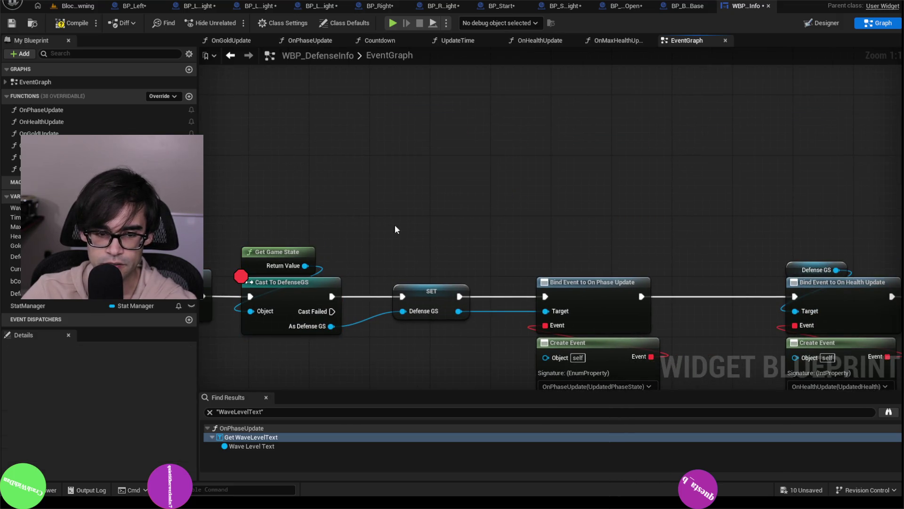
Step: Clear the Cast To DefenseGS breakpoint and open the OnPhaseUpdate function graph
left_click(297, 293)
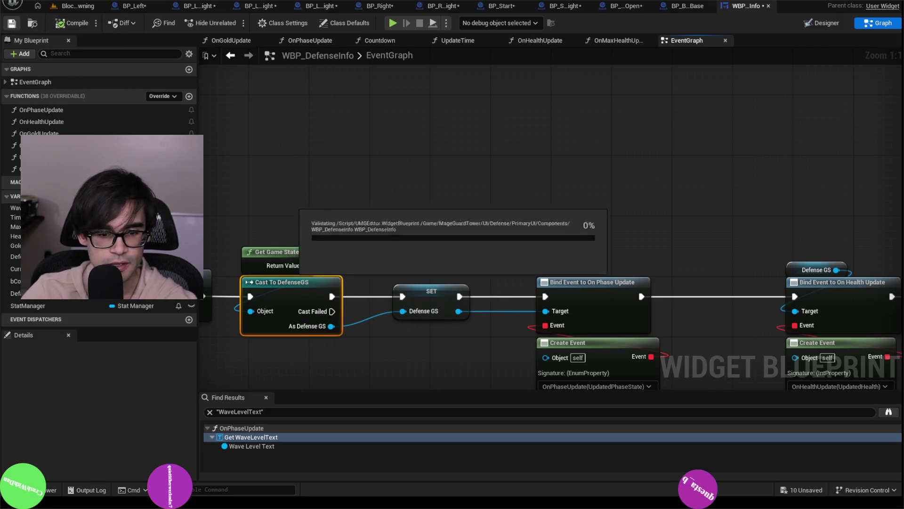
left_click_drag(400, 217, 489, 191)
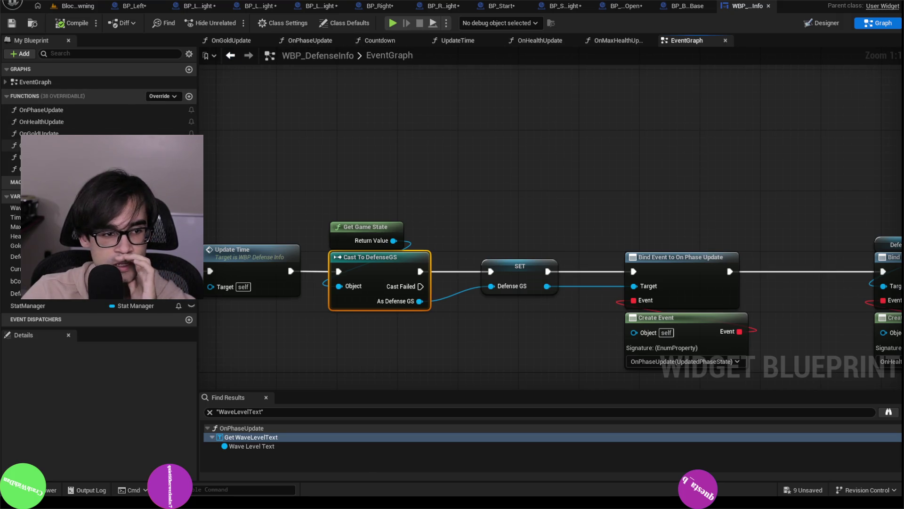
double_click(56, 112)
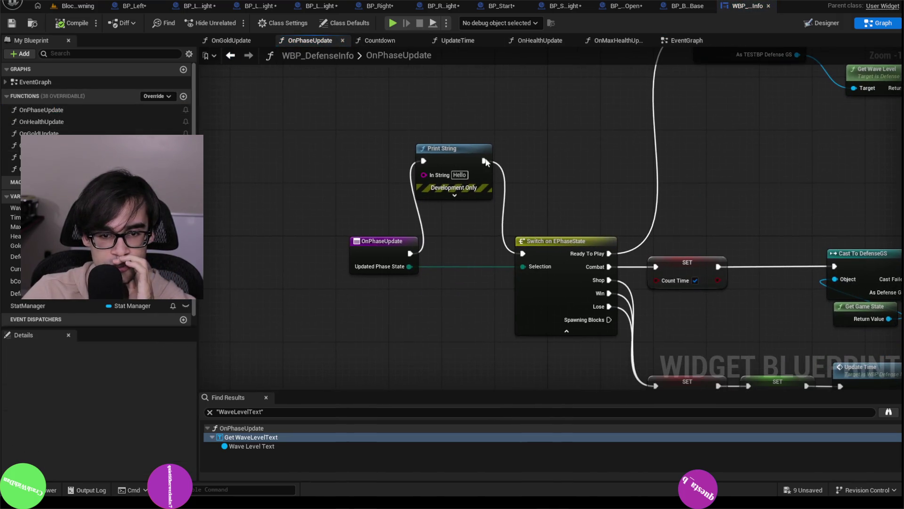
Step: Move the breakpoint from the Print String to the OnPhaseUpdate event, then compile and save
left_click(465, 153)
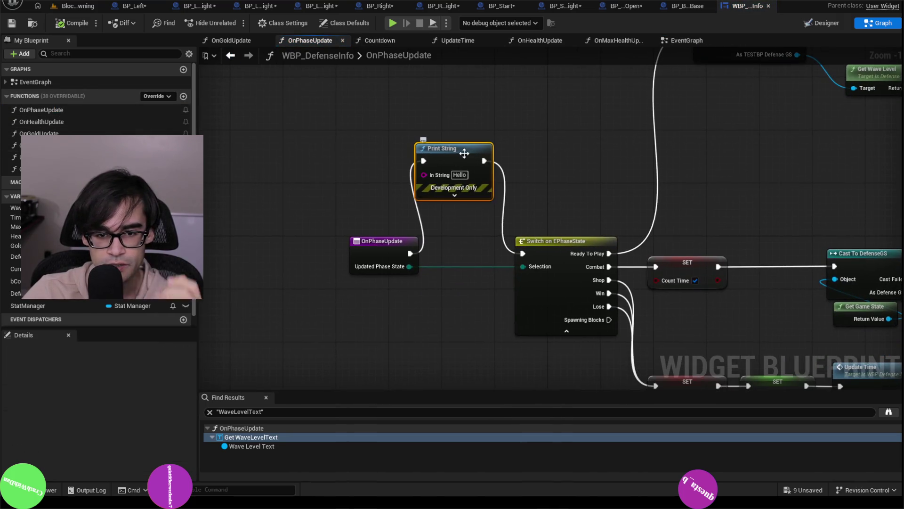
left_click(377, 240)
key("F9")
left_click(441, 148)
key("F9")
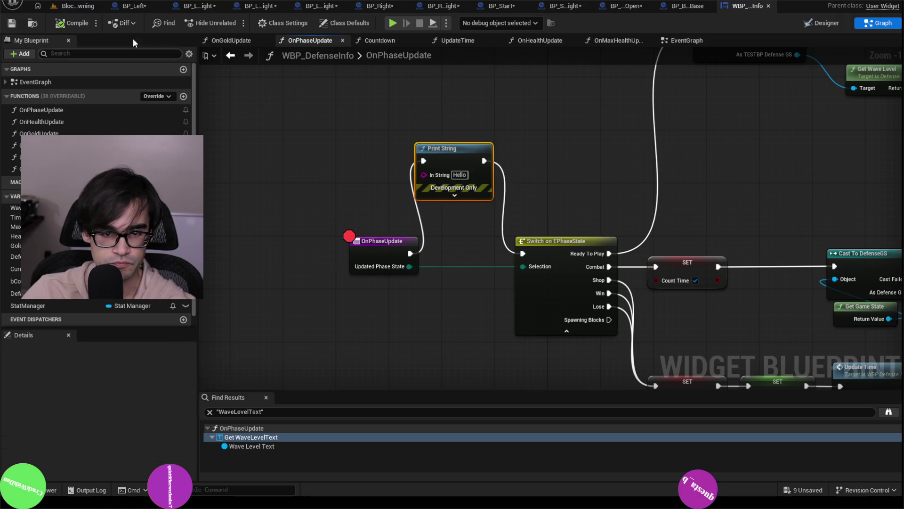
left_click(71, 23)
left_click(11, 23)
Step: Play-test the level, then stop it and dismiss the runtime error log
left_click(78, 6)
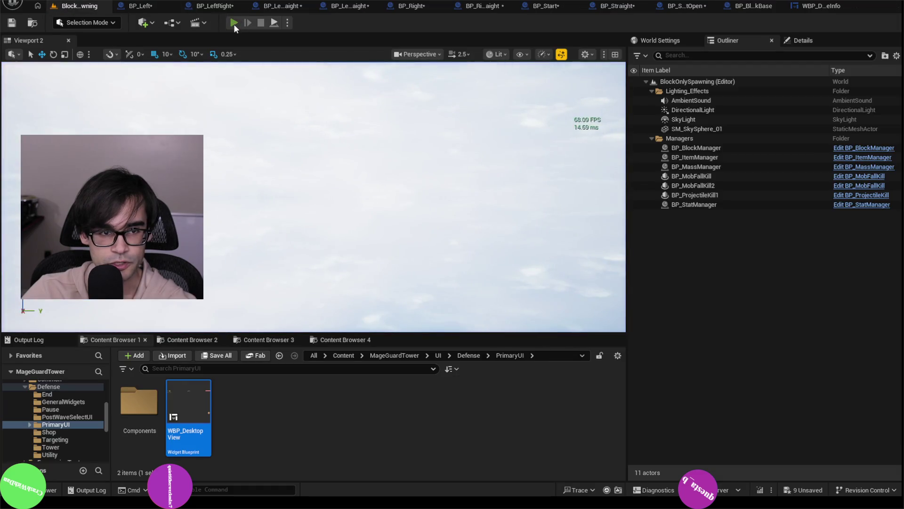
left_click(234, 23)
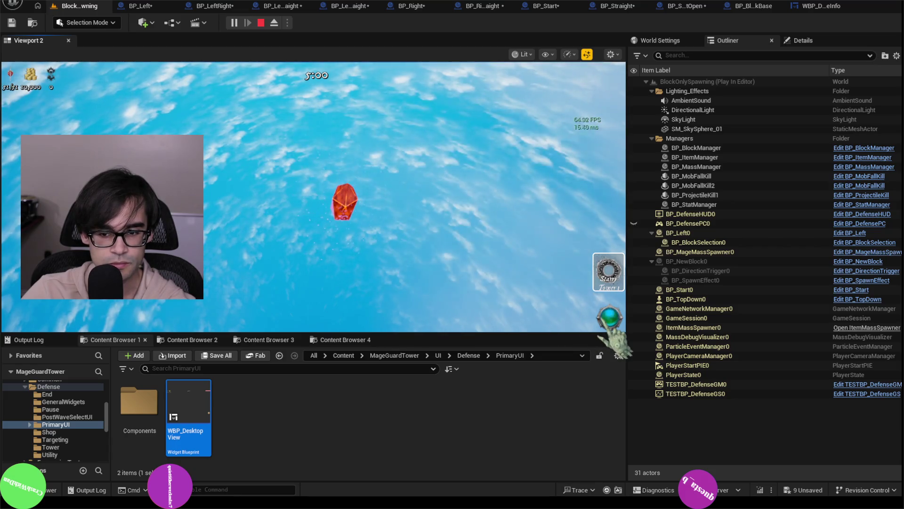
key("Escape")
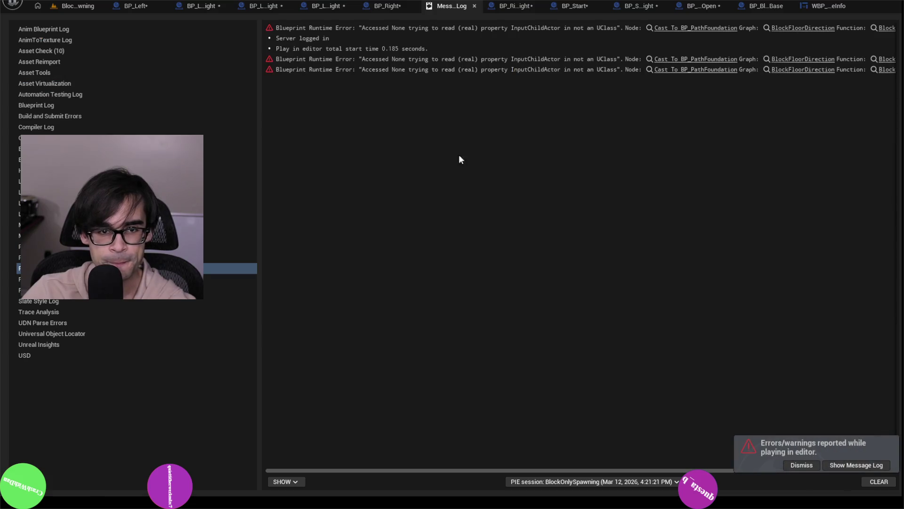
left_click(474, 7)
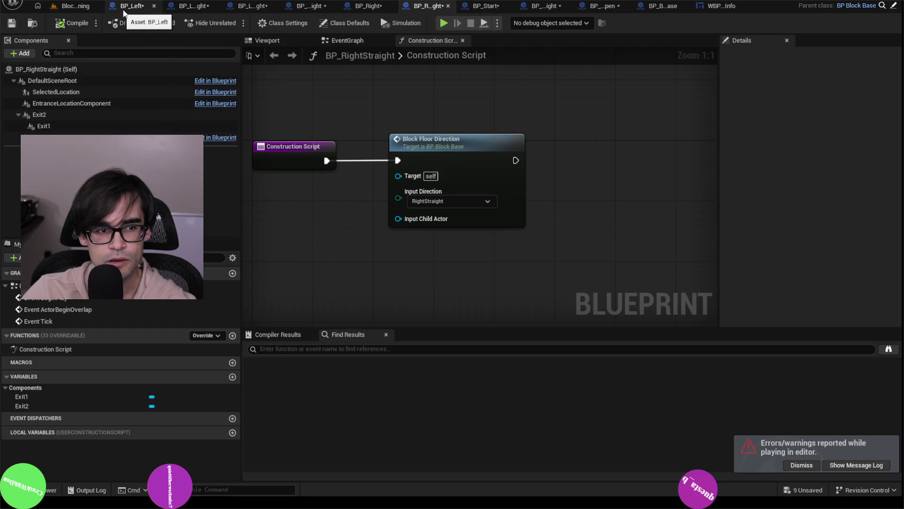
left_click(66, 6)
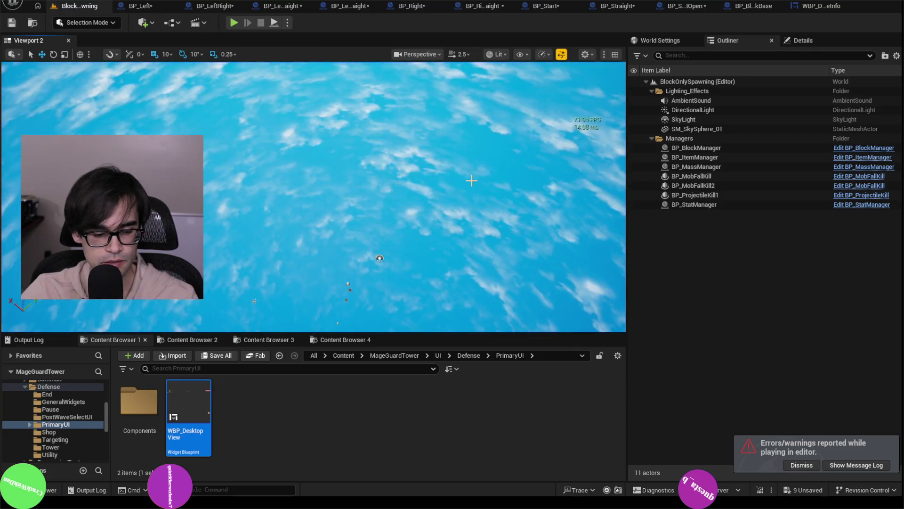
key("alt+Tab")
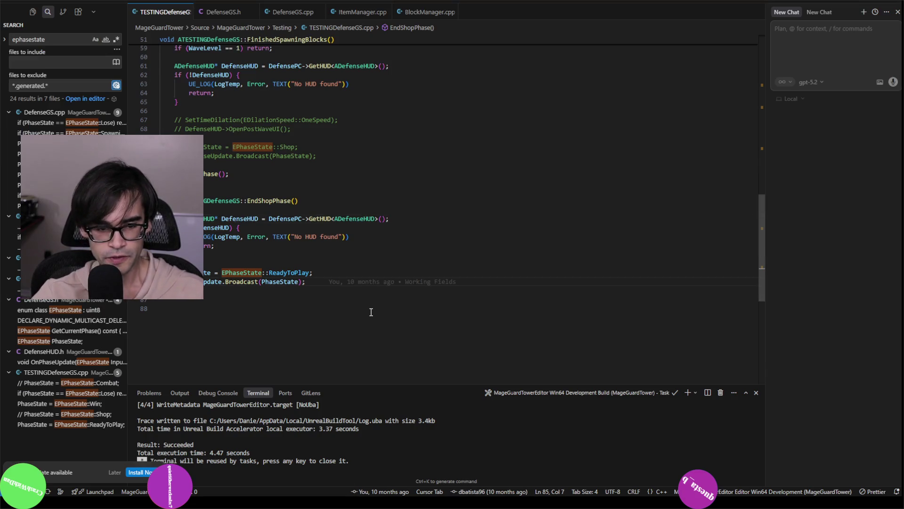
Step: Scroll to the top of TESTINGDefenseGS.cpp in Cursor, then return to Unreal
scroll(370, 301, "up", 10)
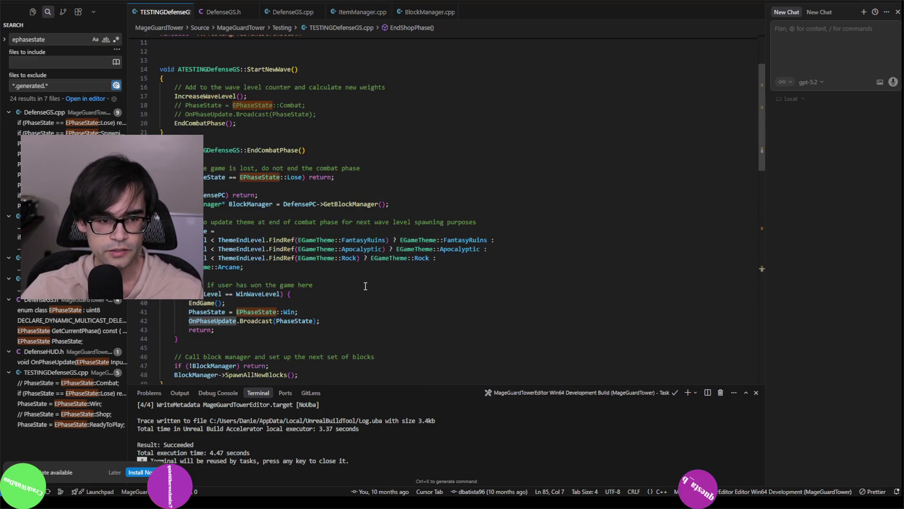
scroll(366, 278, "up", 3)
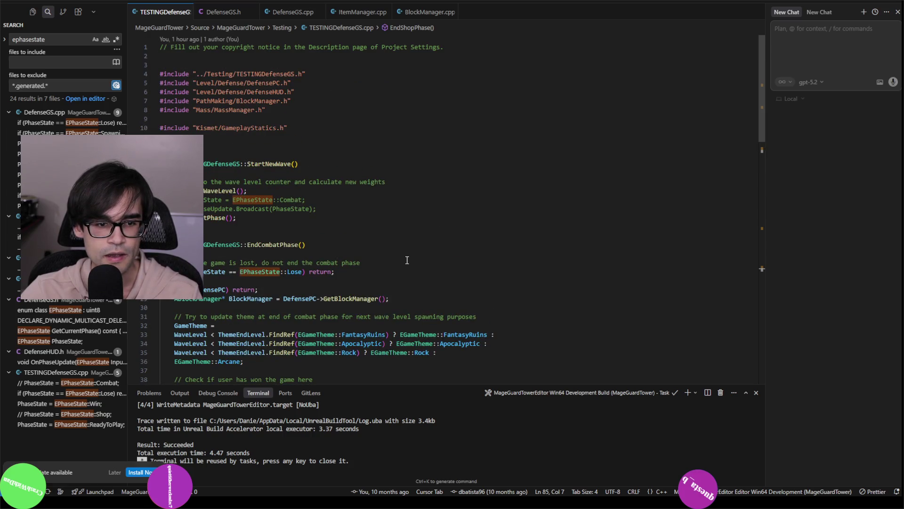
key("alt+Tab")
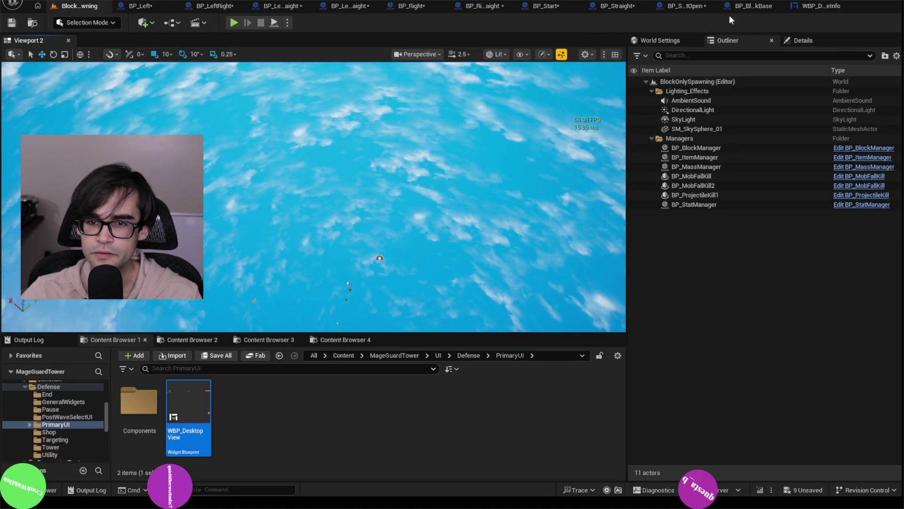
Step: Open the TESTBP_DefenseGS game state blueprint from Blueprints > GameMode > GameState
left_click(173, 22)
mouse_move(217, 112)
mouse_move(218, 133)
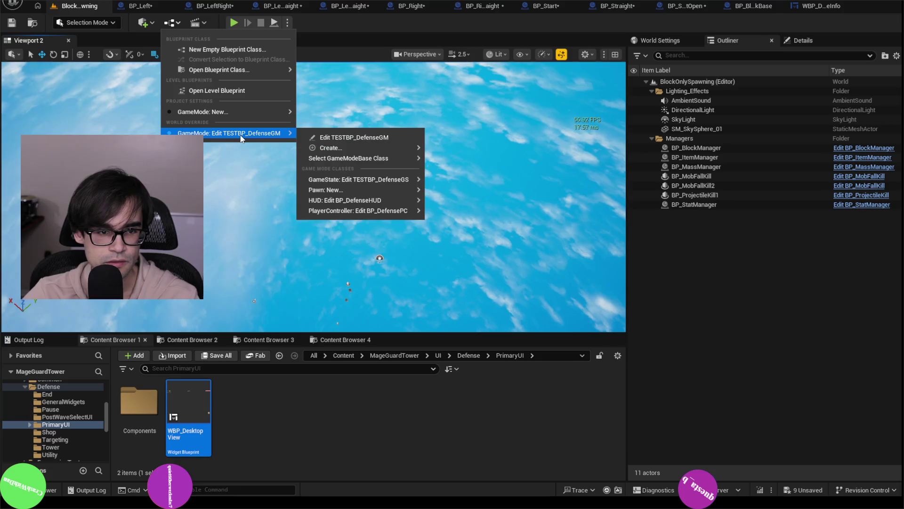
mouse_move(376, 182)
left_click(463, 184)
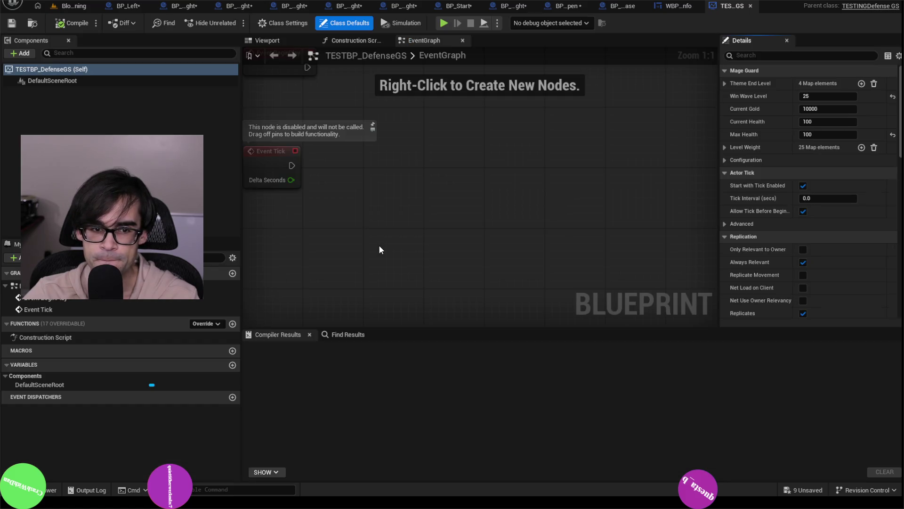
Step: Delete the disabled BeginPlay and Tick event nodes, compile TESTBP_DefenseGS, and close it
left_click_drag(370, 182, 498, 297)
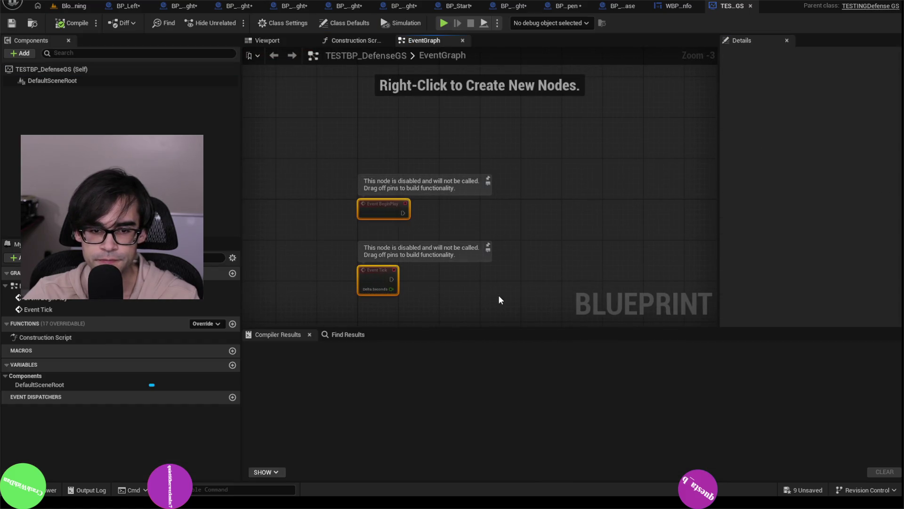
key("Delete")
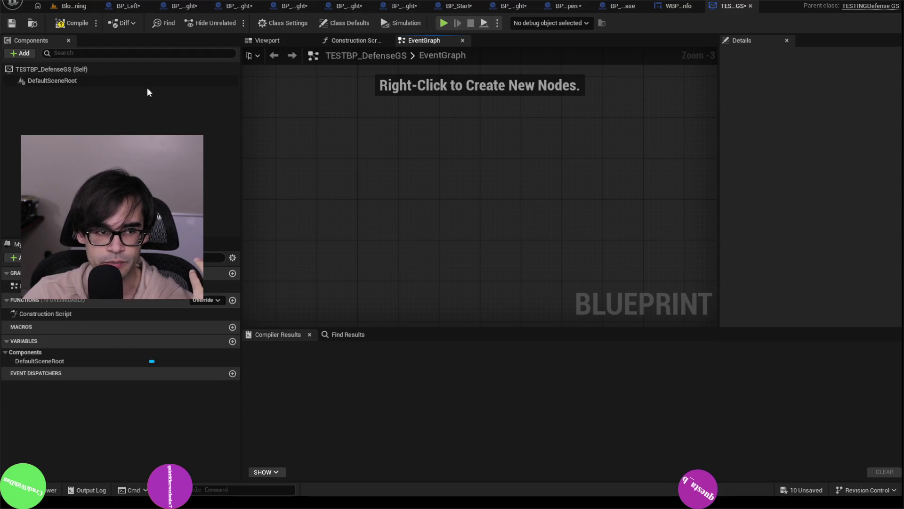
left_click(68, 9)
left_click(813, 7)
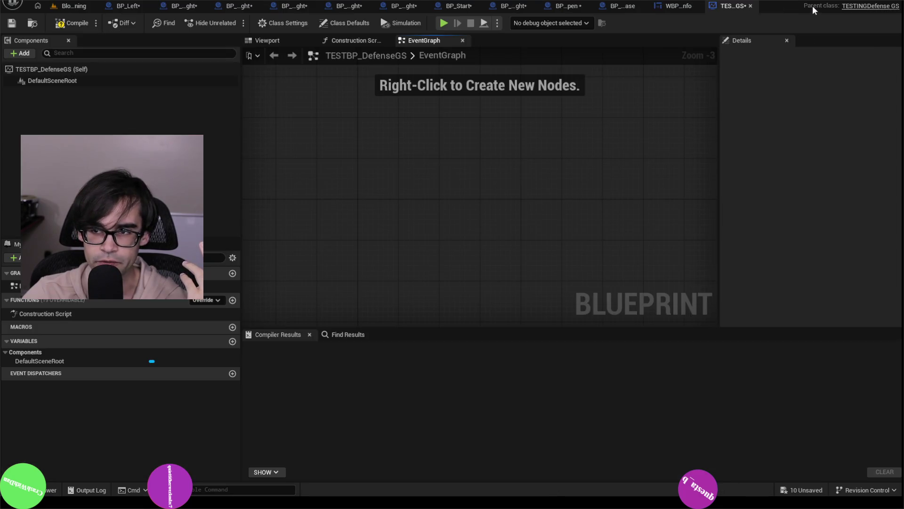
left_click(59, 26)
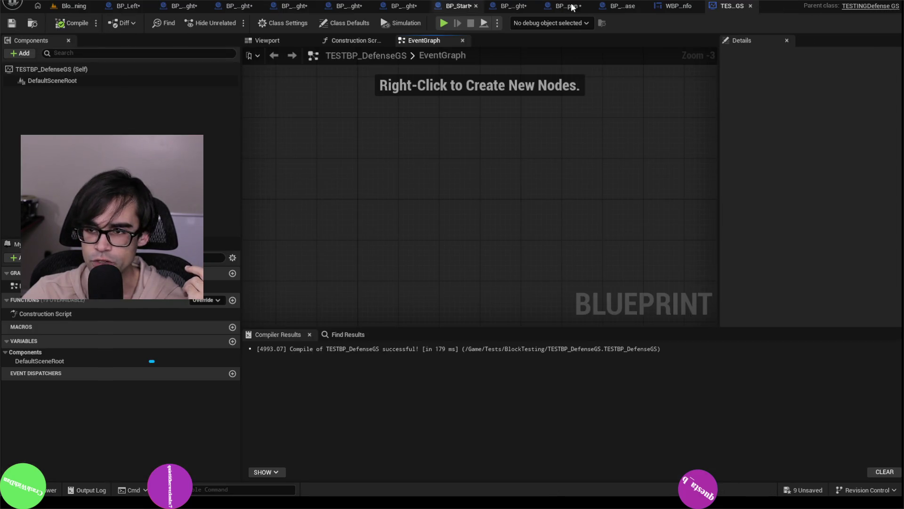
left_click(751, 6)
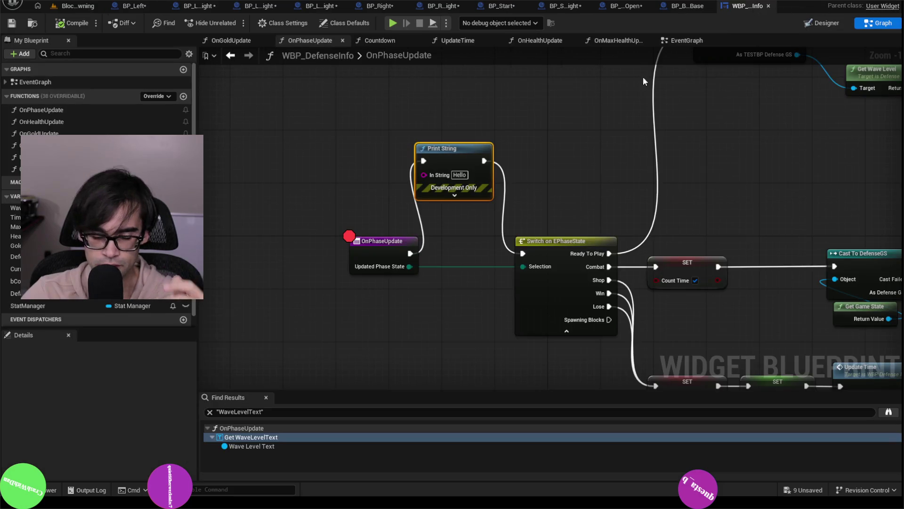
key("alt+Tab")
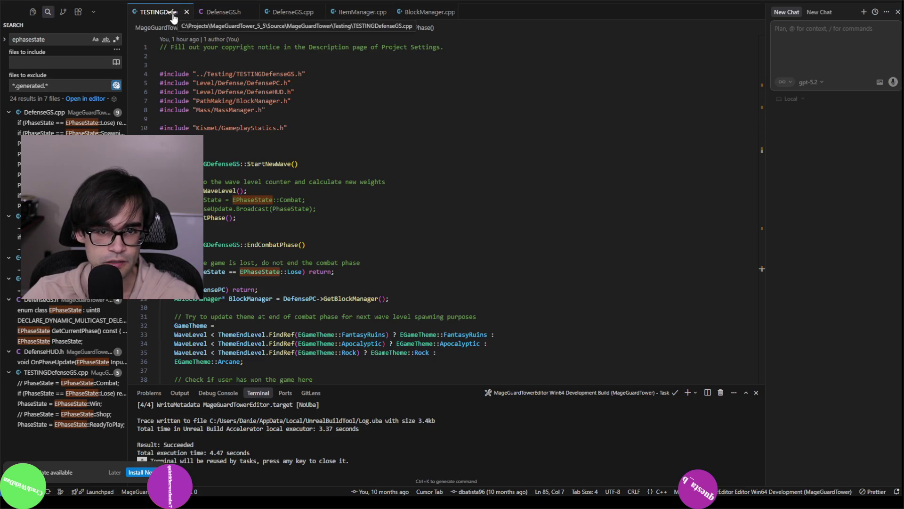
Step: Open DefenseGS.cpp through Cursor's quick file search
scroll(355, 207, "down", 15)
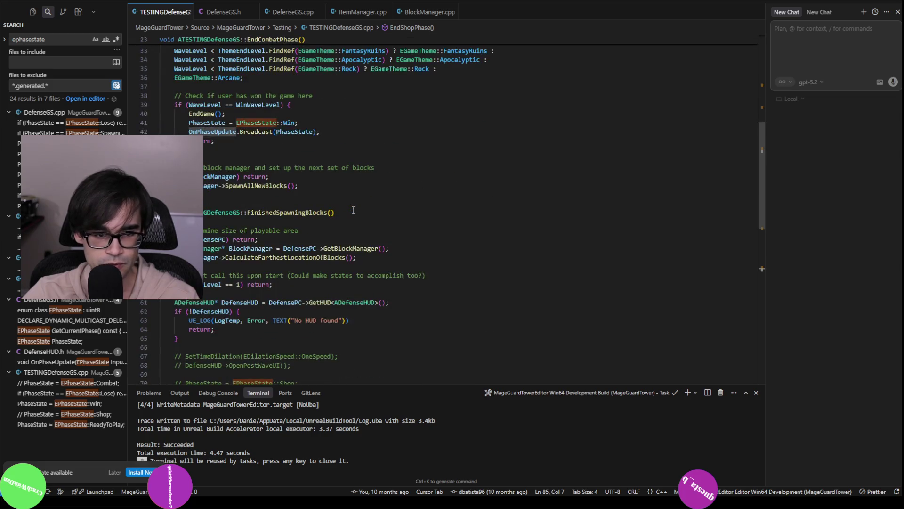
scroll(367, 230, "up", 15)
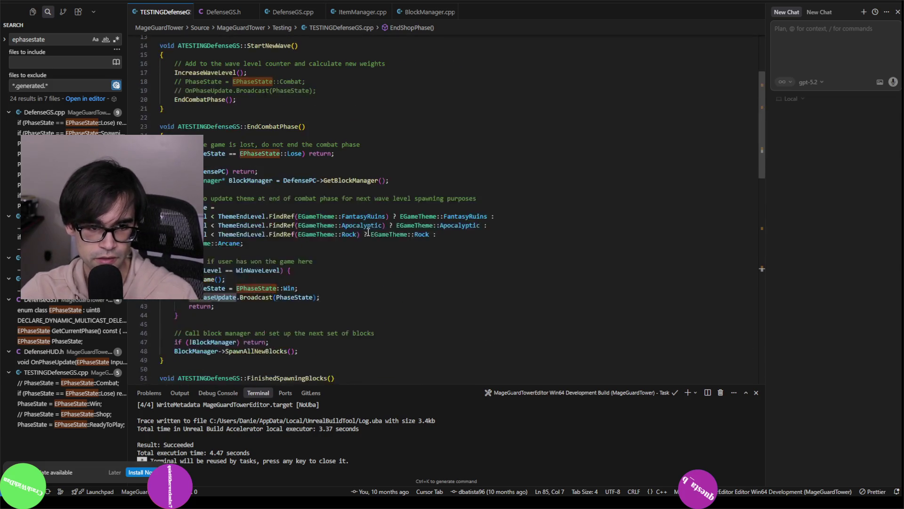
key("ctrl+p")
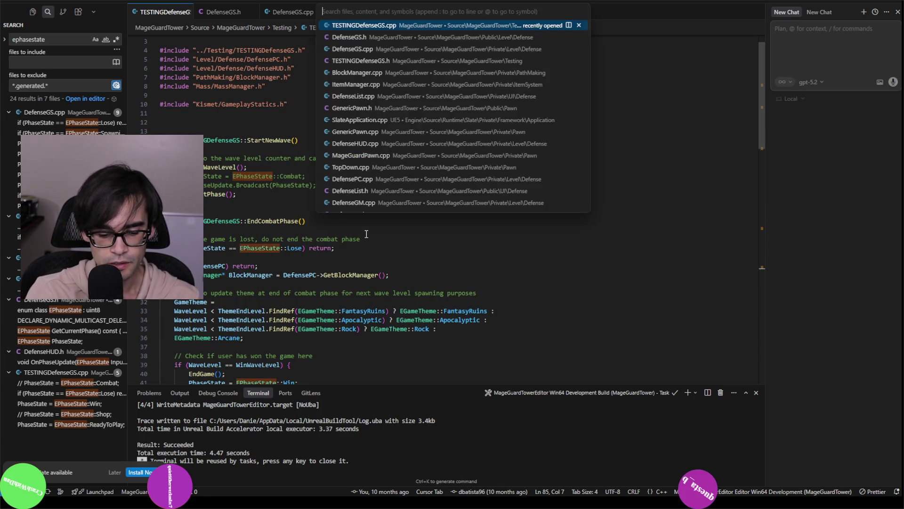
type("beg")
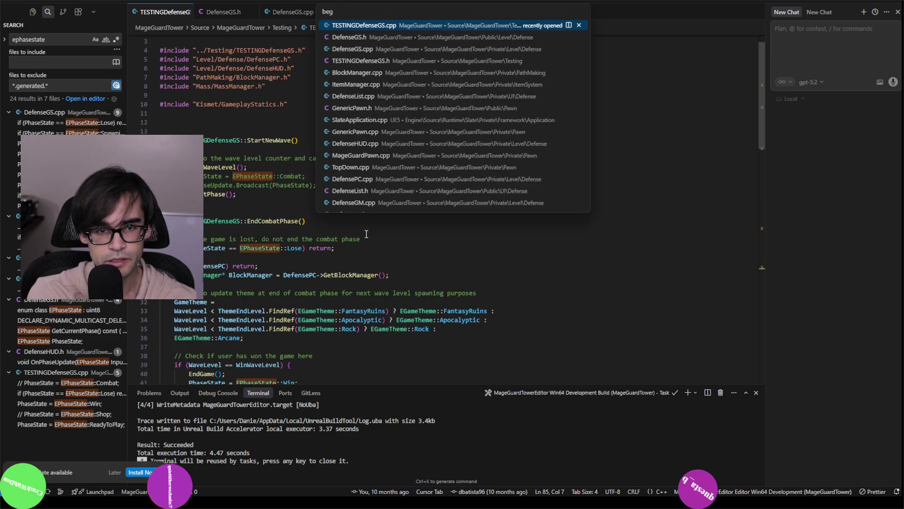
key("BackSpace")
key("BackSpace")
key("BackSpace")
type("def")
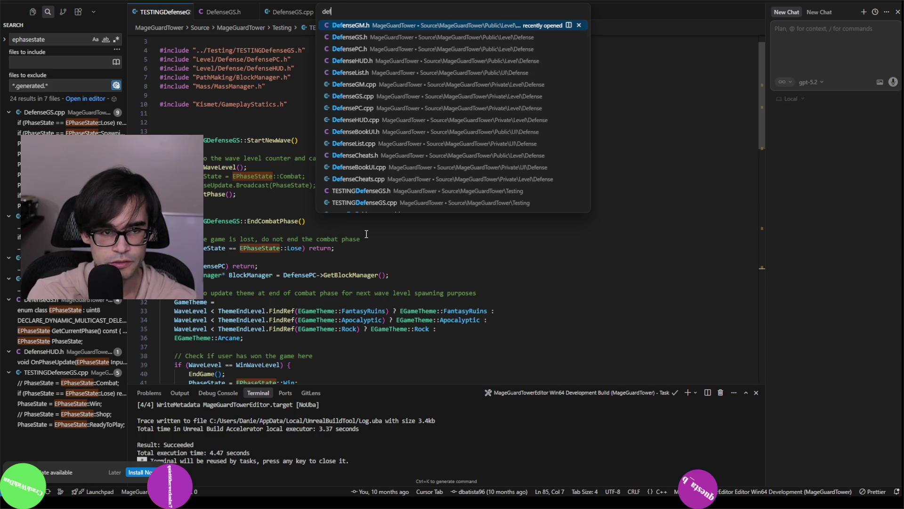
left_click(352, 96)
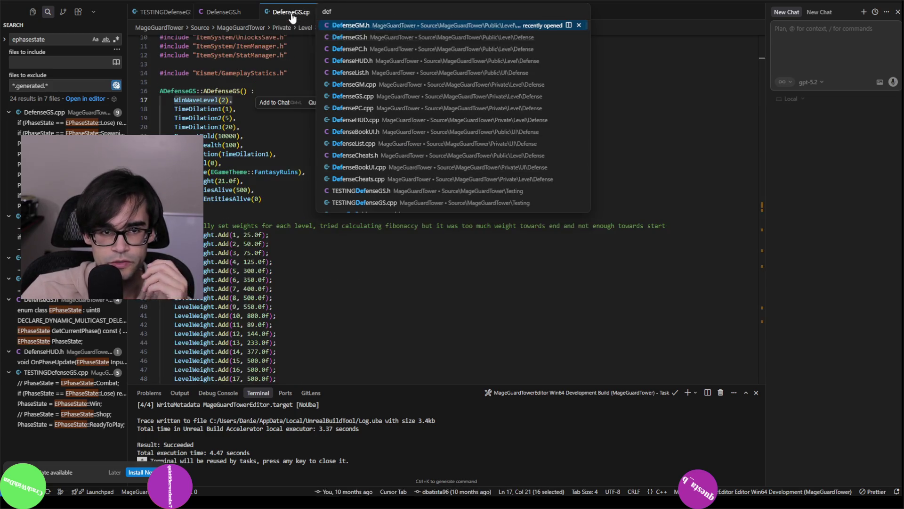
Step: Highlight the uses of LoadedDelegate, StatManagerList and OnManagerStatsUpdate in BeginPlay
scroll(422, 221, "down", 10)
scroll(422, 220, "down", 3)
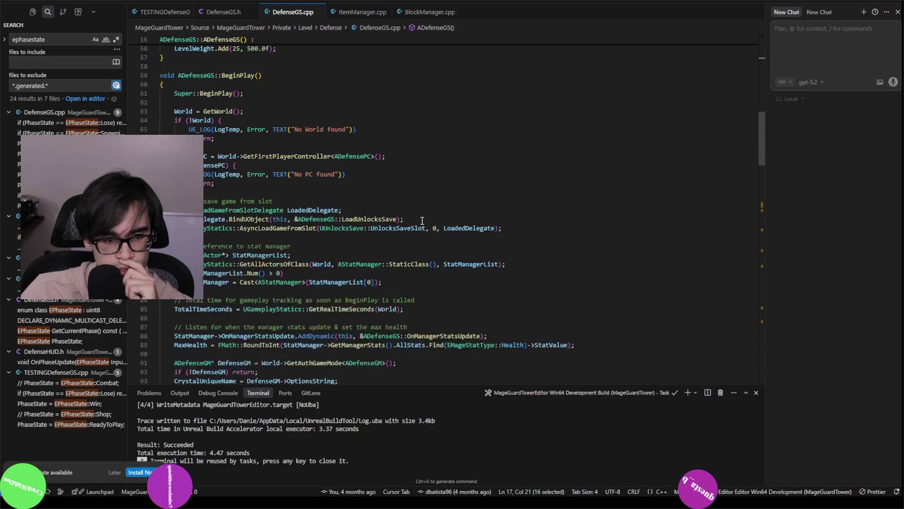
scroll(422, 221, "down", 5)
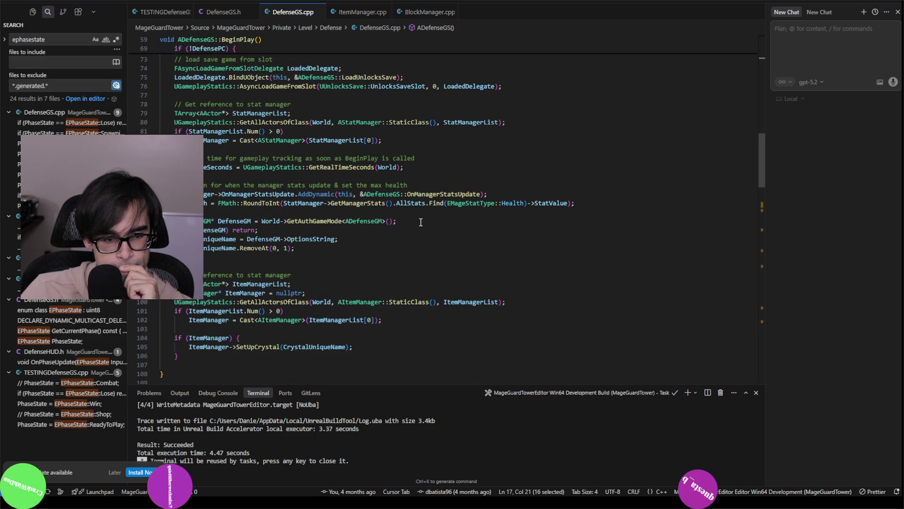
scroll(420, 222, "down", 3)
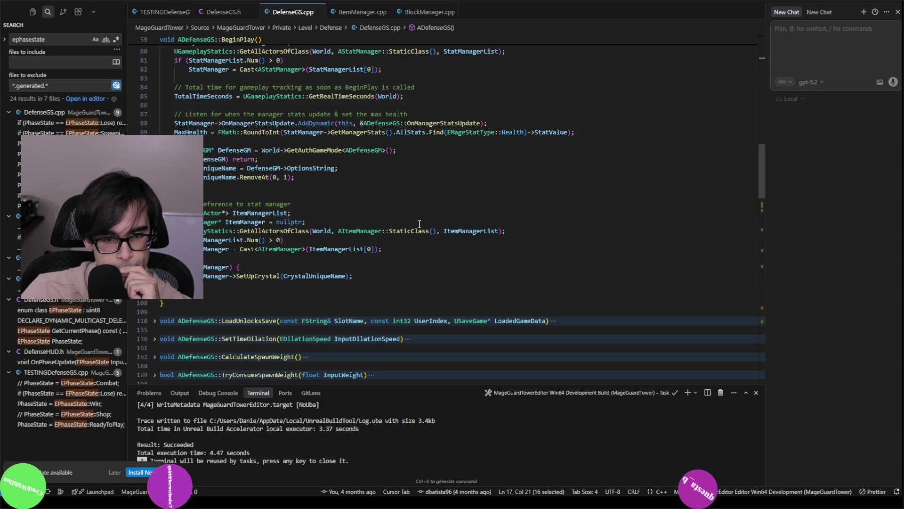
scroll(419, 223, "up", 4)
scroll(418, 223, "up", 2)
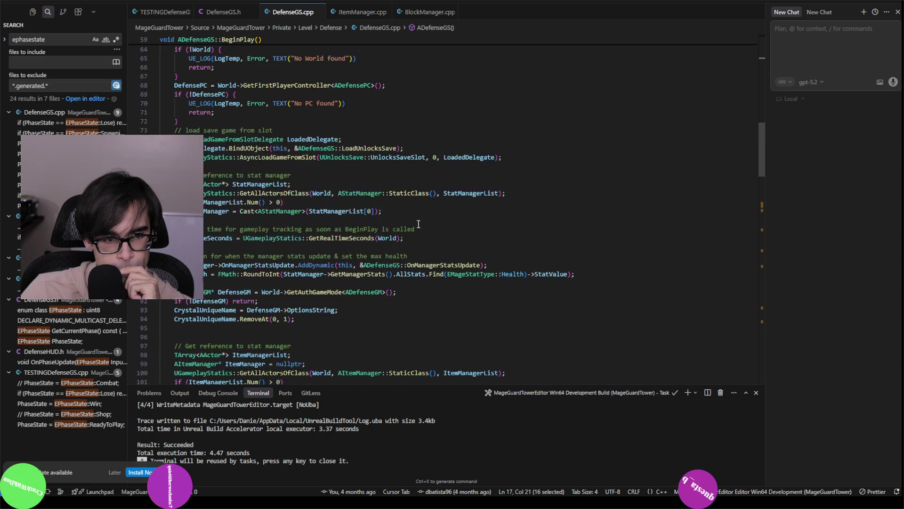
scroll(418, 224, "up", 4)
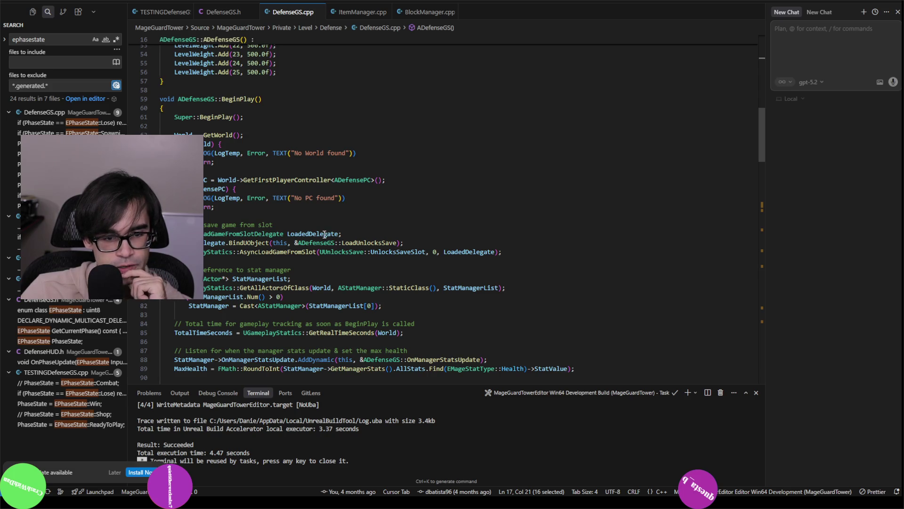
left_click(324, 234)
left_click(278, 278)
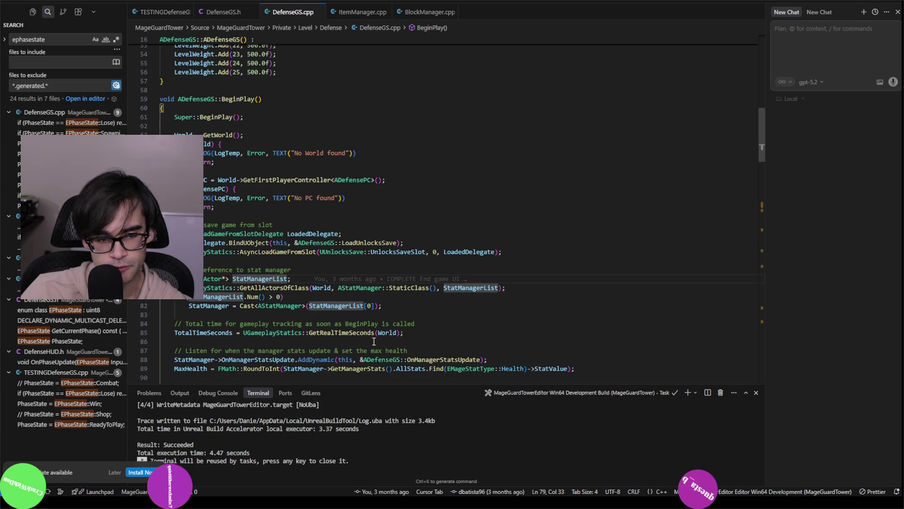
scroll(372, 336, "down", 4)
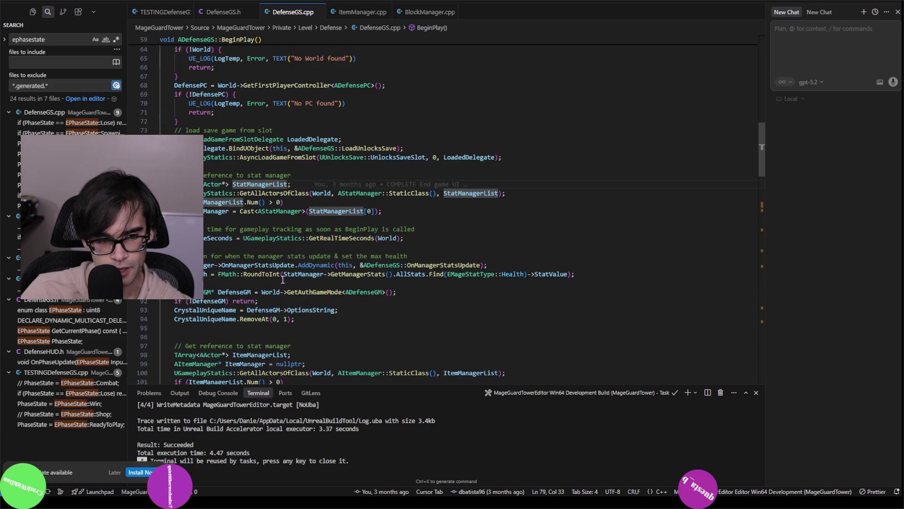
left_click(240, 266)
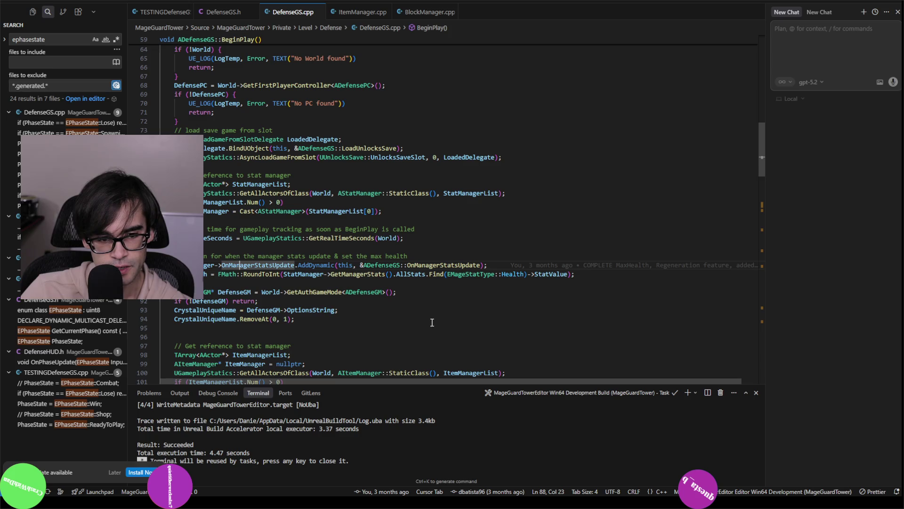
scroll(417, 318, "down", 2)
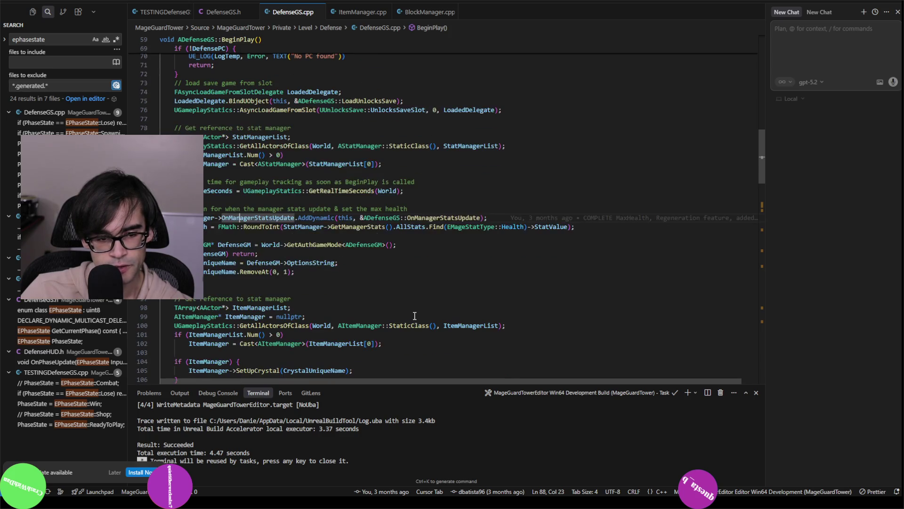
Step: Review the DefenseGM lookup, the RemoveAt line's blame, and the manager setup block
left_click(232, 245)
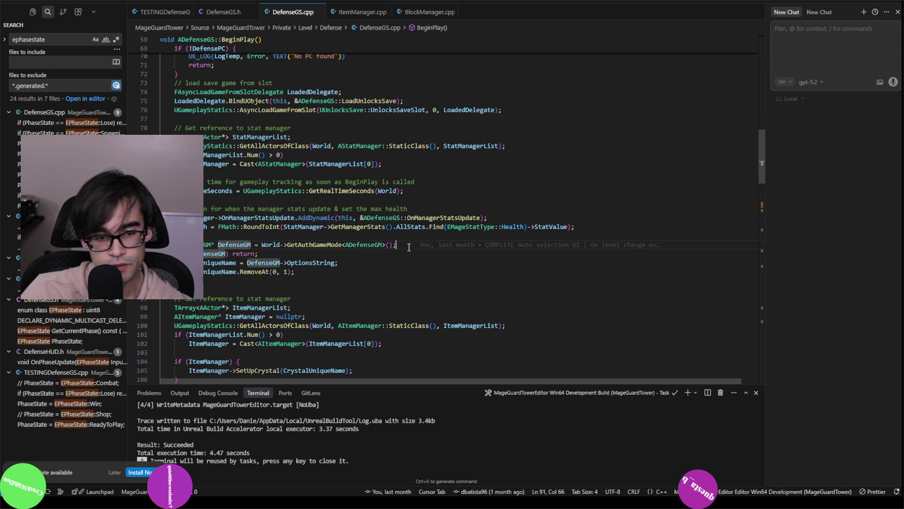
key("shift+Home")
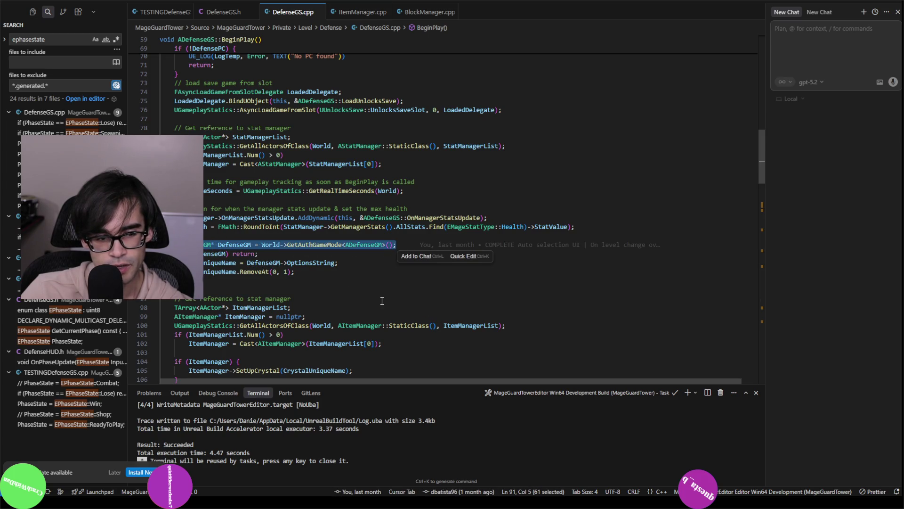
left_click(328, 273)
mouse_move(325, 275)
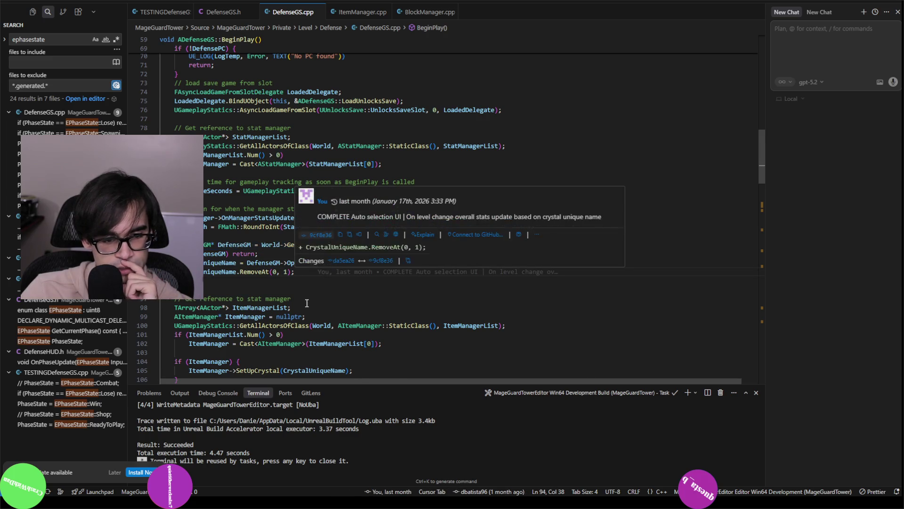
scroll(307, 303, "down", 2)
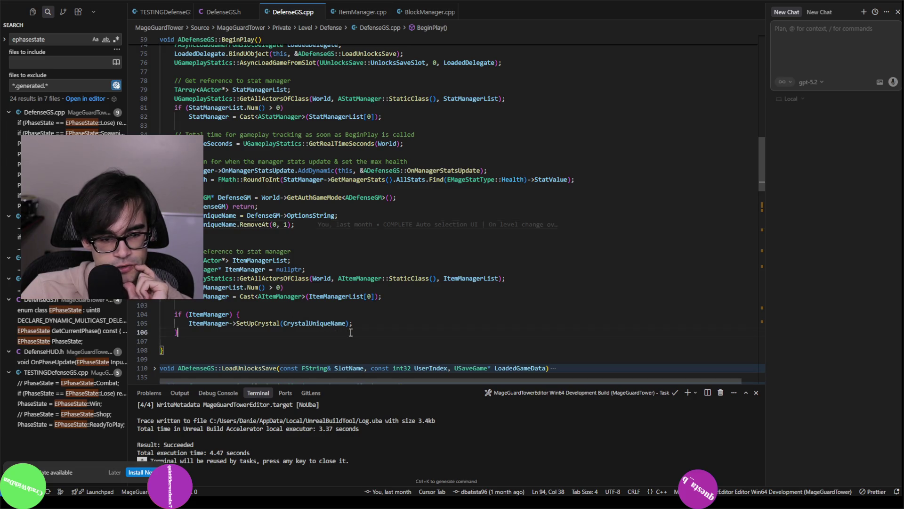
mouse_move(351, 333)
left_mouse_down()
mouse_move(241, 224)
mouse_move(412, 317)
mouse_move(174, 170)
left_mouse_up()
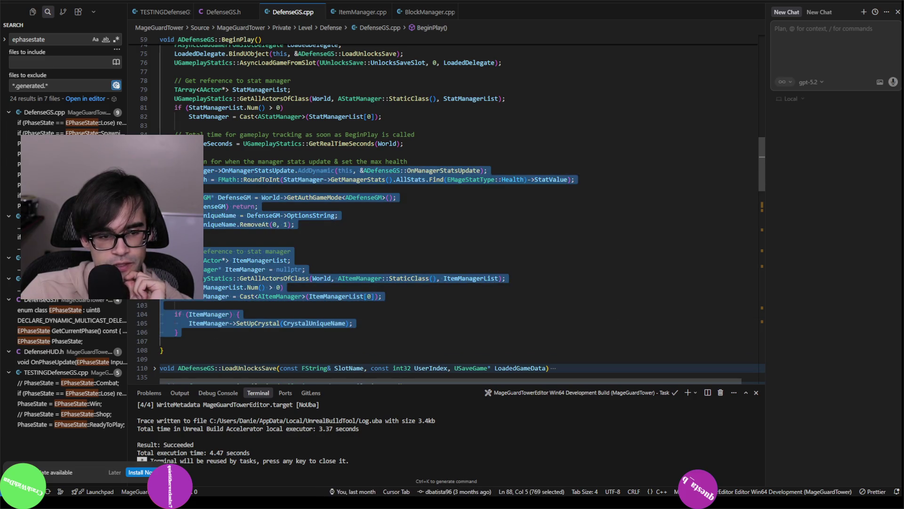
left_click(358, 270)
mouse_move(365, 273)
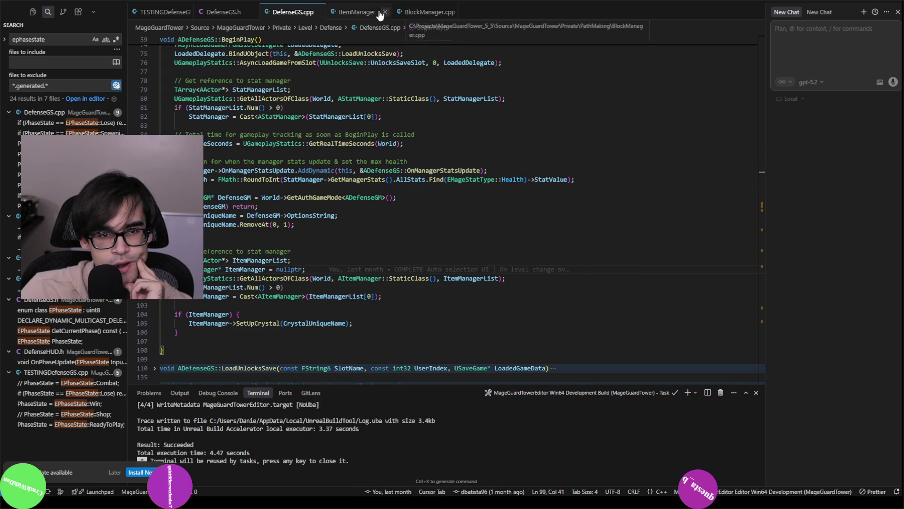
left_click(150, 13)
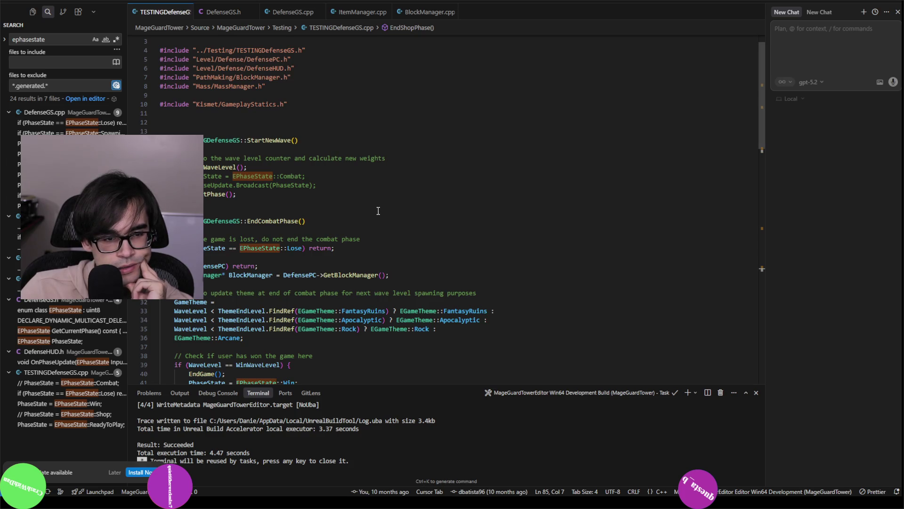
Step: Scroll TESTINGDefenseGS.cpp to EndShopPhase and inspect its ReadyToPlay assignment and 'No HUD found' message
scroll(378, 211, "down", 5)
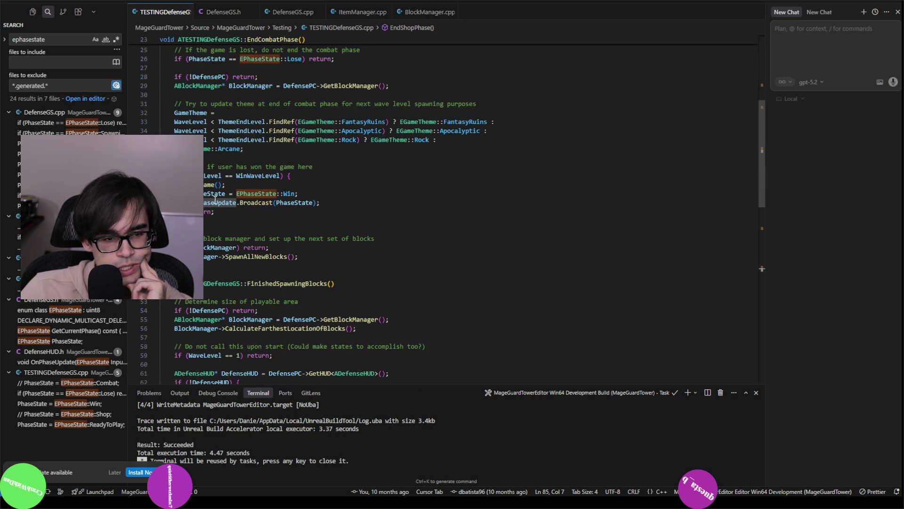
mouse_move(219, 204)
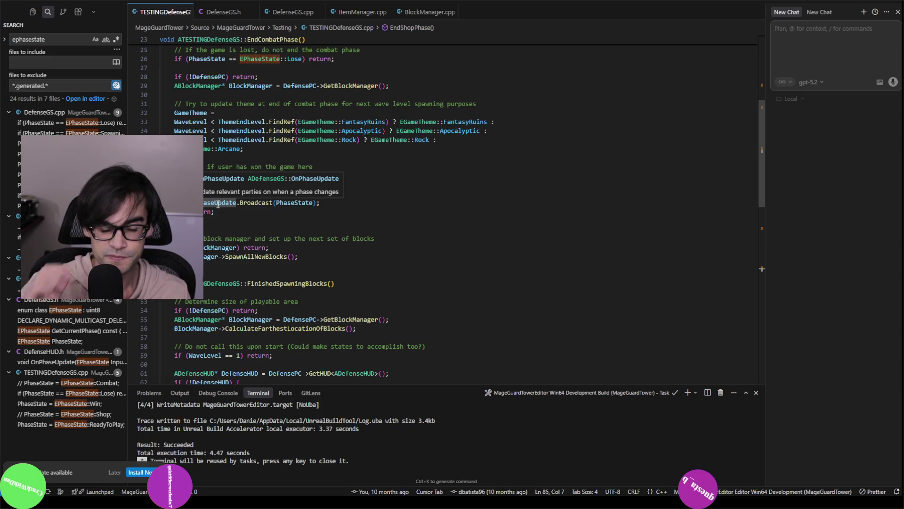
double_click(404, 177)
scroll(400, 178, "down", 9)
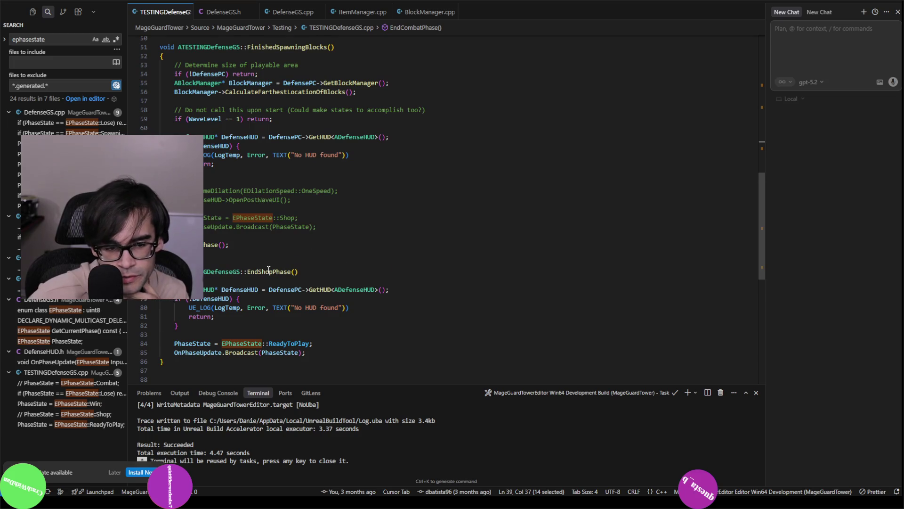
scroll(268, 269, "down", 2)
left_click(256, 297)
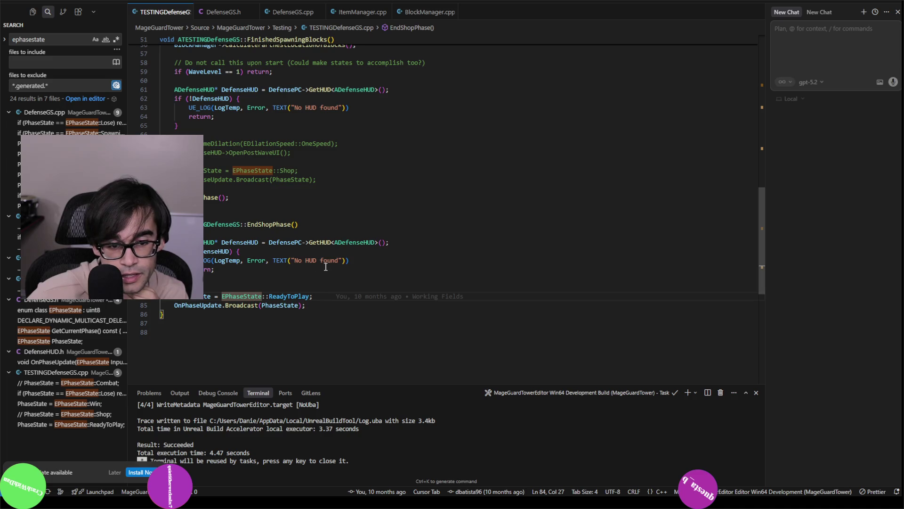
left_click_drag(341, 260, 300, 258)
key("alt+Tab")
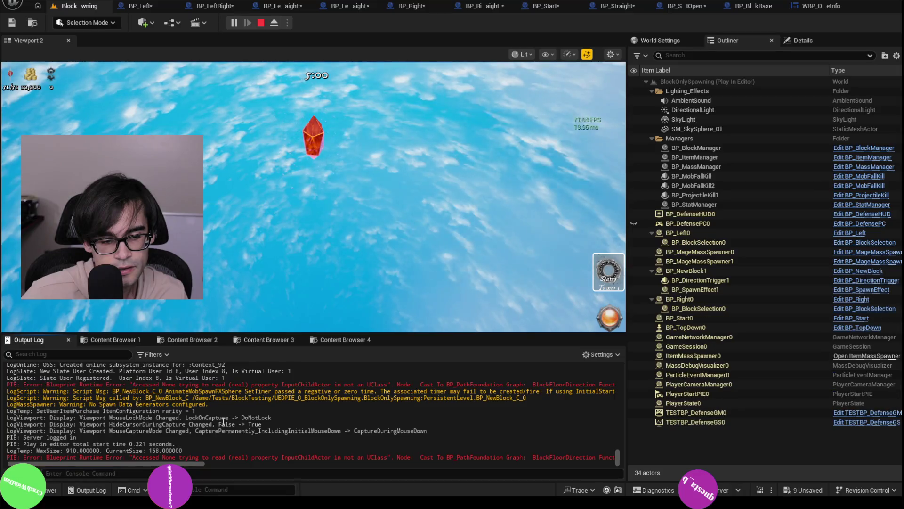
Step: Check the play session's output log for HUD entries, then return to Cursor
left_click(95, 353)
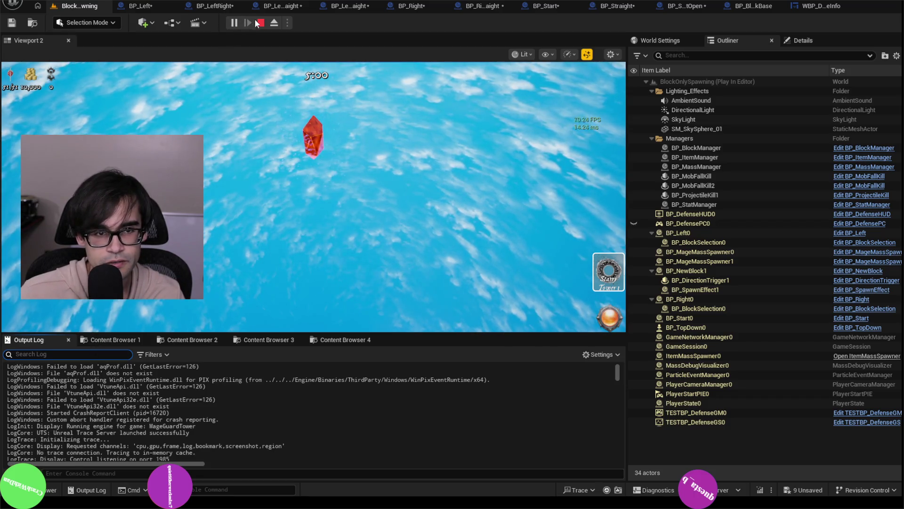
key("alt+Tab")
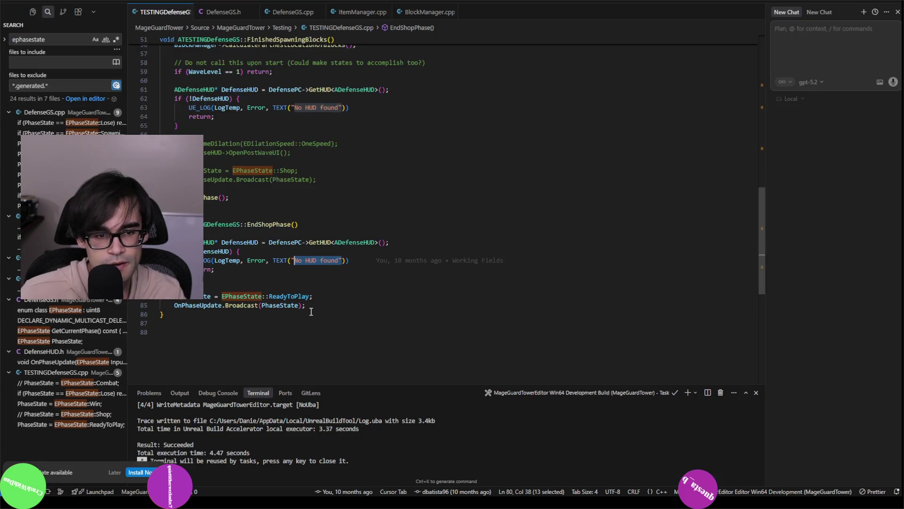
Step: Insert a GEngine->AddOnScreenDebugMessage call after the OnPhaseUpdate broadcast in EndShopPhase
scroll(308, 322, "up", 1)
left_click(313, 329)
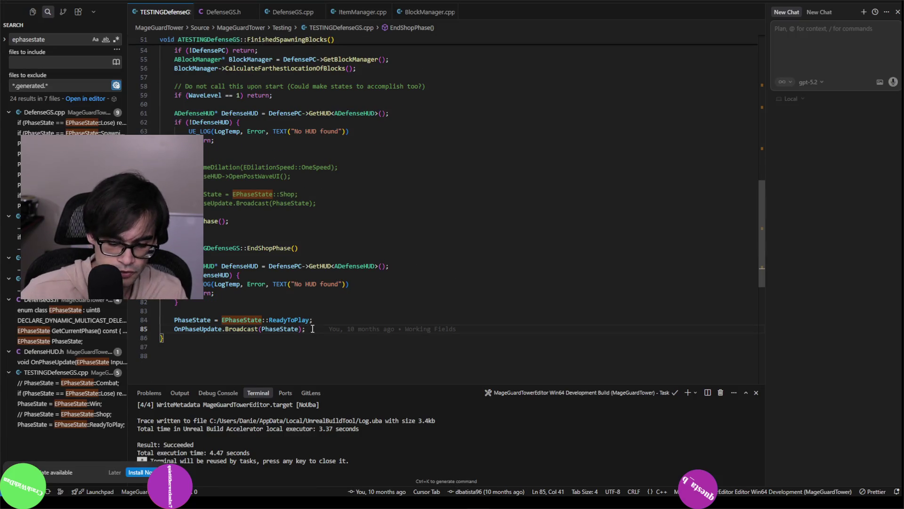
key("Return")
type("GEngine-AddOnScre")
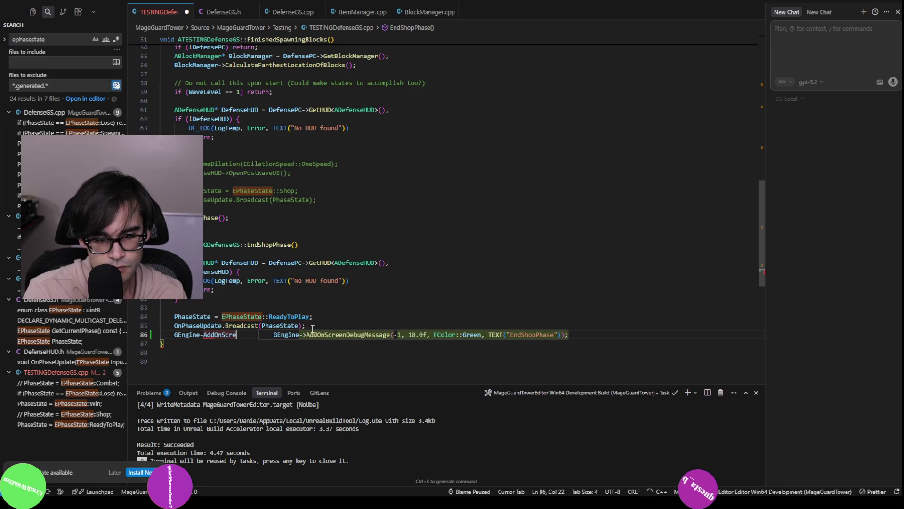
key("Tab")
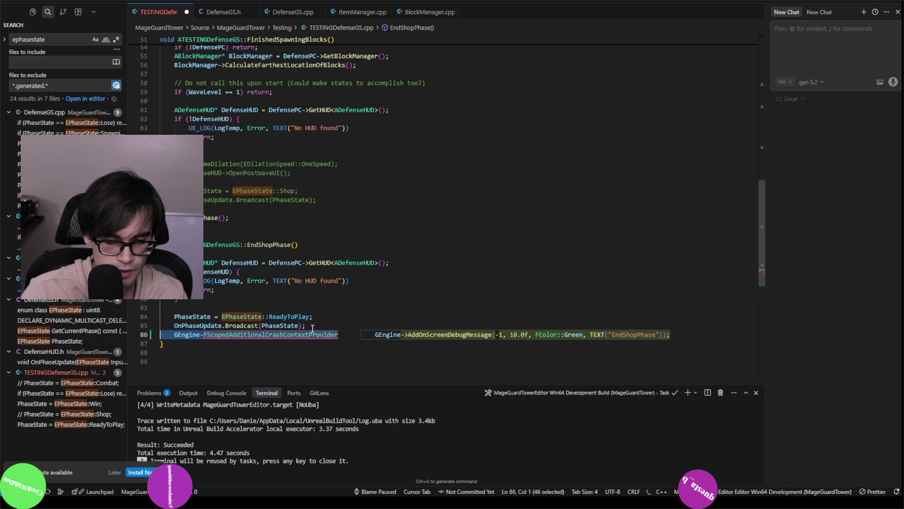
key("ctrl+BackSpace")
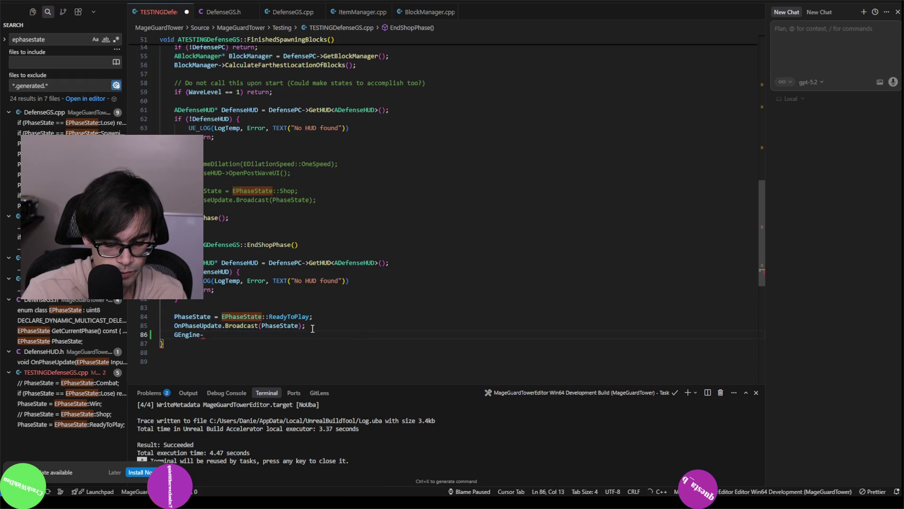
type(">")
key("Tab")
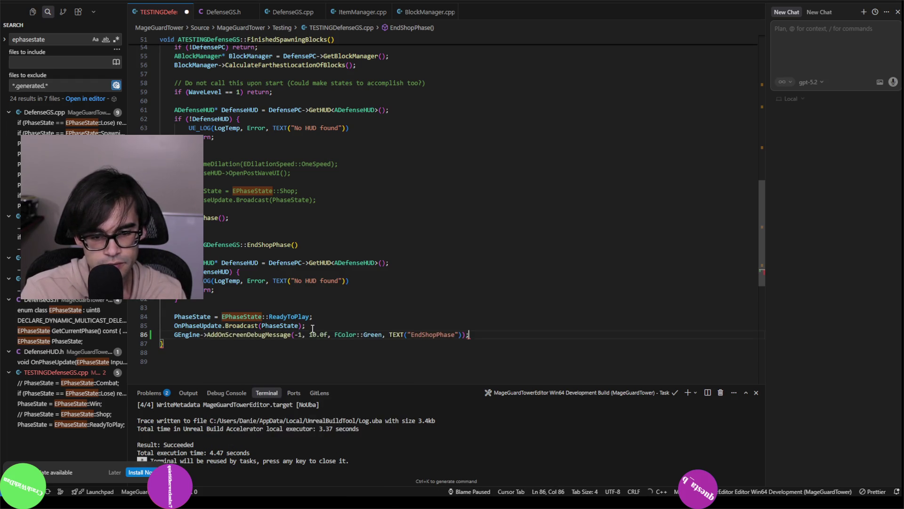
Step: Change the green 10-second debug message text to 'broadcasting readytoplay'
key("ctrl+Left")
key("ctrl+Left")
type("broadc")
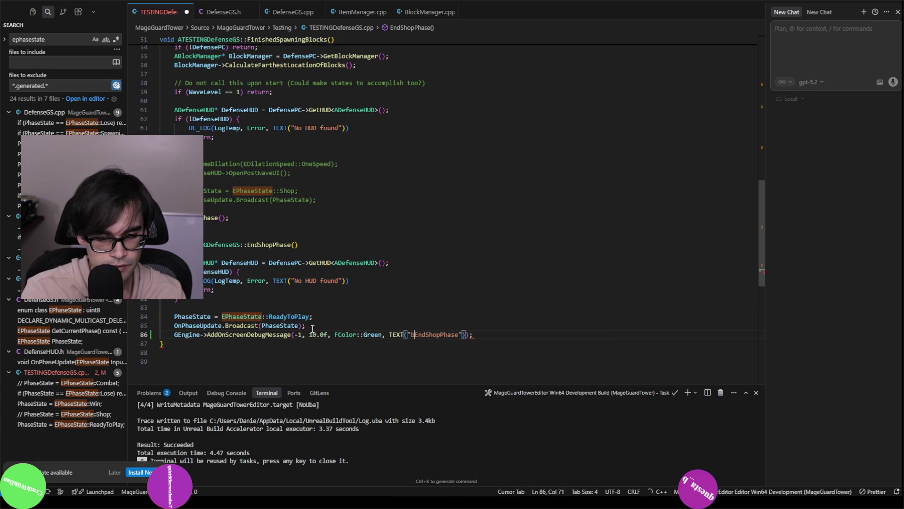
type("asing")
key("ctrl+shift+Right")
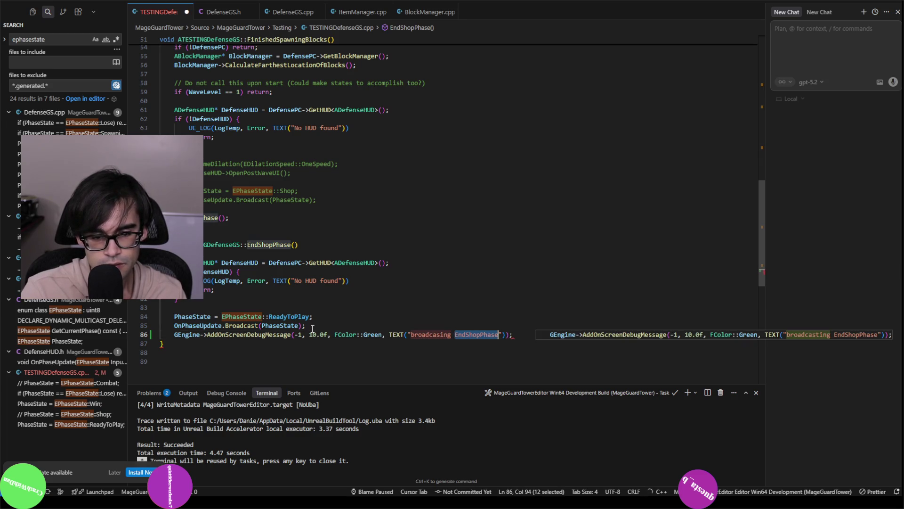
type("readytop")
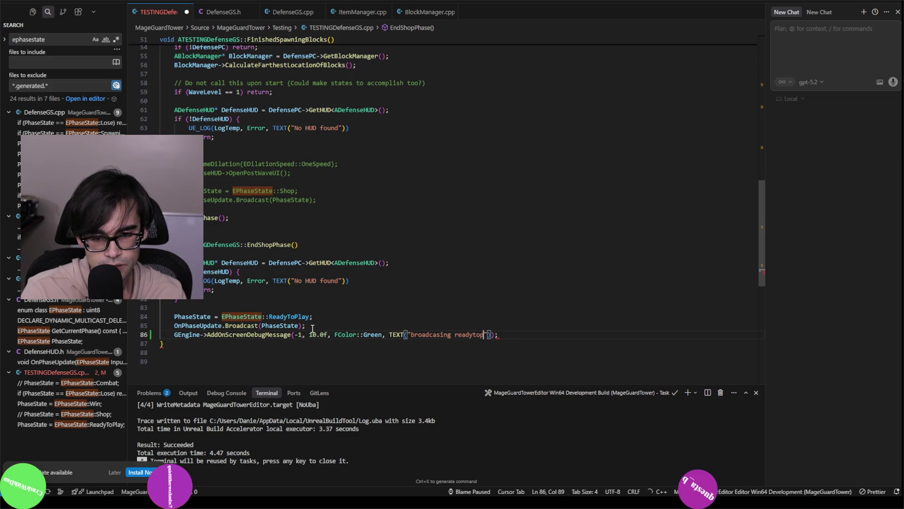
type("llay")
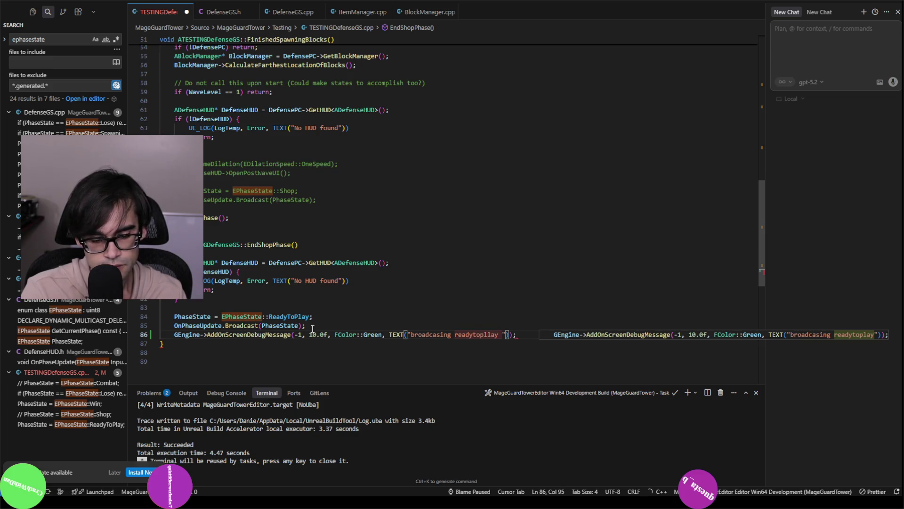
key("BackSpace")
key("End")
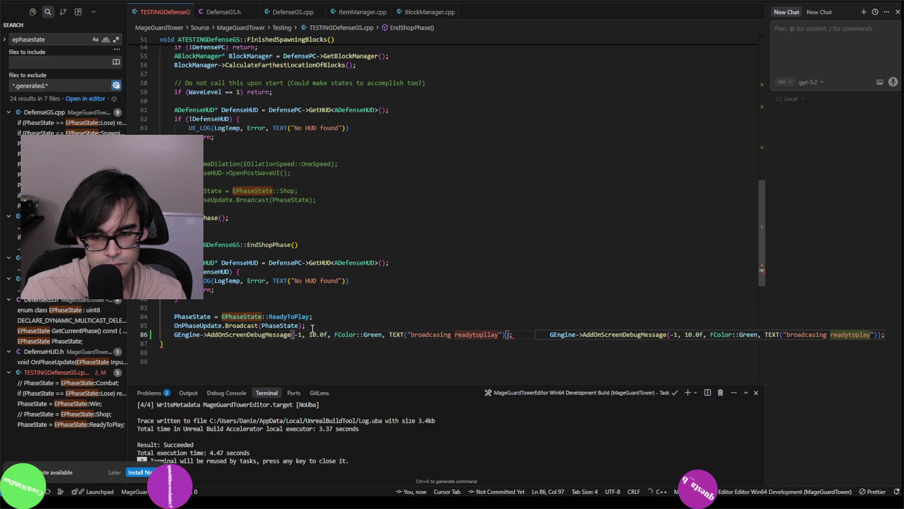
key("alt+Tab")
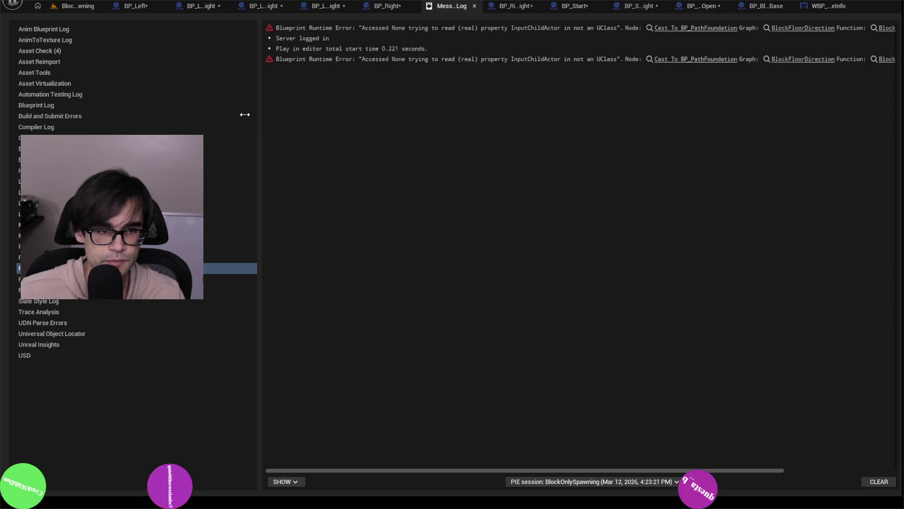
Step: Return to the level tab and start a Live Coding recompile of the game code
left_click(79, 6)
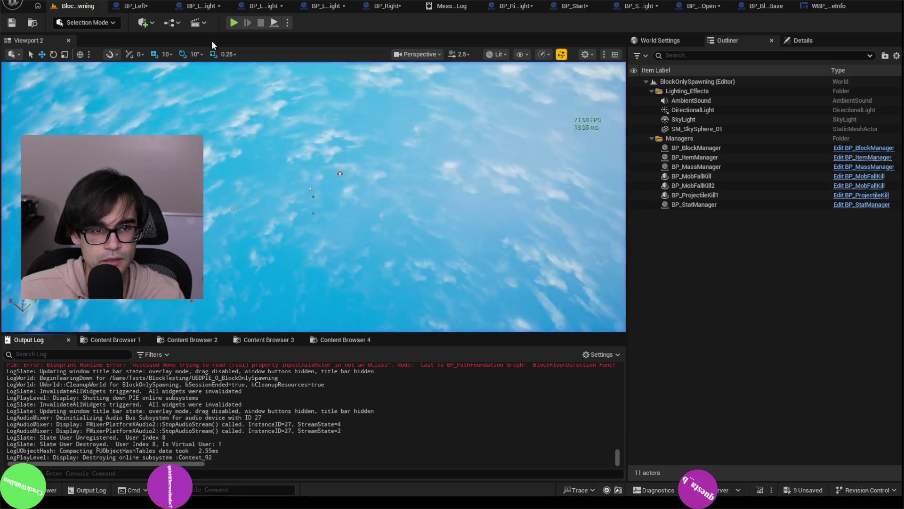
left_click(762, 490)
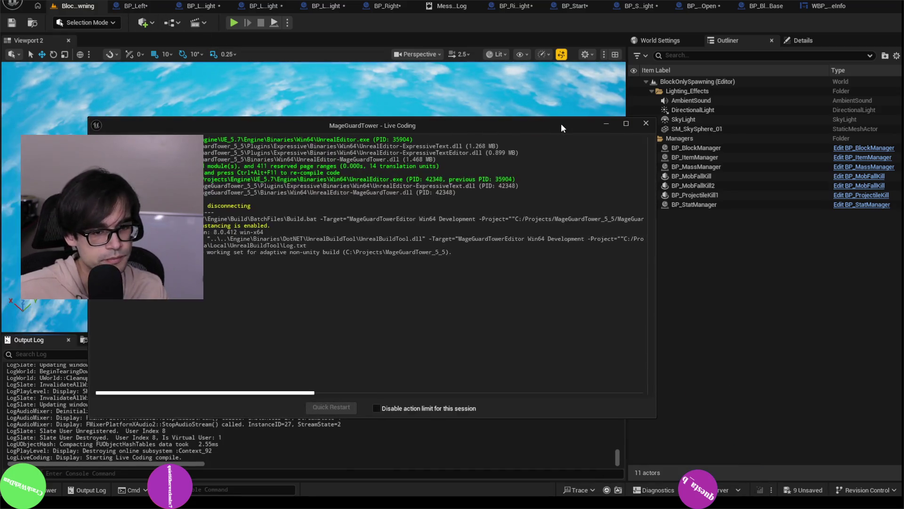
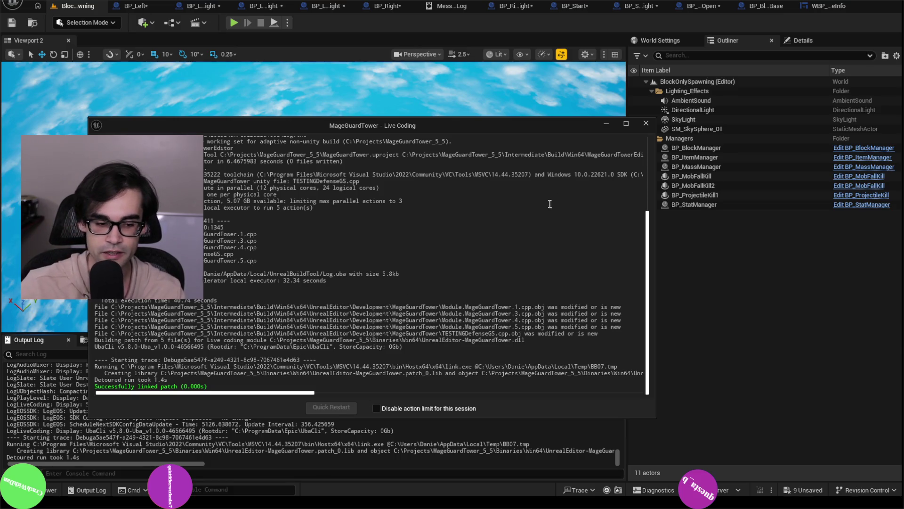
Step: Dismiss the Live Coding window, review the BP_Start graph, then bring up BP_RightStraight's construction script
left_click(646, 124)
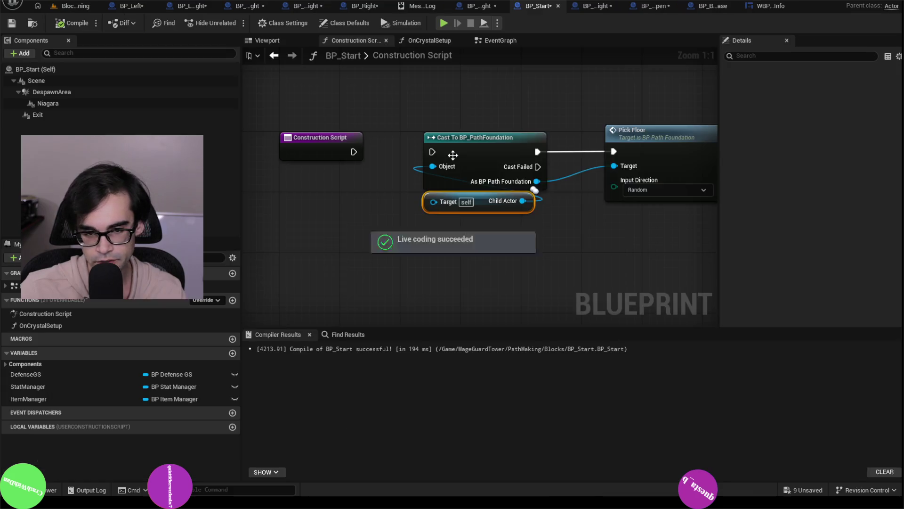
key("ctrl+Tab")
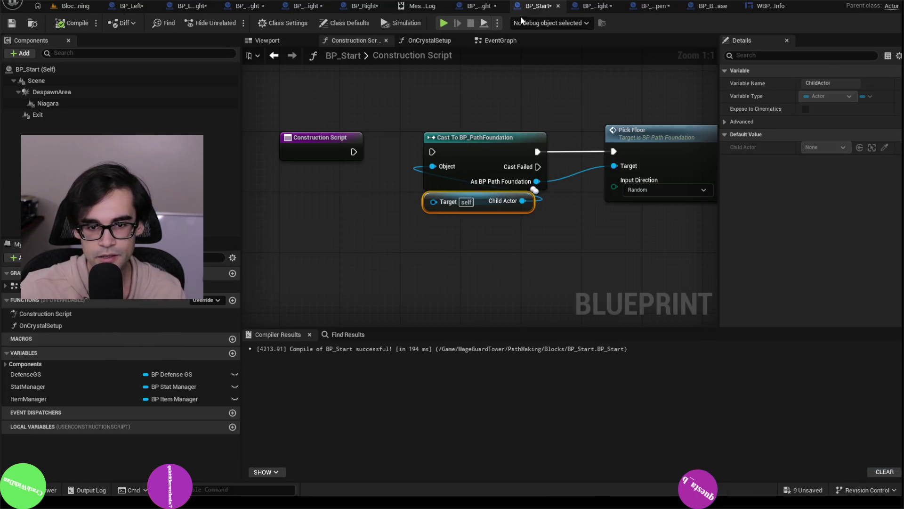
scroll(462, 118, "down", 4)
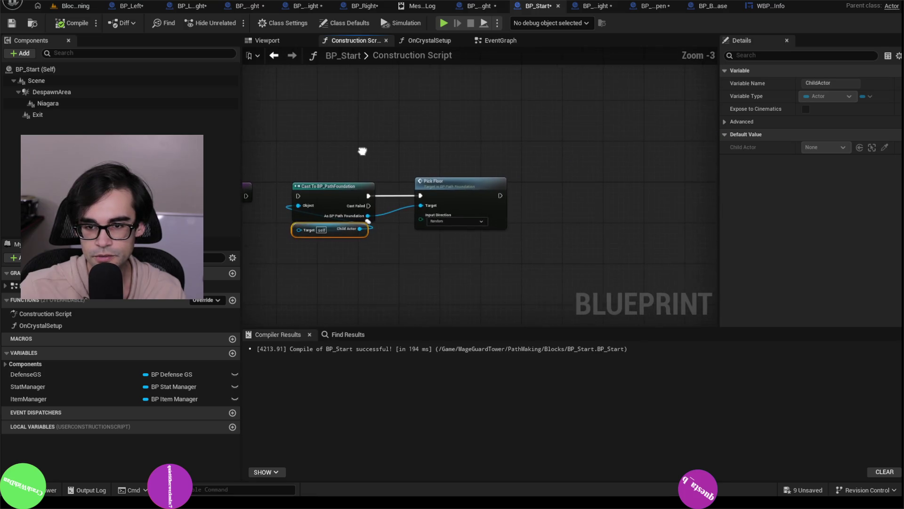
left_click(481, 6)
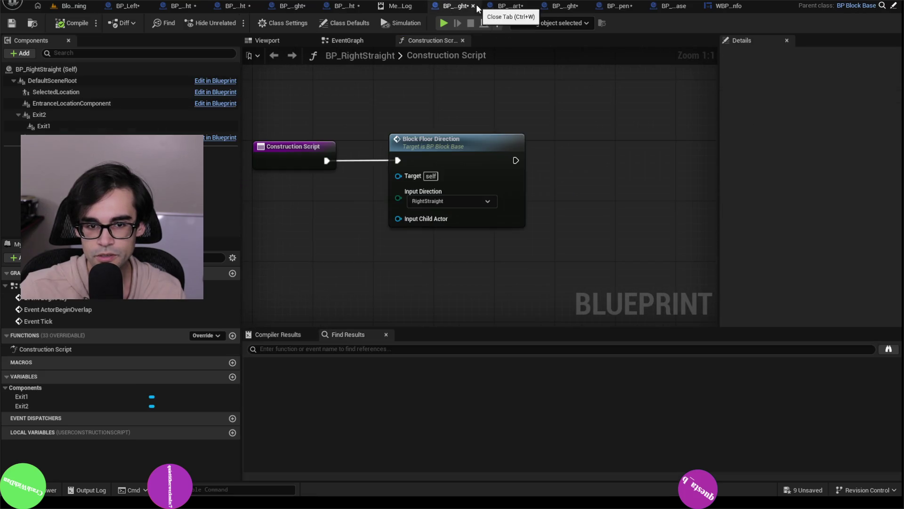
Step: Play-test the level, trigger the start orb to spawn blocks, then stop to surface the Accessed None errors
left_click(73, 6)
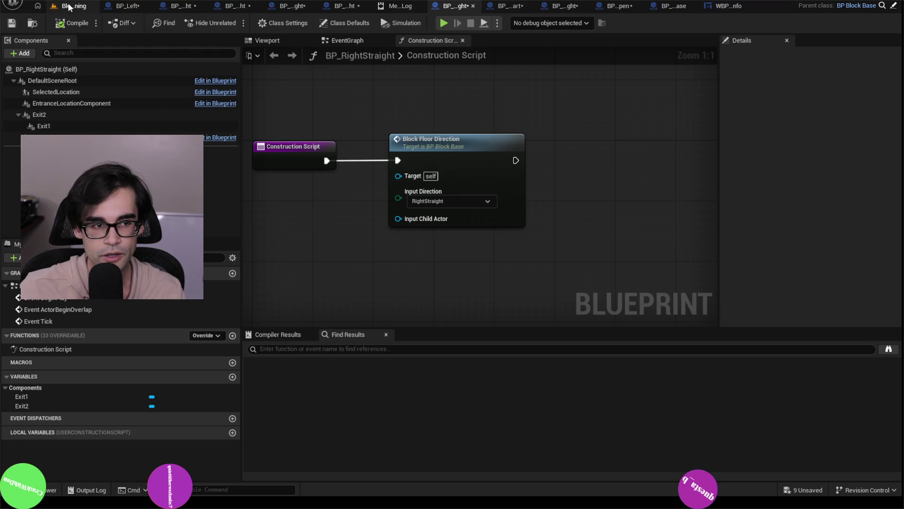
left_click(233, 24)
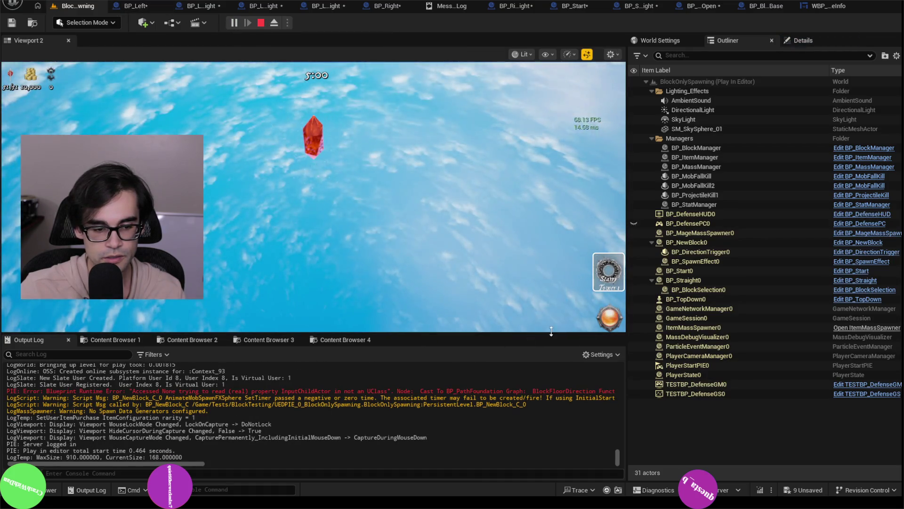
left_click(609, 325)
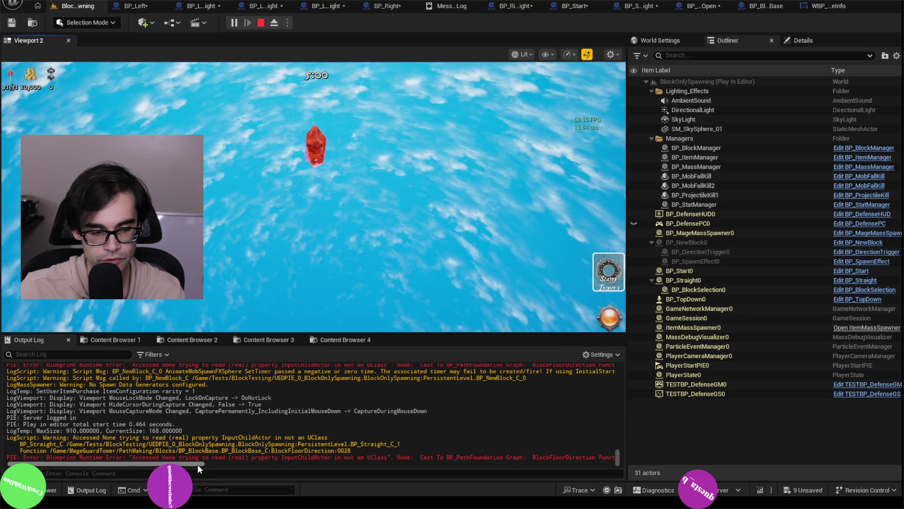
left_click_drag(197, 466, 254, 468)
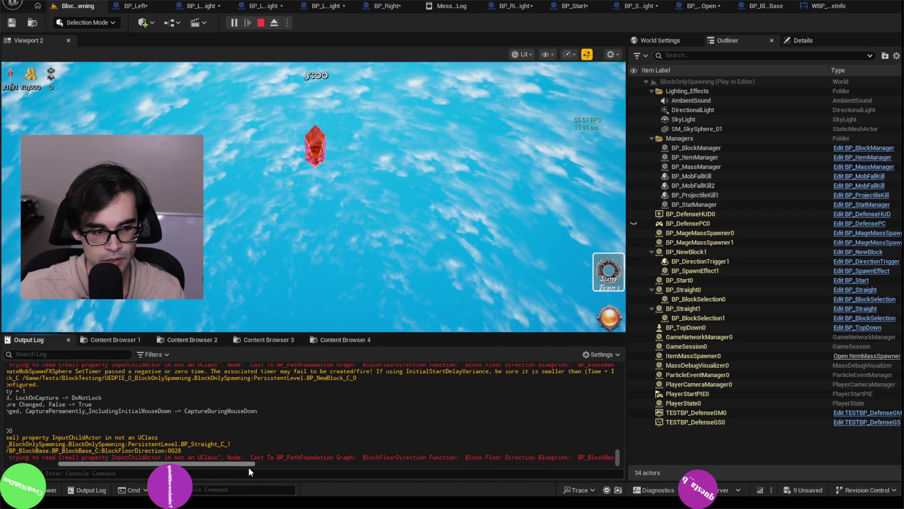
left_click(267, 24)
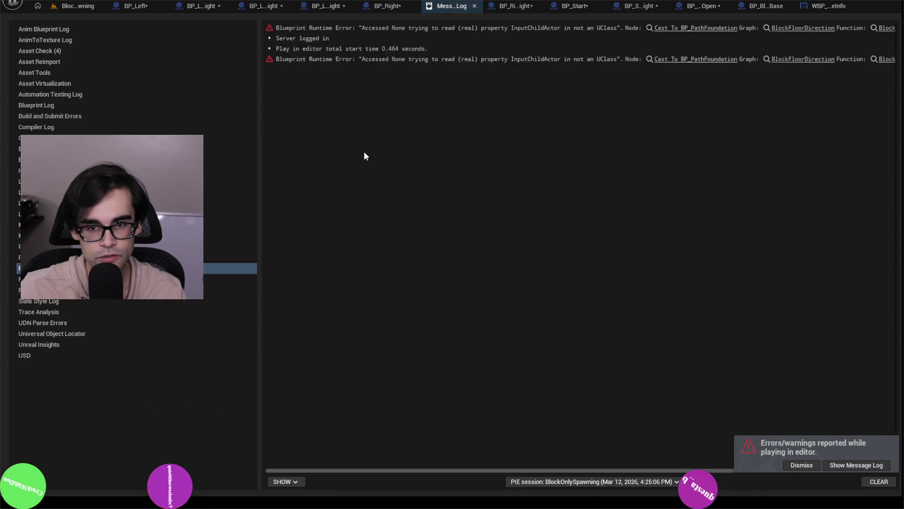
key("alt+Tab")
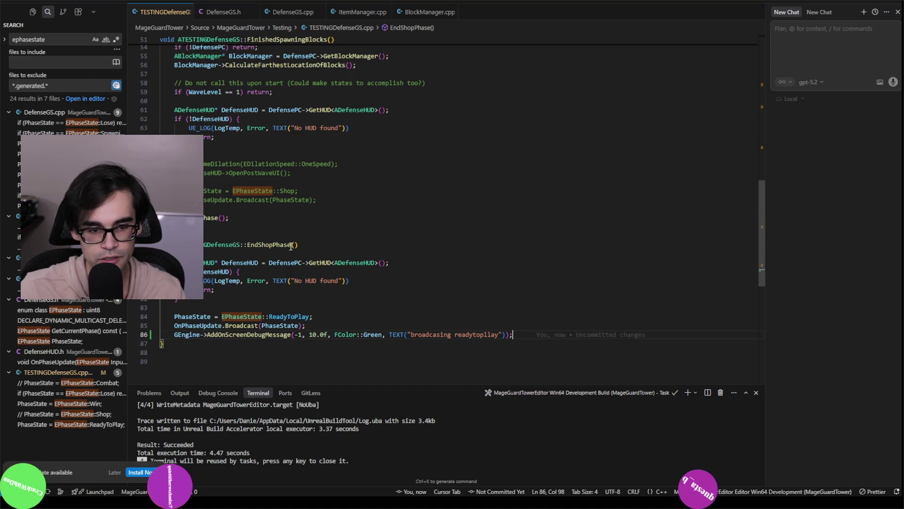
Step: Read through EndShopPhase and StartNewWave in TESTINGDefenseGS.cpp
left_click(289, 245)
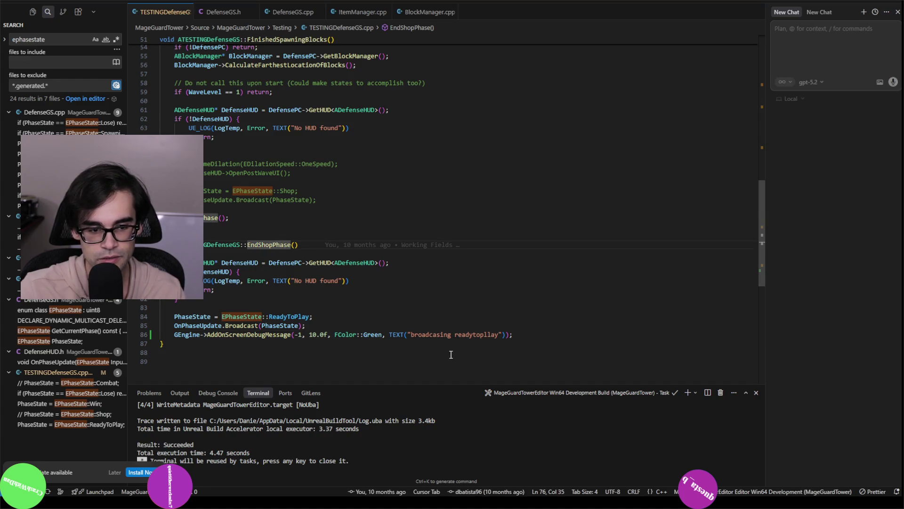
scroll(451, 354, "up", 15)
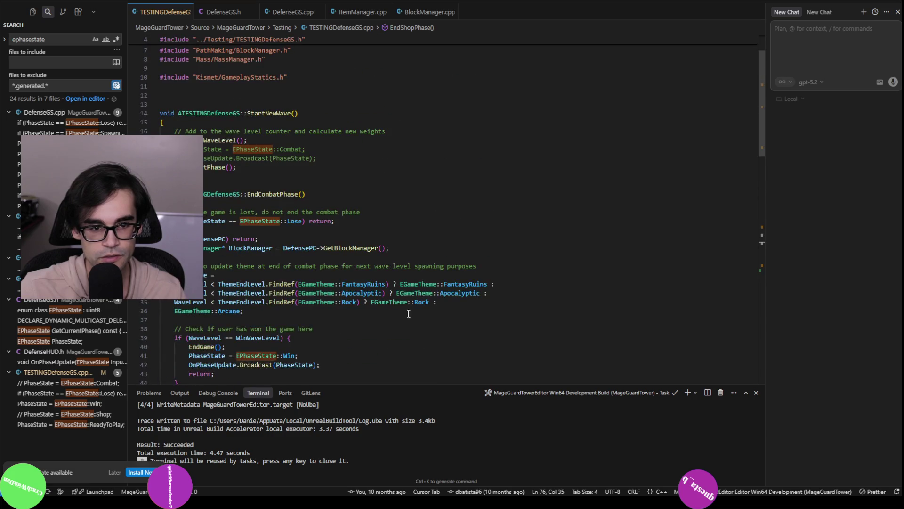
left_click(207, 140)
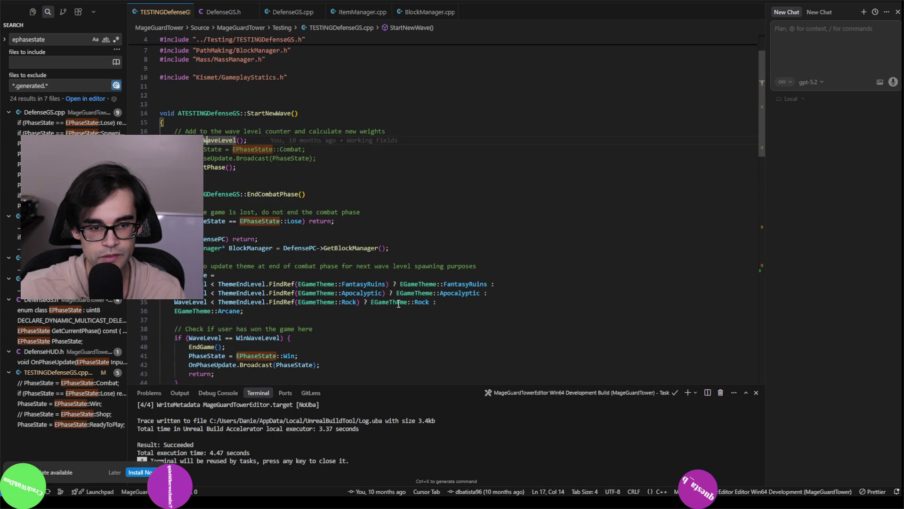
scroll(396, 310, "down", 6)
scroll(396, 310, "down", 3)
scroll(395, 310, "up", 7)
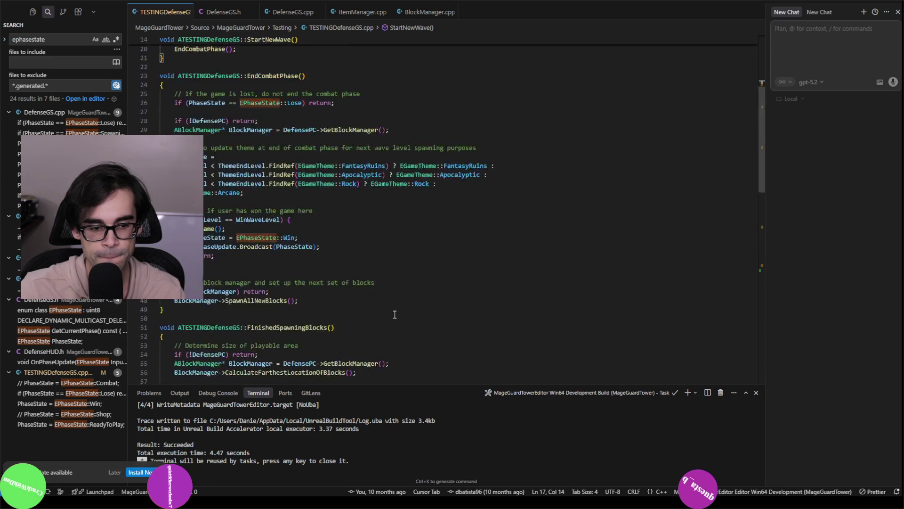
left_click(264, 145)
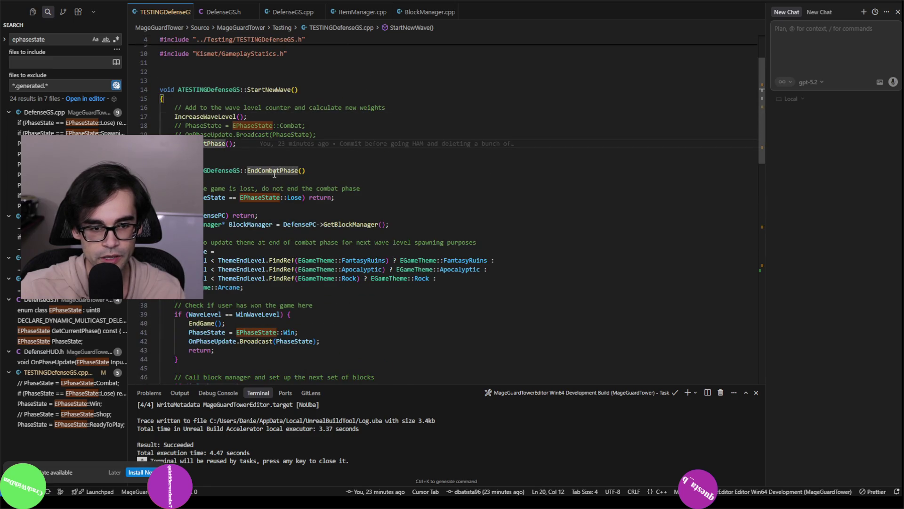
Step: Inspect EndCombatPhase's lose-state check, DefensePC null check and BlockManager lookup
left_click(274, 170)
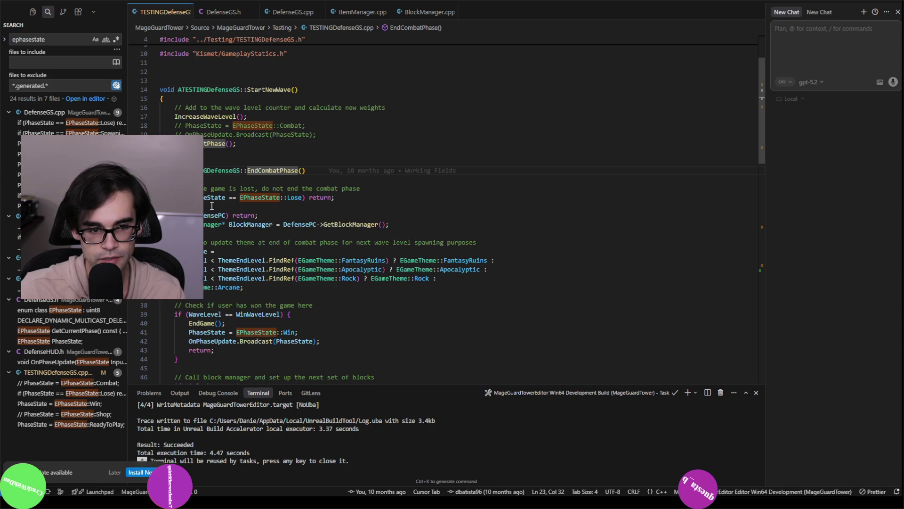
left_click(335, 198)
triple_click(320, 198)
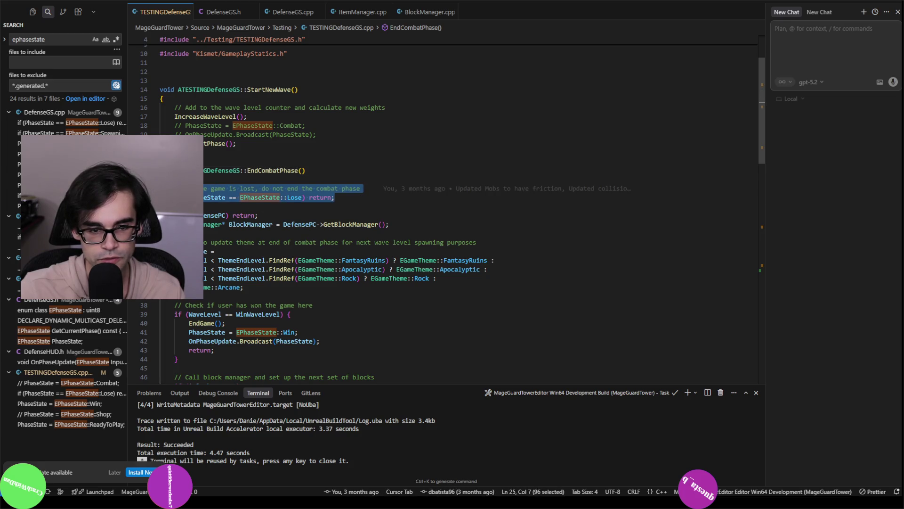
left_click(227, 215)
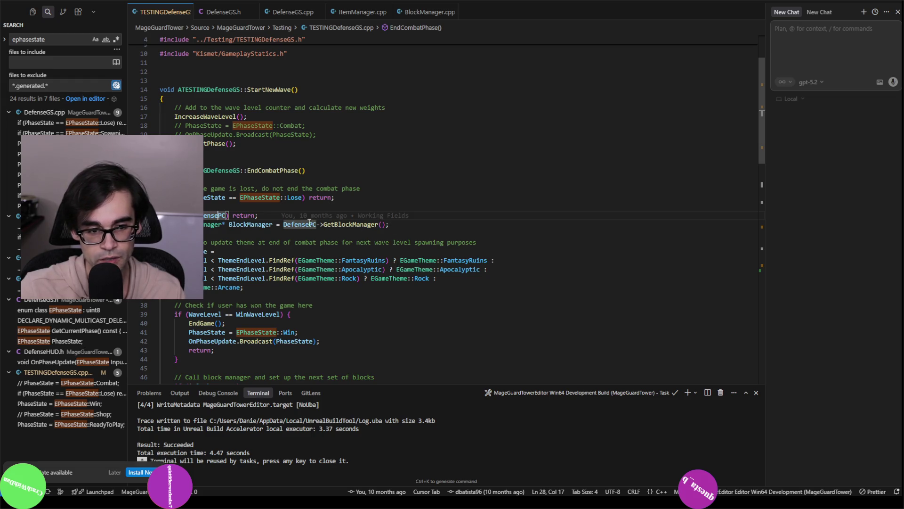
left_click(258, 225)
scroll(346, 304, "down", 2)
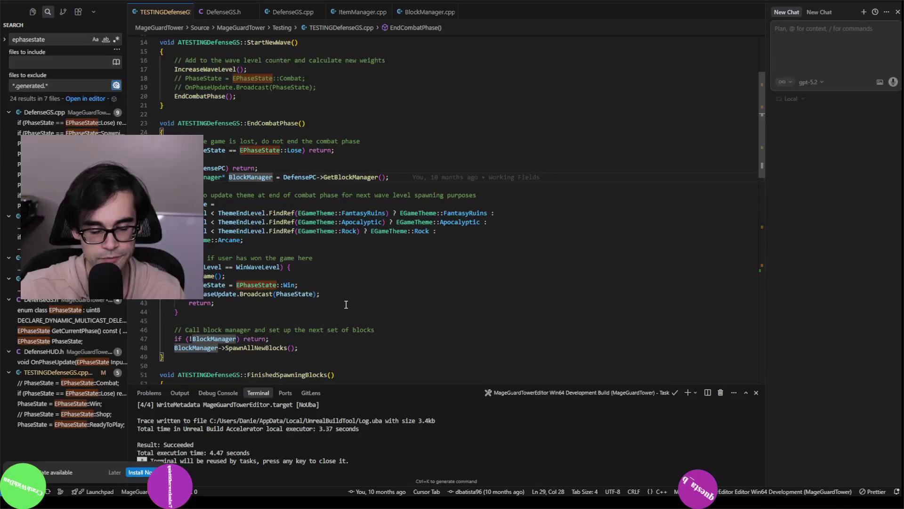
scroll(346, 304, "down", 2)
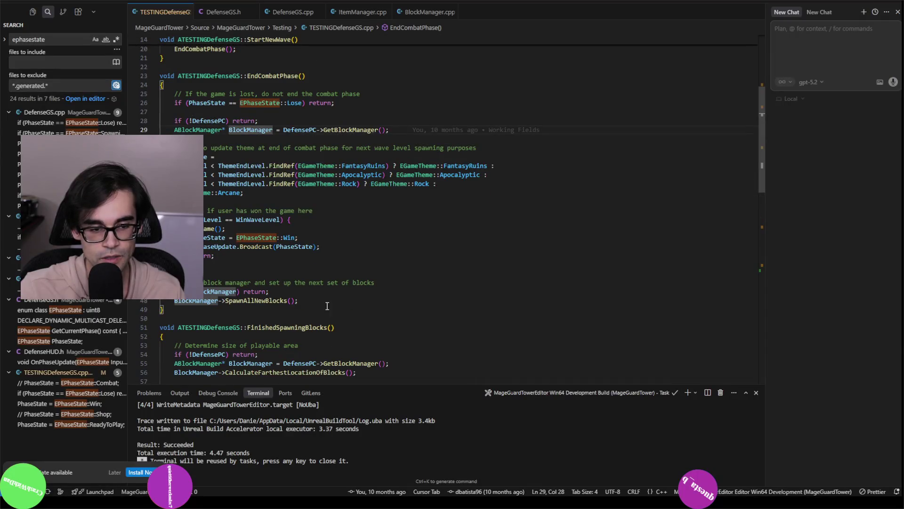
Step: Follow SpawnAllNewBlocks to FinishedSpawningBlocks and select its shop-phase lines ending in EndShopPhase()
left_click(255, 302)
scroll(471, 348, "down", 3)
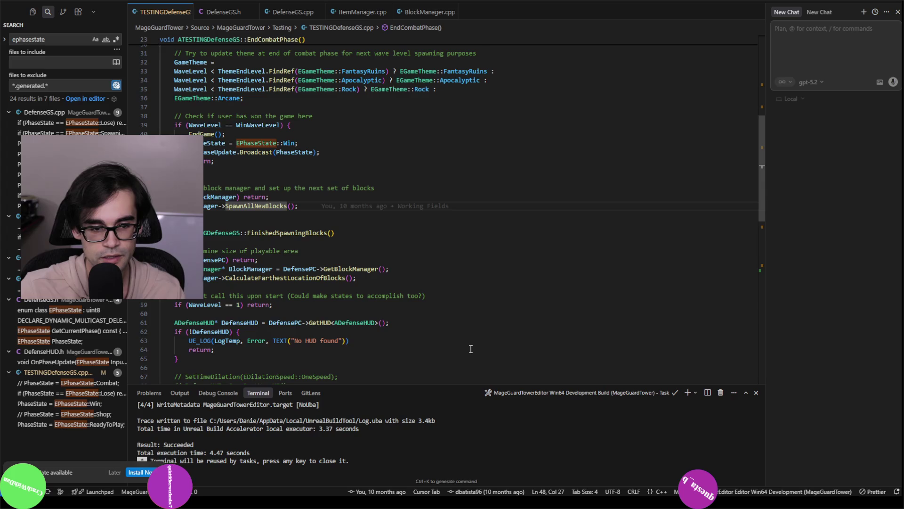
scroll(471, 349, "down", 2)
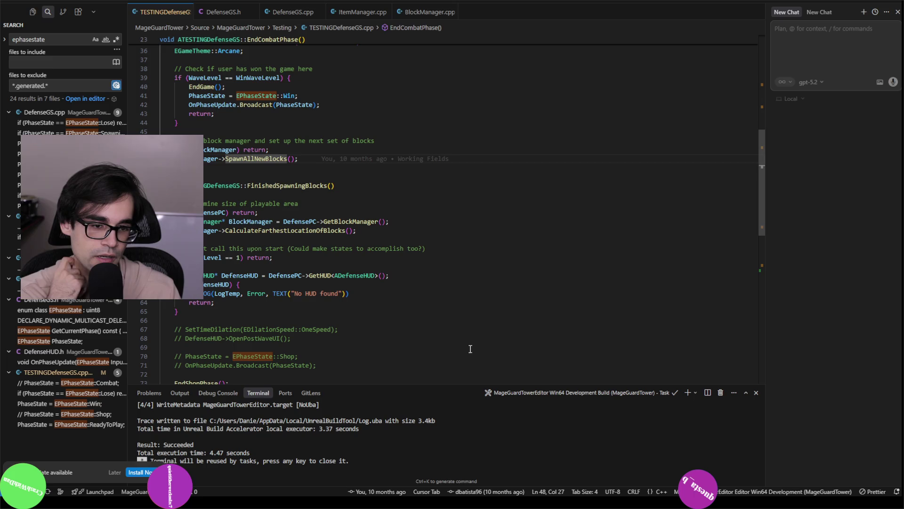
left_click(291, 185)
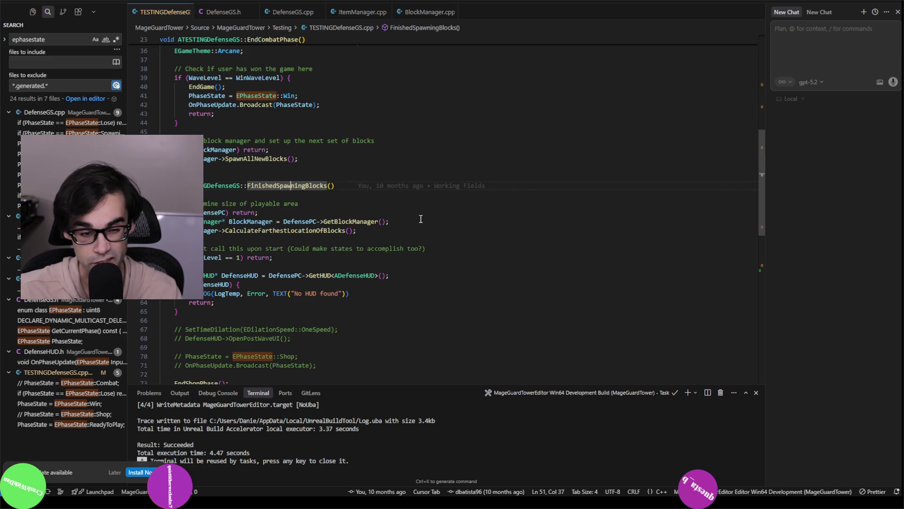
scroll(414, 212, "down", 3)
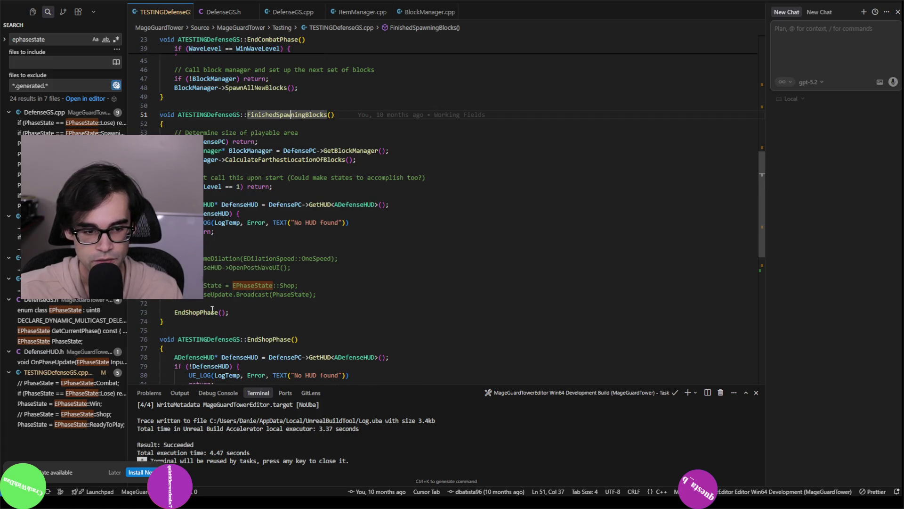
mouse_move(230, 313)
left_mouse_down()
mouse_move(188, 304)
mouse_move(163, 259)
left_mouse_up()
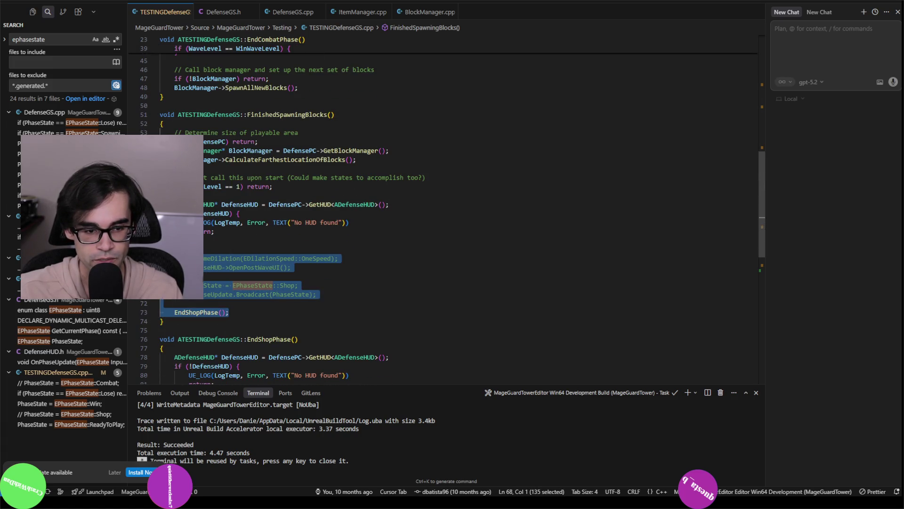
Step: Remove the EndShopPhase() call from FinishedSpawningBlocks
left_click(335, 294)
scroll(335, 295, "up", 3)
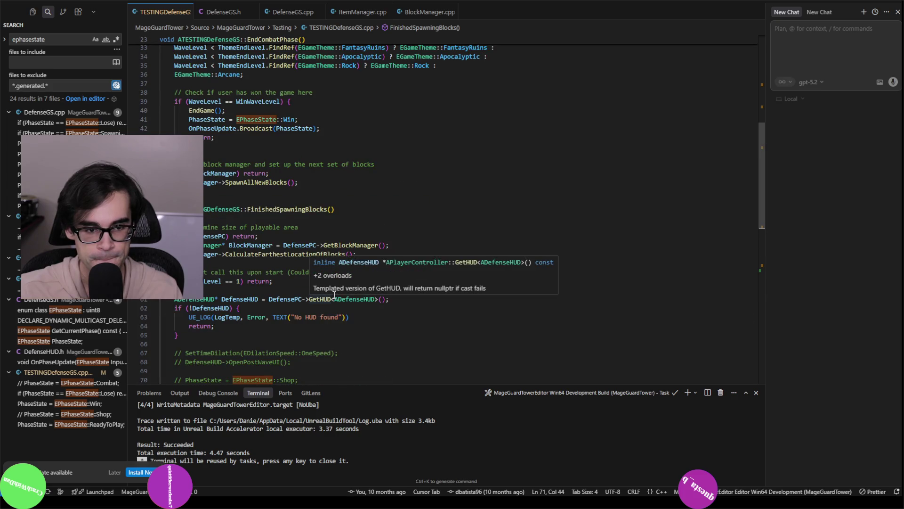
left_click(262, 183)
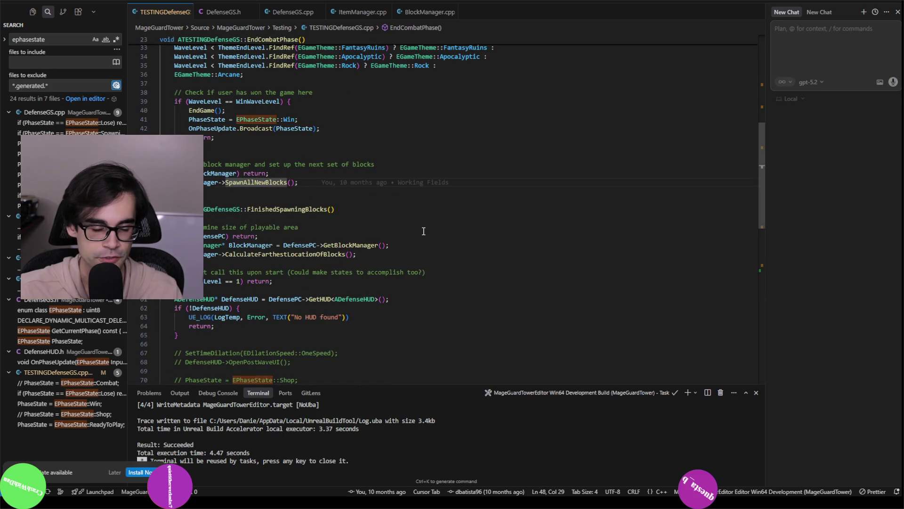
scroll(422, 230, "down", 5)
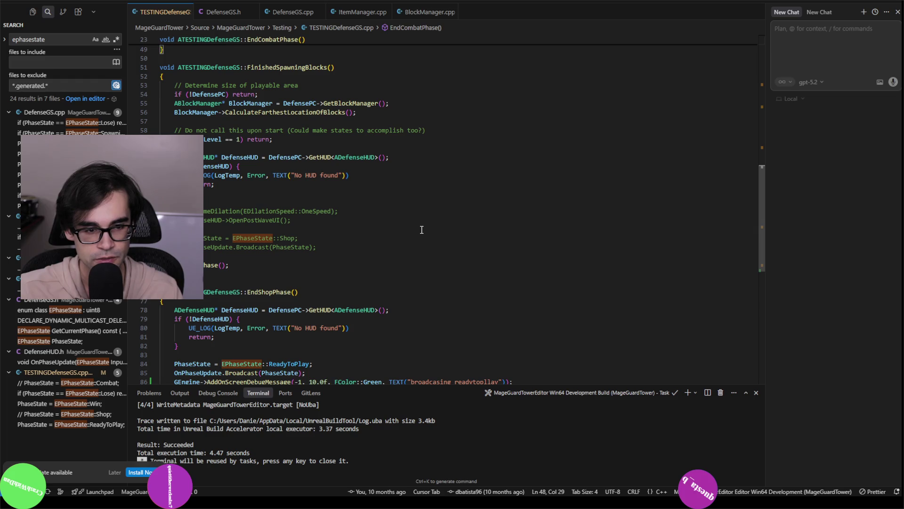
scroll(421, 230, "down", 2)
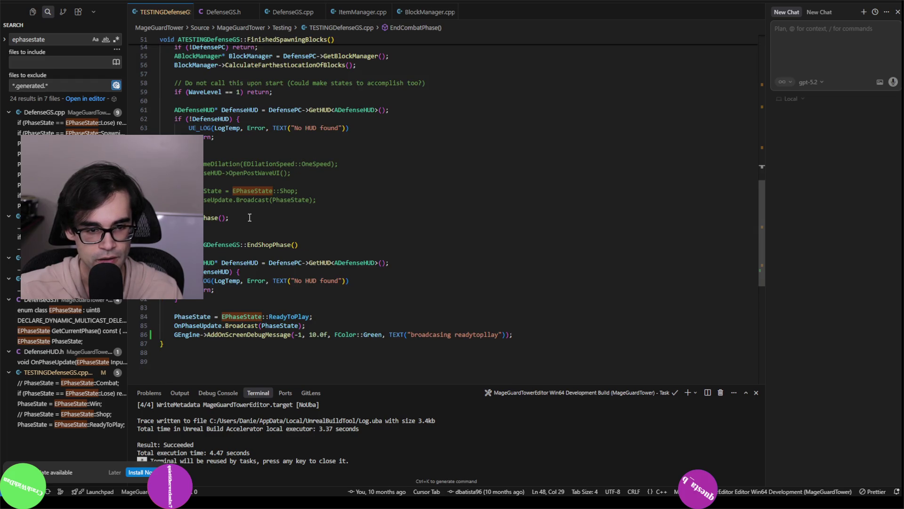
left_click_drag(249, 218, 325, 200)
scroll(348, 199, "up", 3)
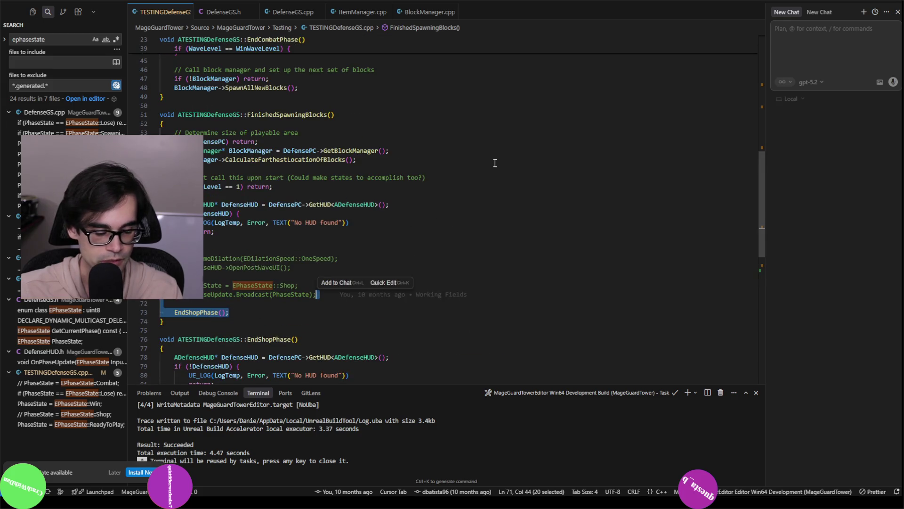
key("BackSpace")
Step: Paste EndShopPhase(); after BlockManager->SpawnAllNewBlocks() in EndCombatPhase and save the file
scroll(322, 141, "up", 5)
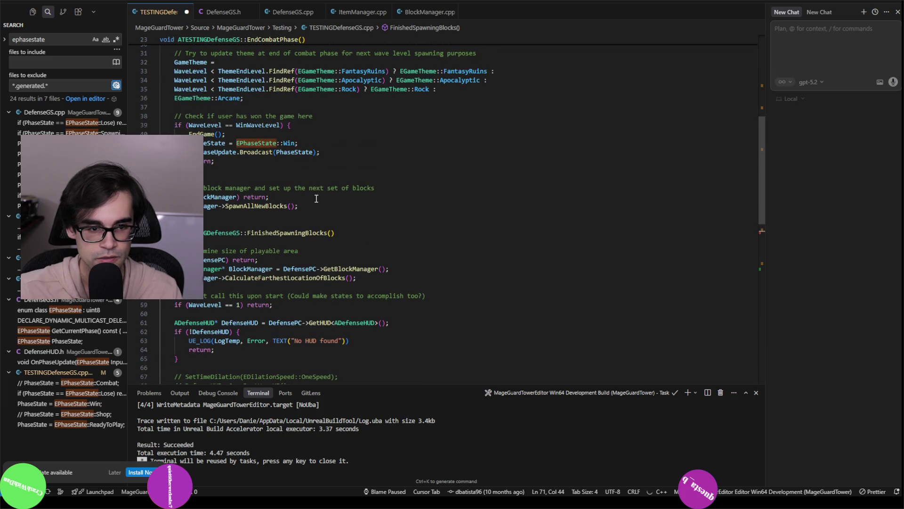
left_click(356, 220)
key("ctrl+v")
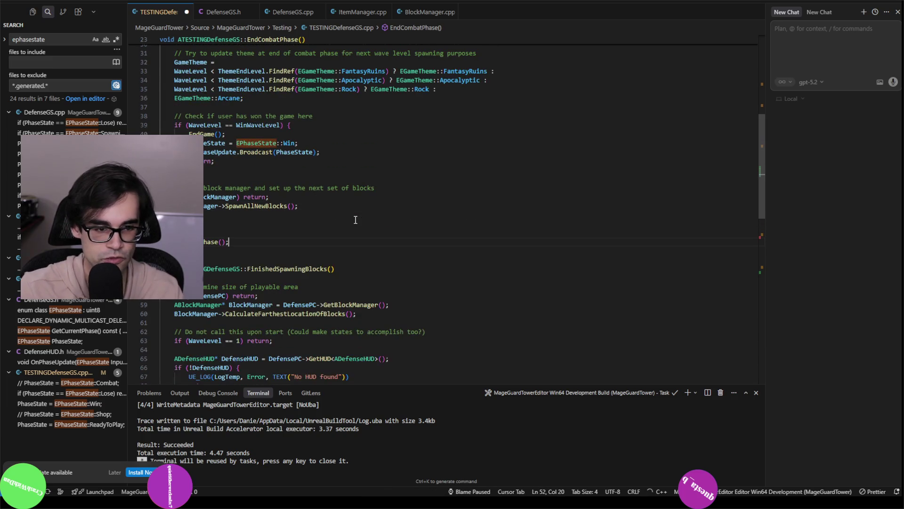
key("ctrl+s")
Step: Review the commented-out shop-phase lines left in FinishedSpawningBlocks
scroll(358, 221, "down", 10)
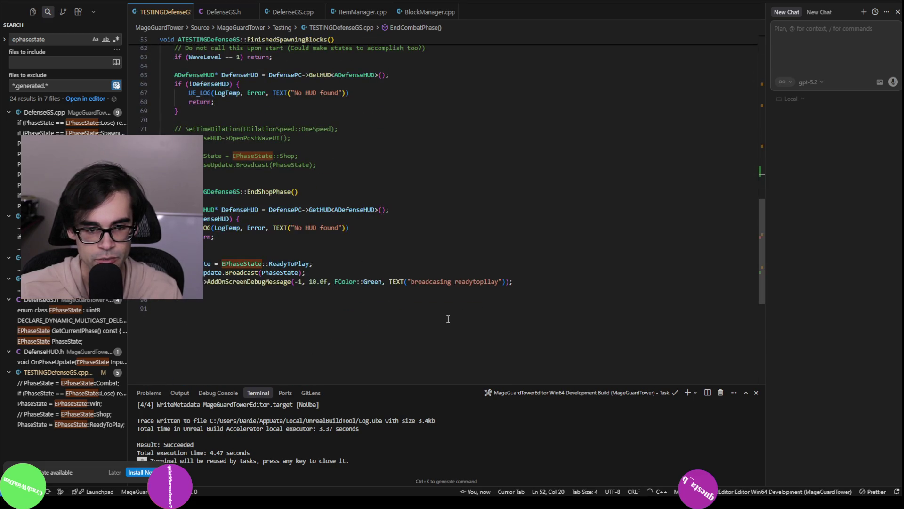
scroll(356, 161, "up", 5)
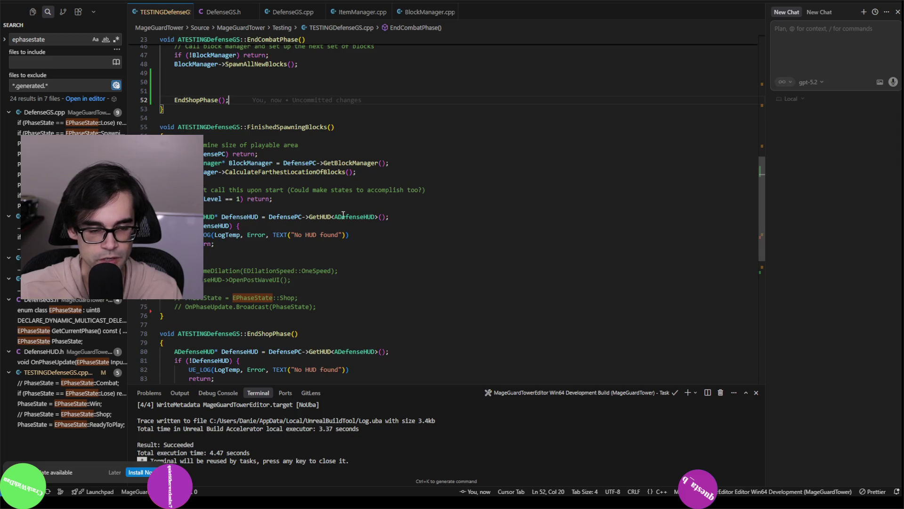
left_click(333, 300)
scroll(493, 299, "down", 8)
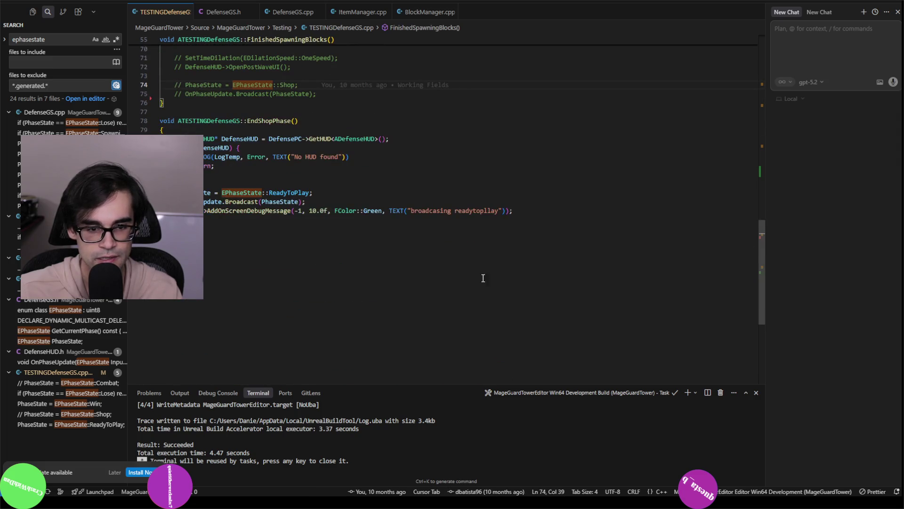
scroll(541, 211, "up", 4)
key("alt+Tab")
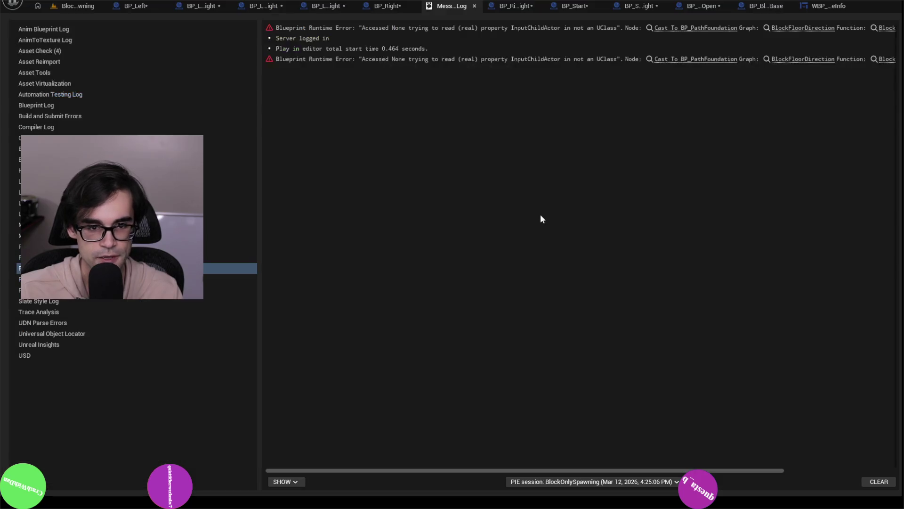
Step: Recompile the C++ edits with Live Coding (Ctrl+Alt+F11) from BlockOnlySpawning until it succeeds, then start Play
left_click(79, 6)
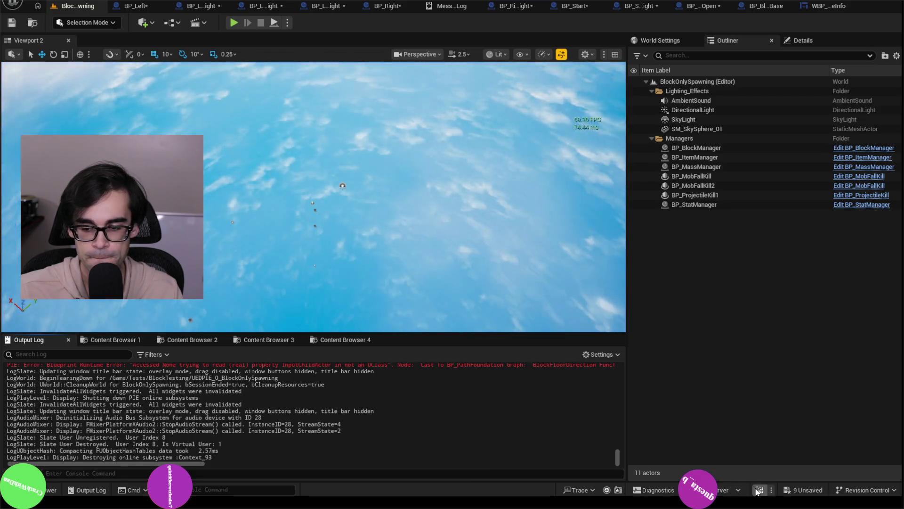
key("ctrl+alt+F11")
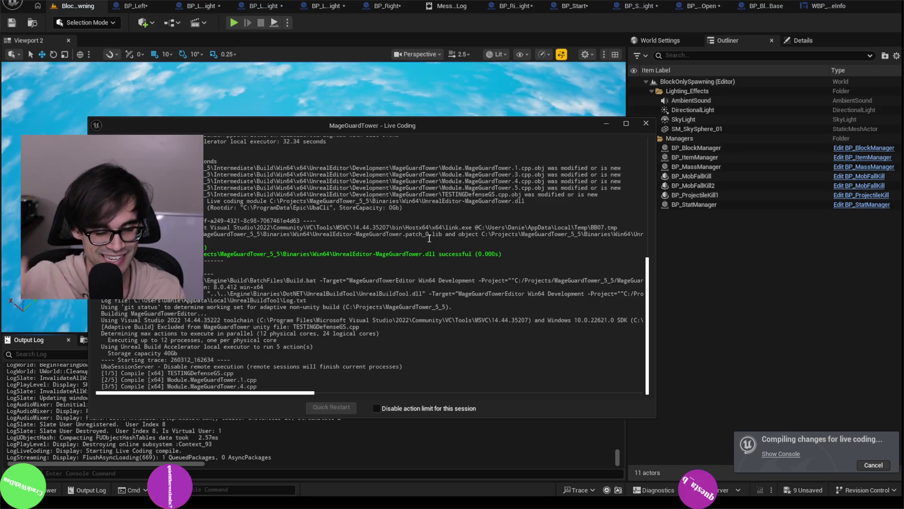
left_click_drag(505, 129, 526, 102)
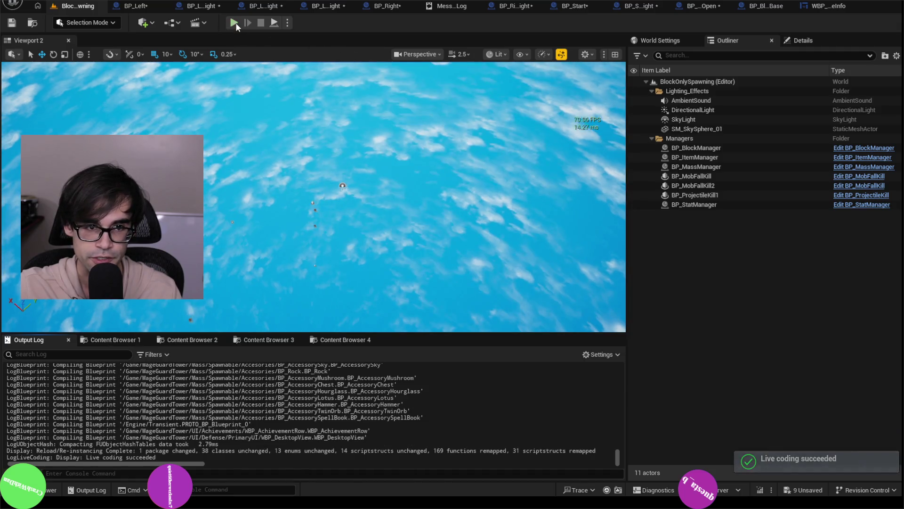
left_click(234, 22)
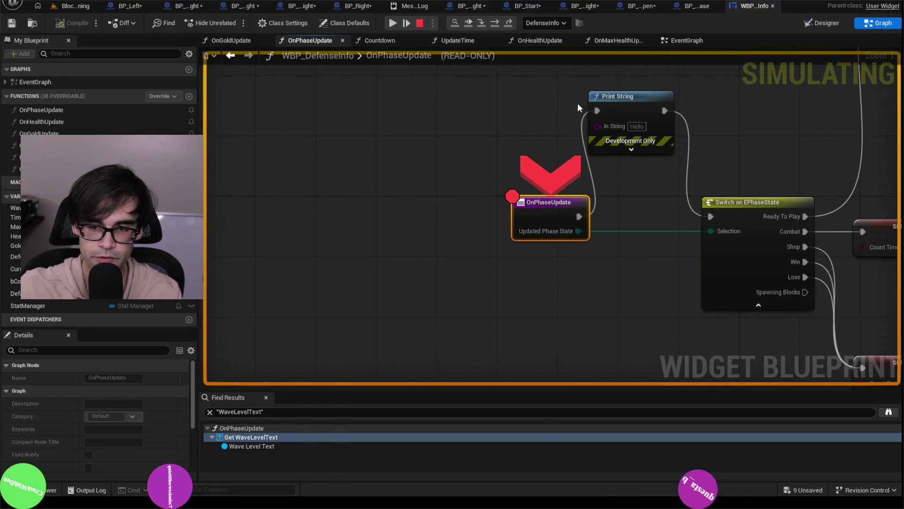
Step: Stop the play session and delete the Print String debug node from WBP_DefenseInfo's OnPhaseUpdate
left_click(419, 23)
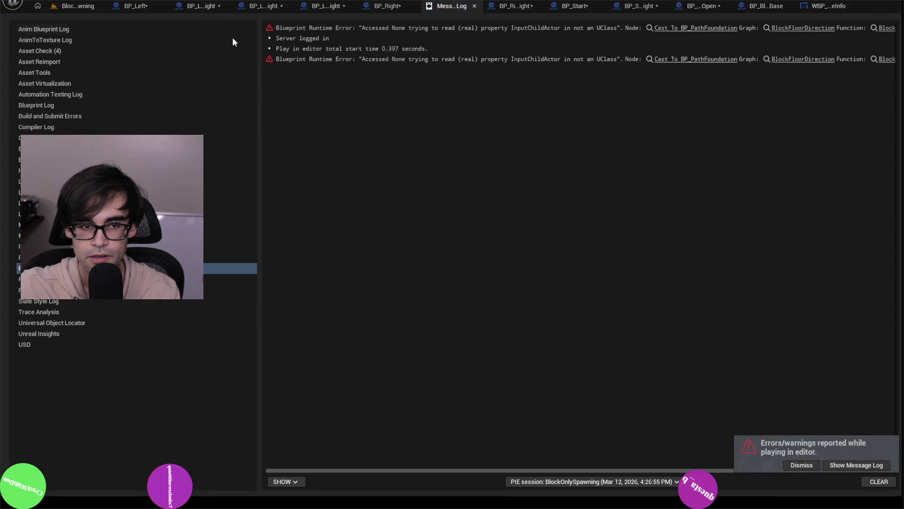
left_click(80, 6)
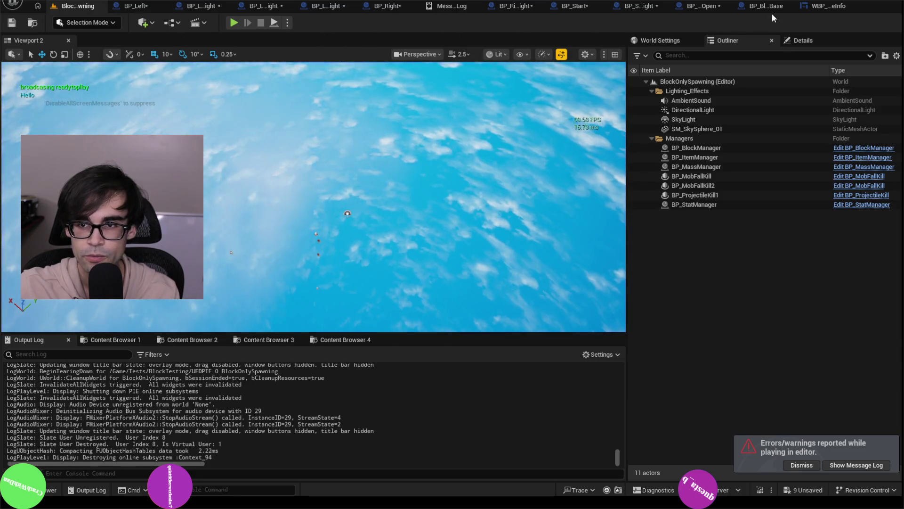
left_click(818, 6)
left_click(657, 128)
key("Delete")
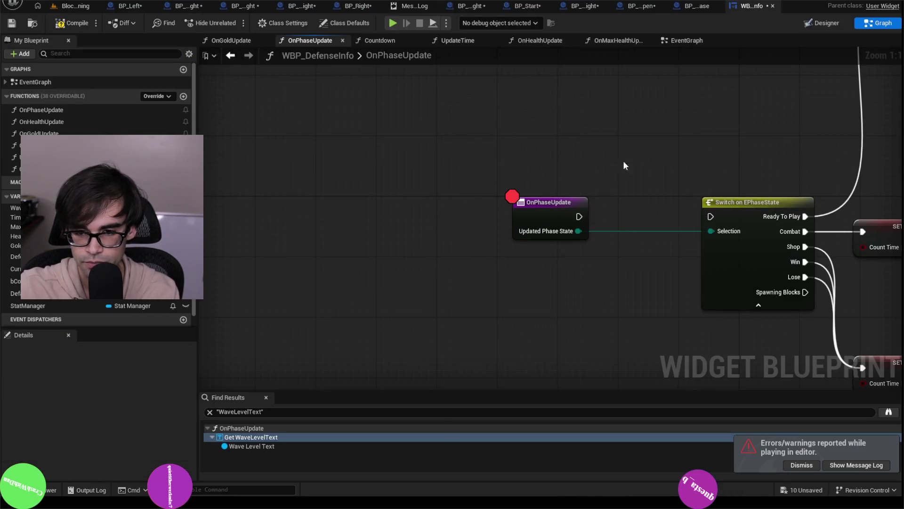
Step: Connect OnPhaseUpdate directly to Switch on EPhaseState, clear its breakpoint, and compile and save WBP_DefenseInfo
left_click_drag(579, 216, 711, 216)
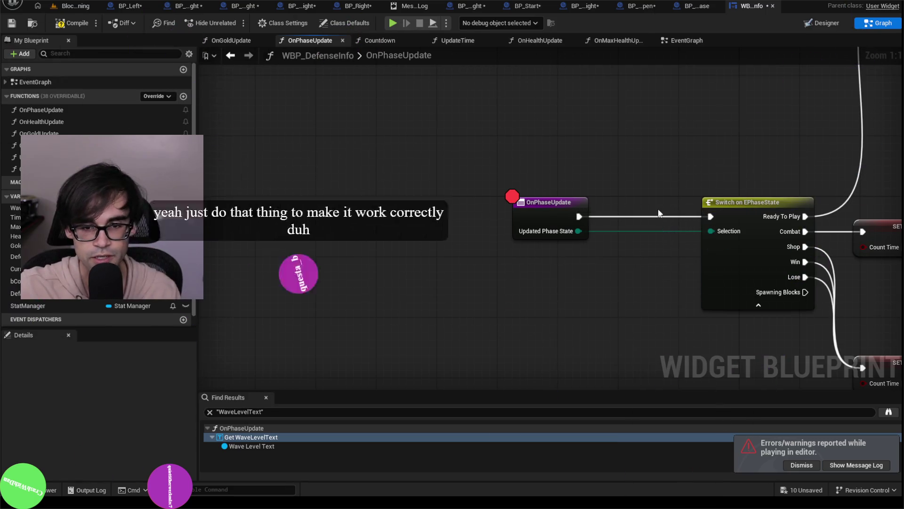
left_click(57, 24)
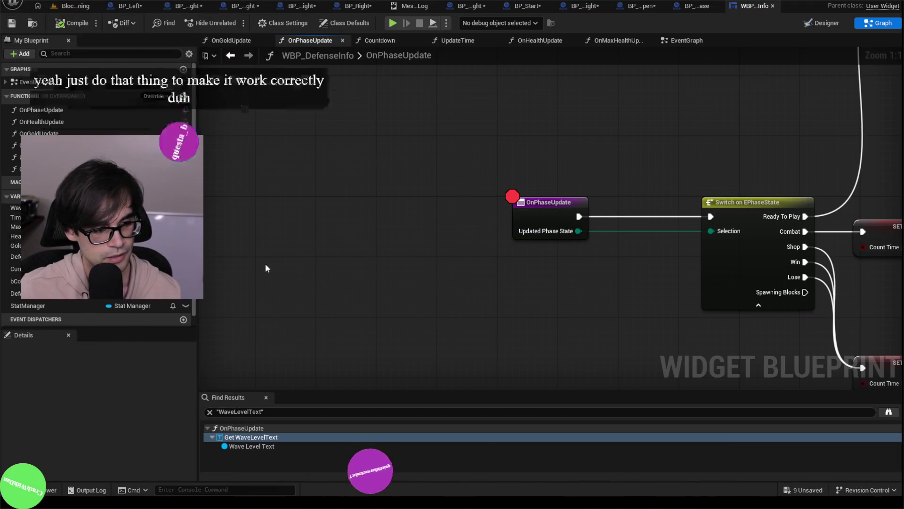
left_click_drag(480, 145, 350, 142)
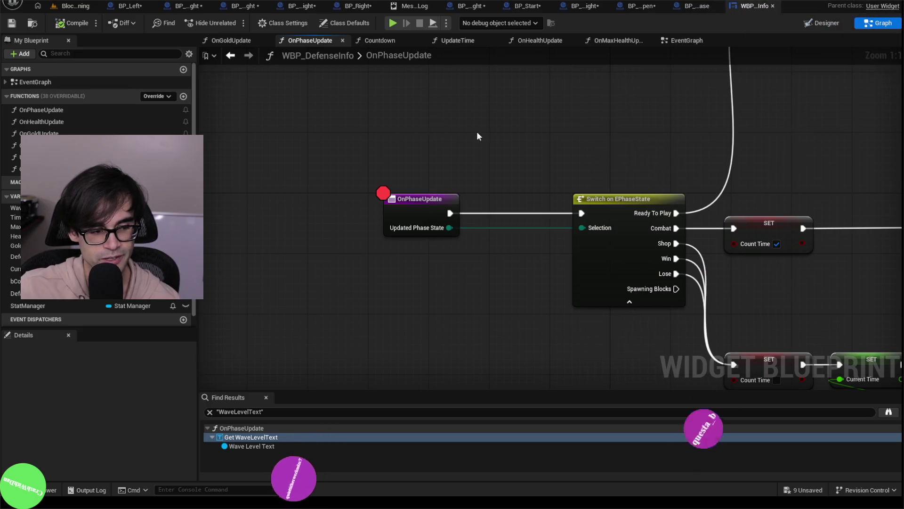
left_click(325, 223)
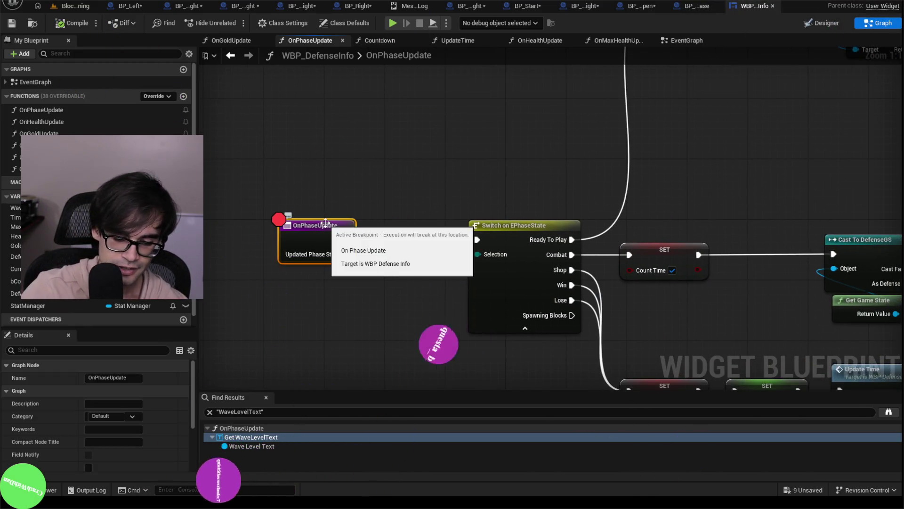
key("F9")
key("Home")
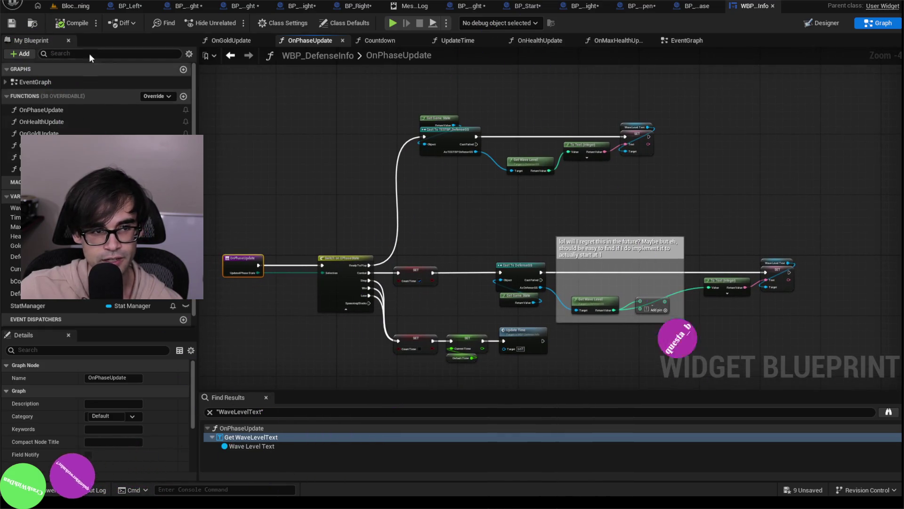
left_click(9, 26)
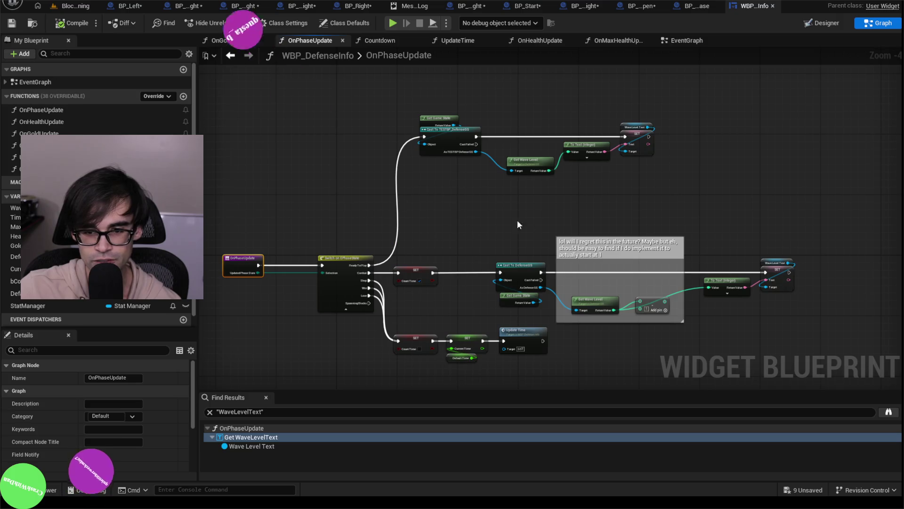
Step: Pan the graph to inspect the wave-level comment box and WaveLevelText nodes
left_click_drag(546, 227, 438, 151)
scroll(514, 180, "up", 3)
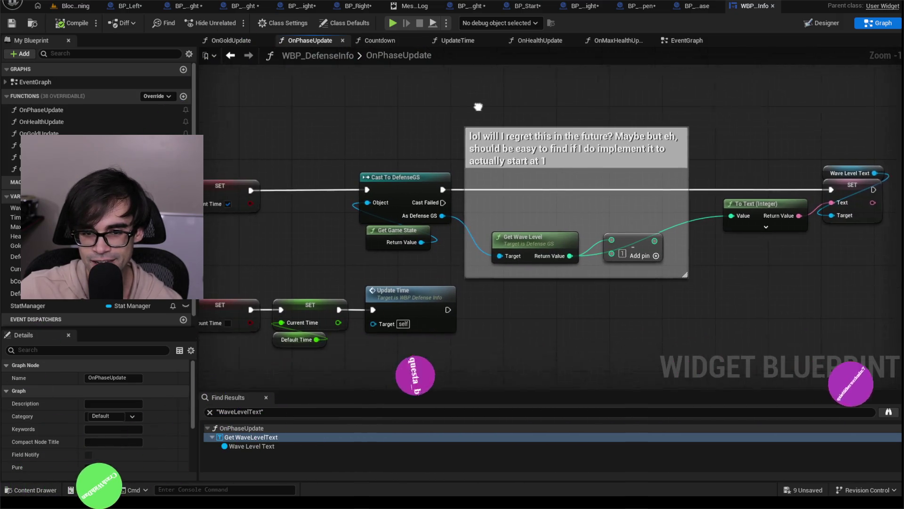
left_click_drag(825, 108, 642, 164)
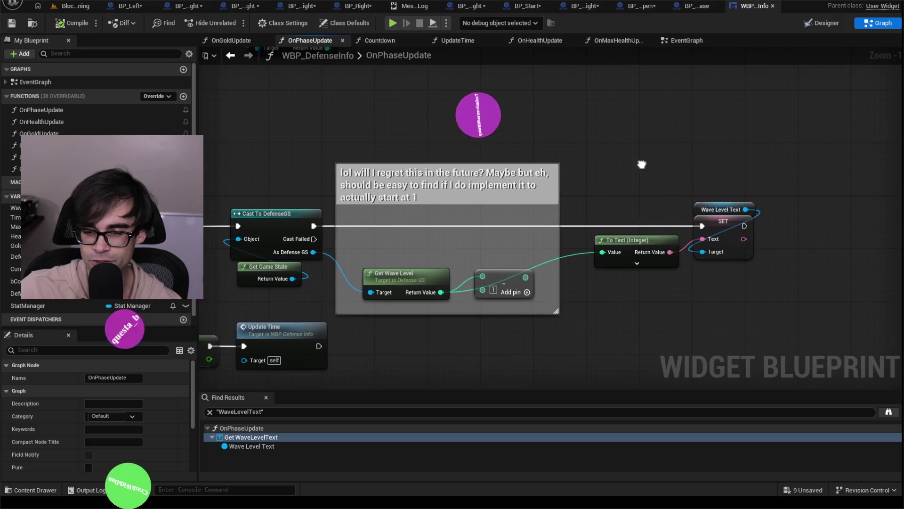
scroll(366, 123, "down", 2)
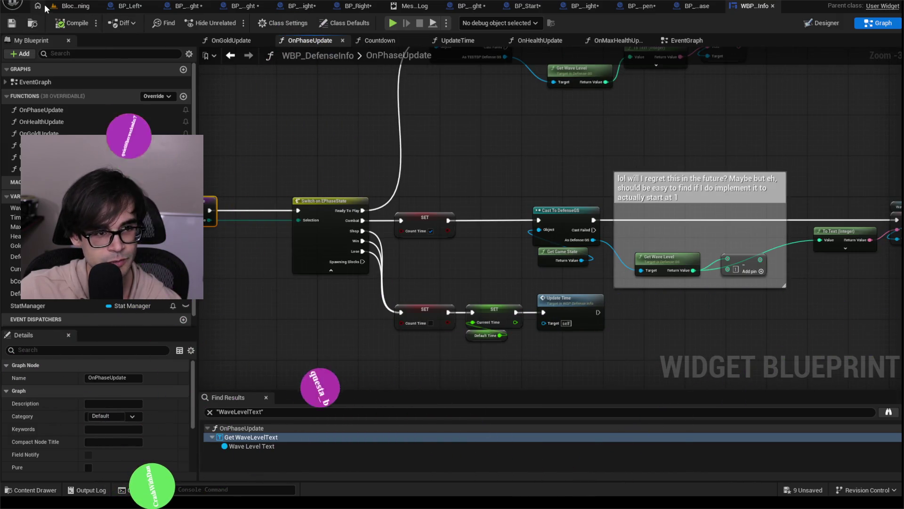
left_click(80, 6)
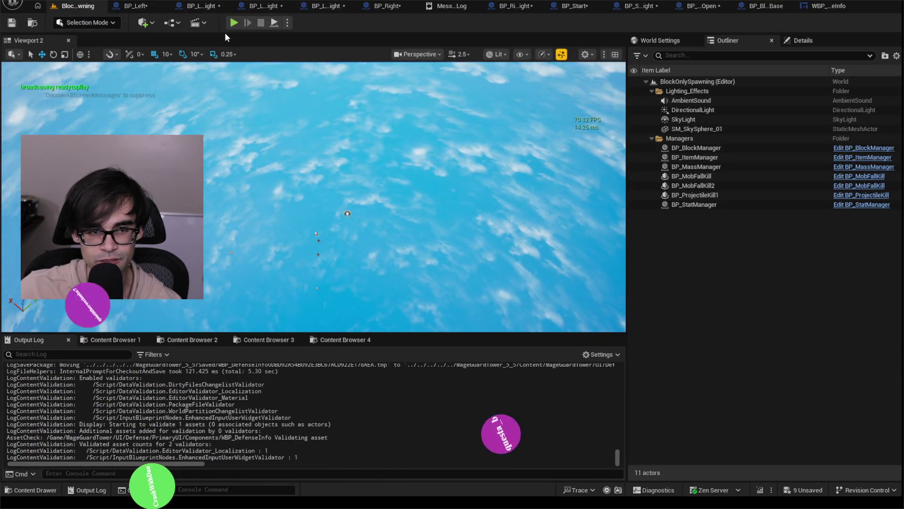
Step: Play BlockOnlySpawning, select the spawned ItemMassSpawner0 in the Outliner, then end the session with Escape
left_click(234, 23)
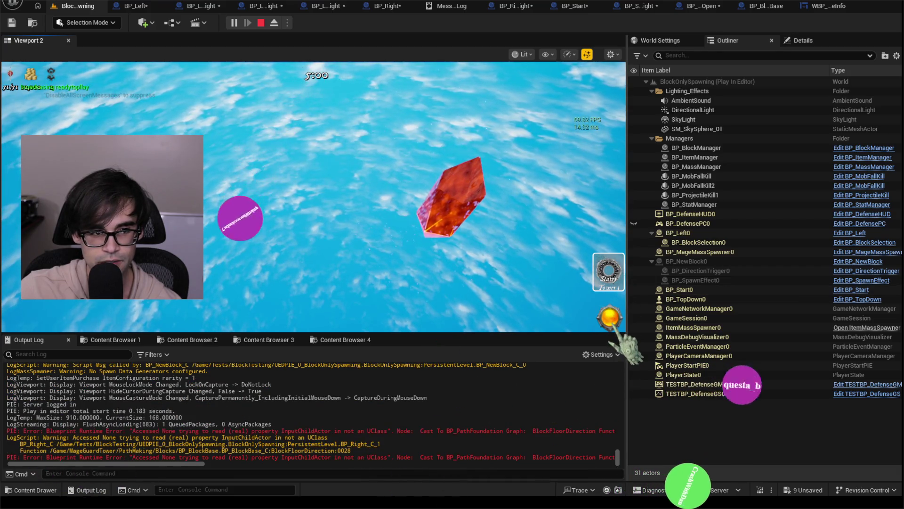
left_click(683, 328)
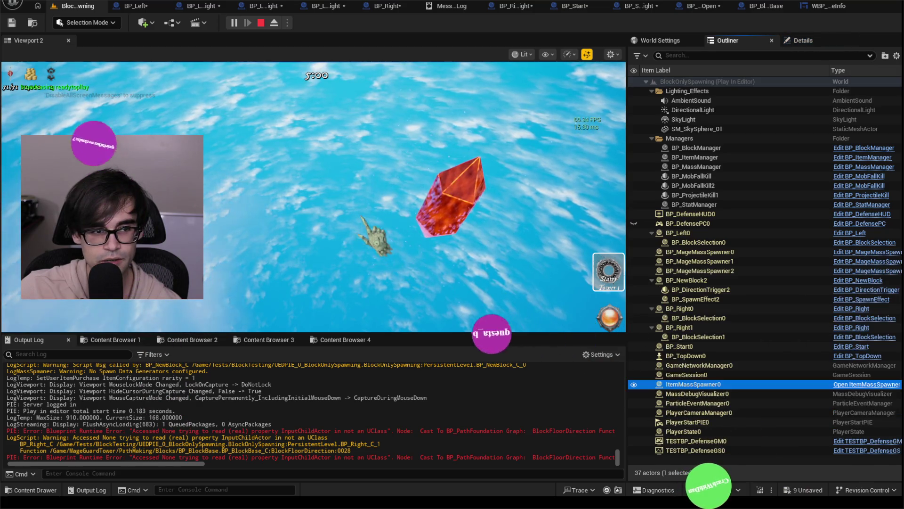
left_click(362, 217)
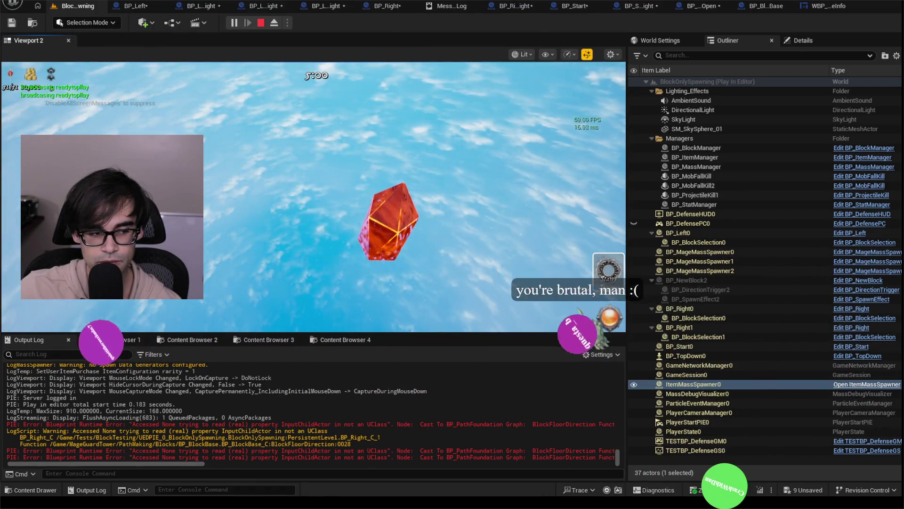
key("Escape")
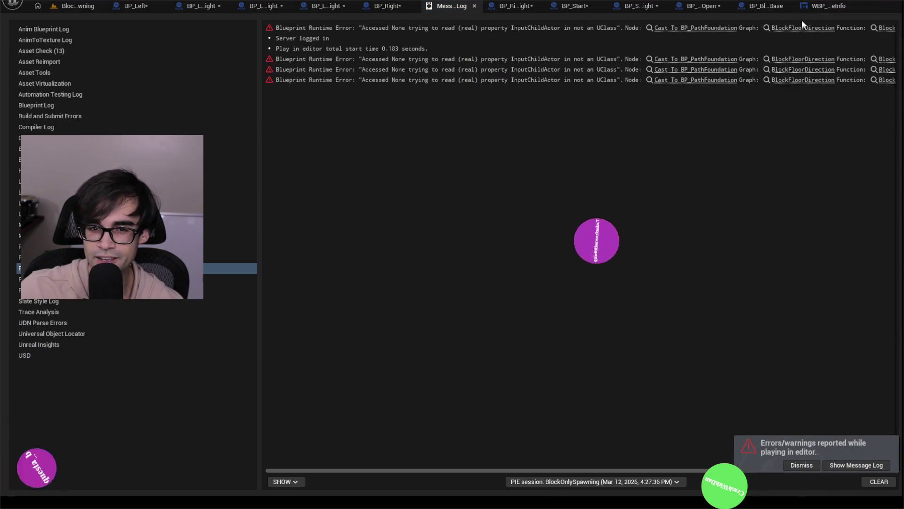
Step: Review the WBP_DefenseInfo graph, then start a new Play In Editor session with Alt+P
left_click(827, 8)
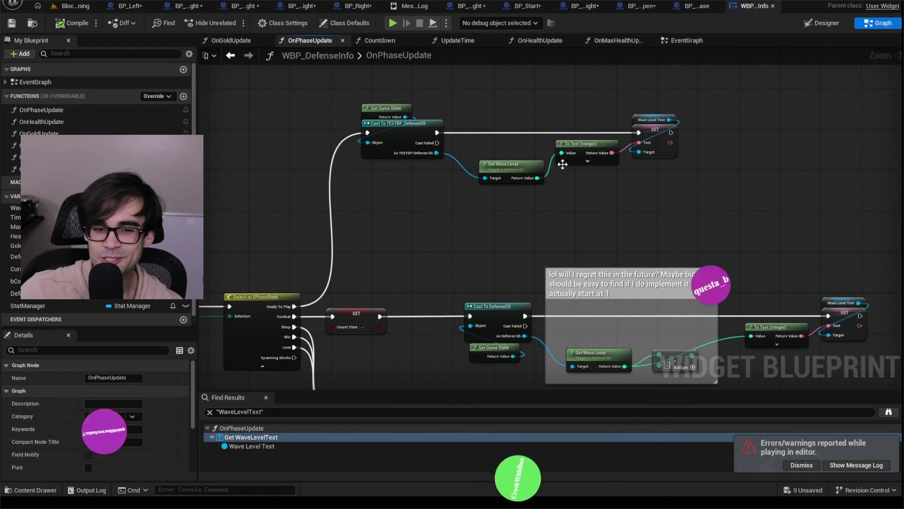
key("alt+p")
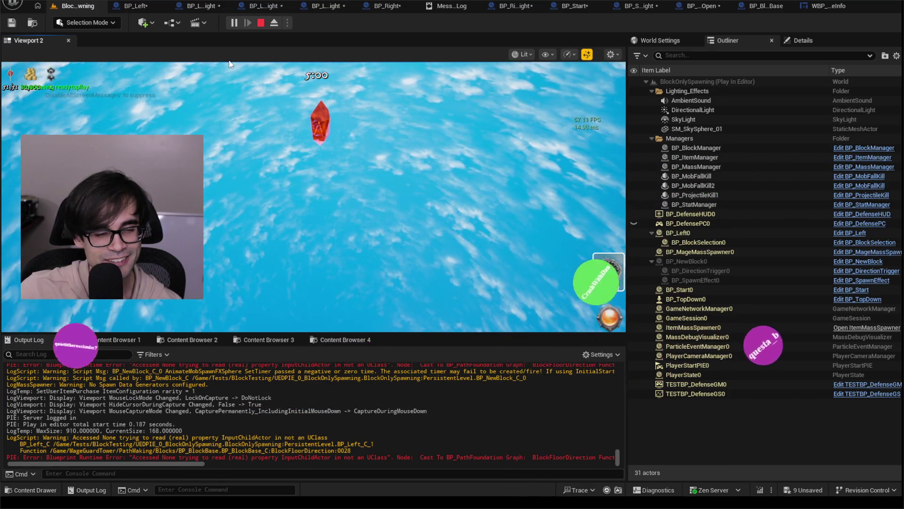
Step: Hide on-screen debug messages by entering 'disable' in the in-game console
key("grave")
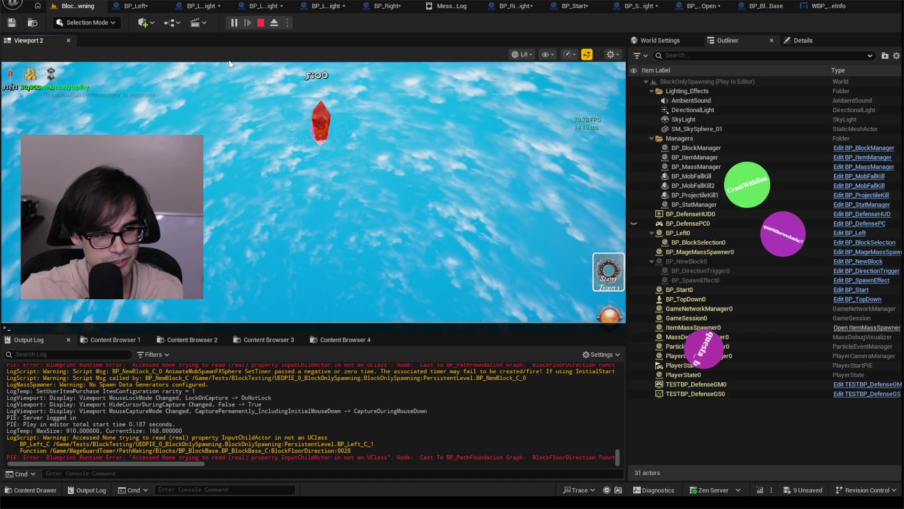
type("disable")
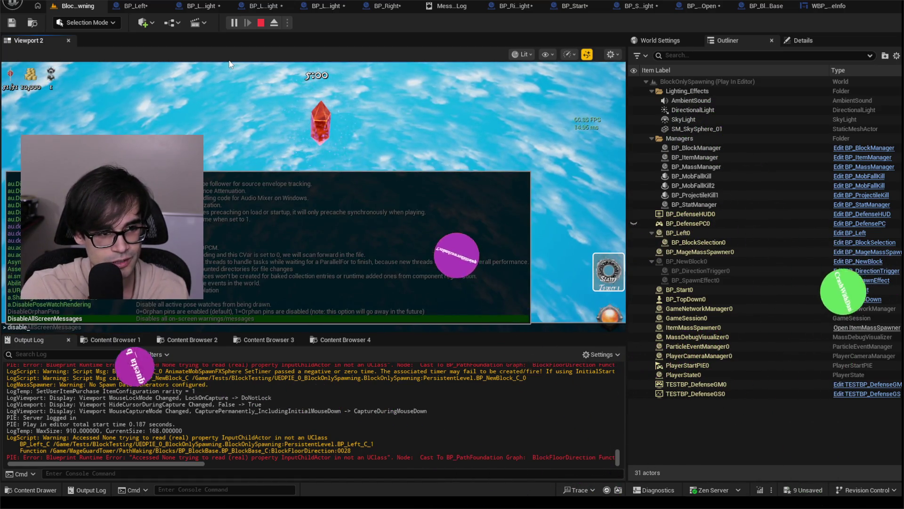
key("Return")
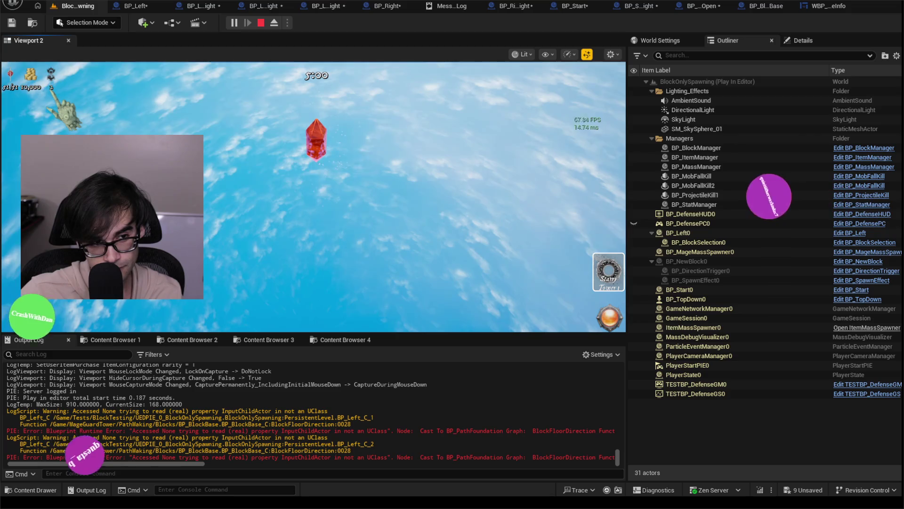
Step: Stop the play session, glance at BP_StraightOpen's construction script, and return to the level editor
key("Escape")
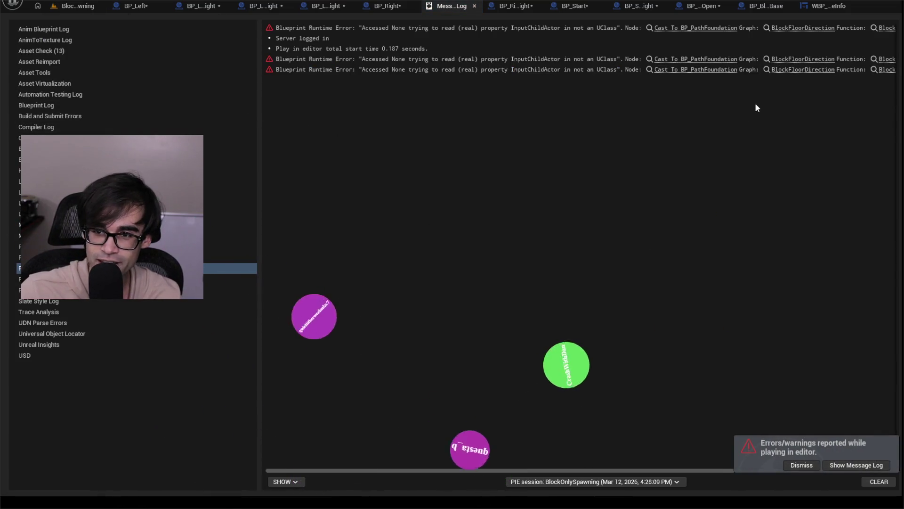
left_click(685, 8)
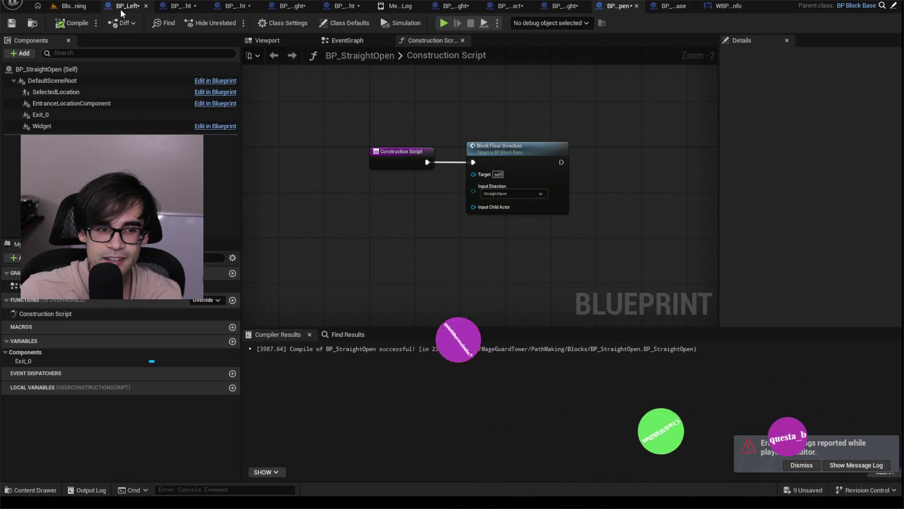
left_click(67, 8)
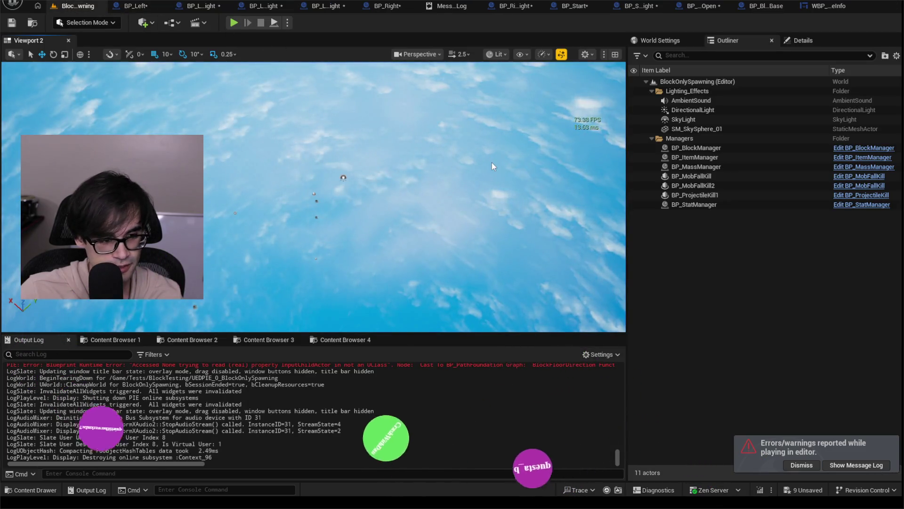
Step: Delete the GEngine->AddOnScreenDebugMessage line from EndShopPhase in TESTINGDefenseGS.cpp, then return to Unreal
key("alt+Tab")
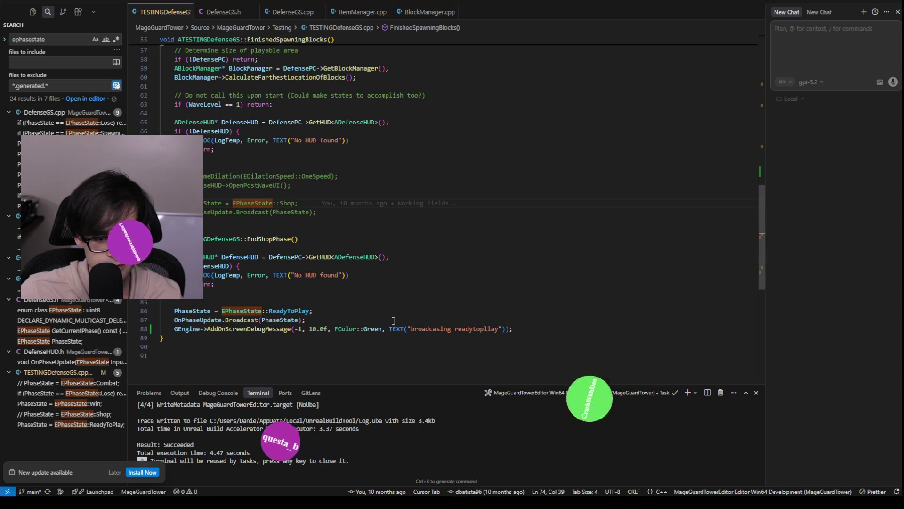
key("shift+Up")
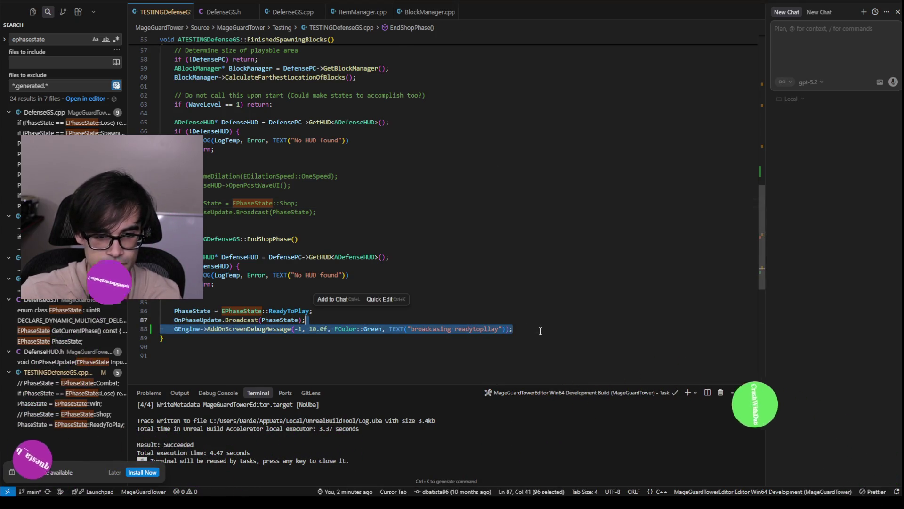
key("BackSpace")
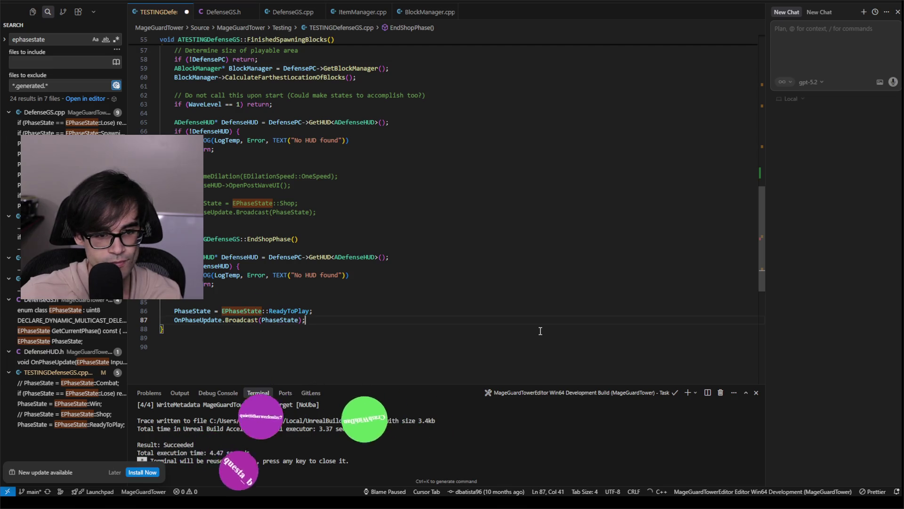
scroll(460, 303, "up", 10)
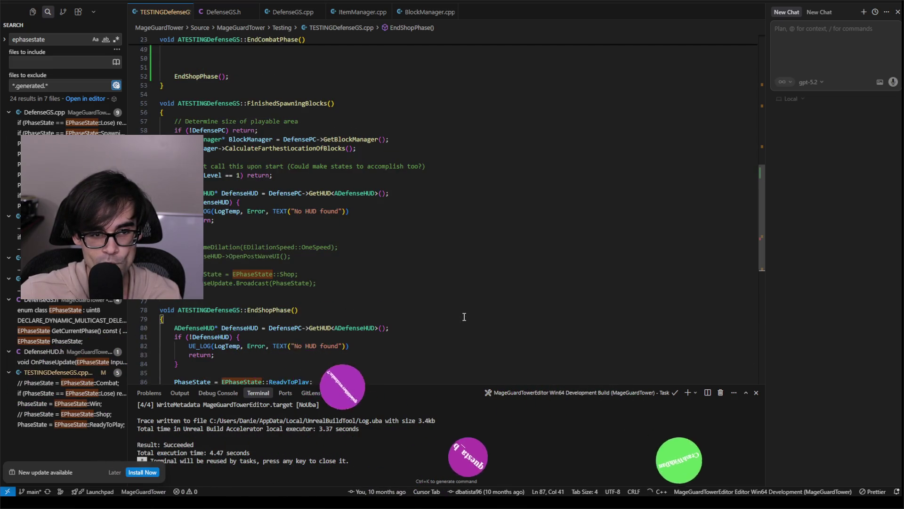
scroll(464, 317, "up", 4)
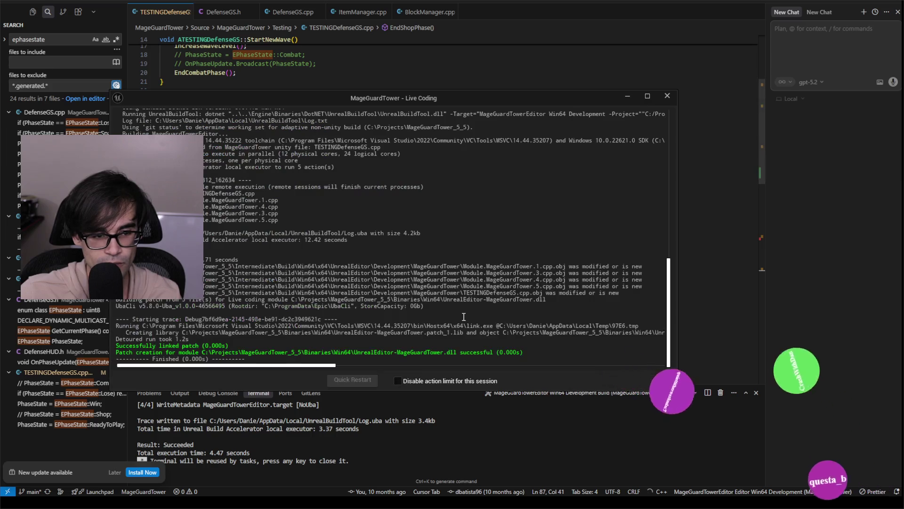
key("alt+Tab")
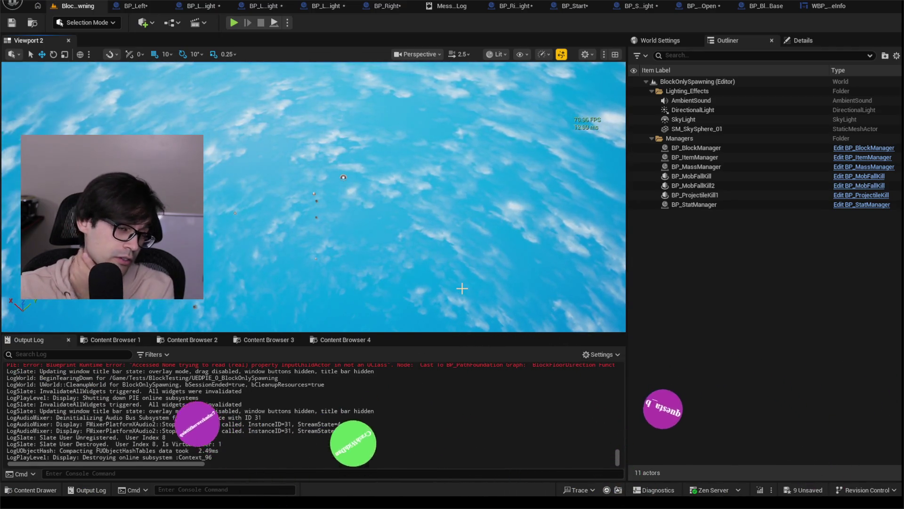
left_click(459, 7)
left_click(475, 6)
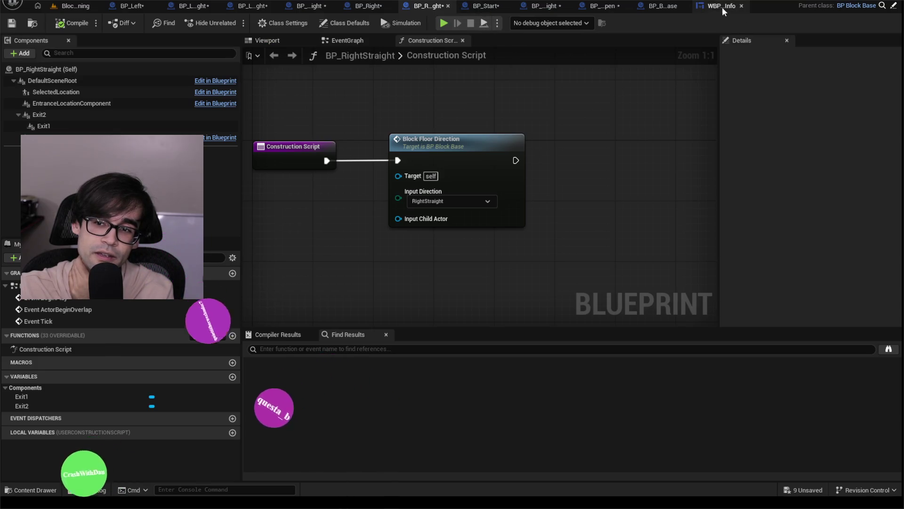
left_click(722, 7)
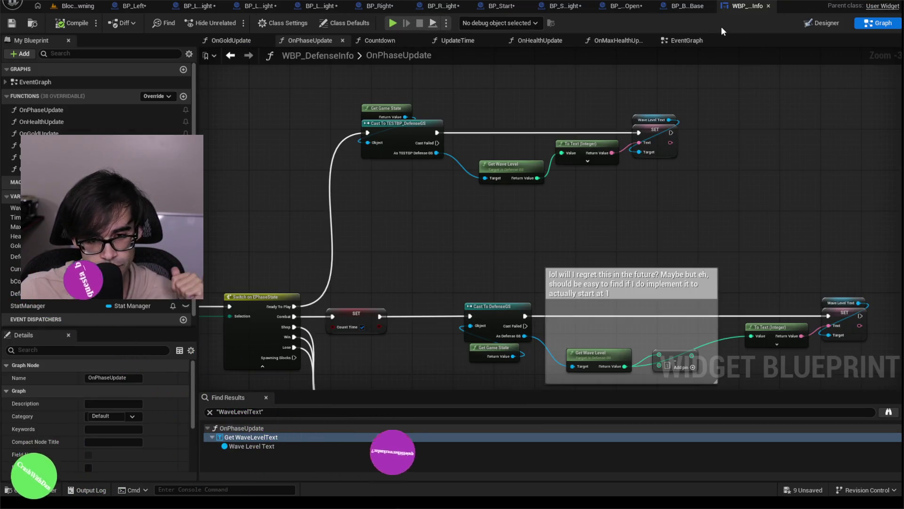
mouse_move(756, 155)
left_mouse_down()
mouse_move(775, 97)
mouse_move(761, 152)
left_mouse_up()
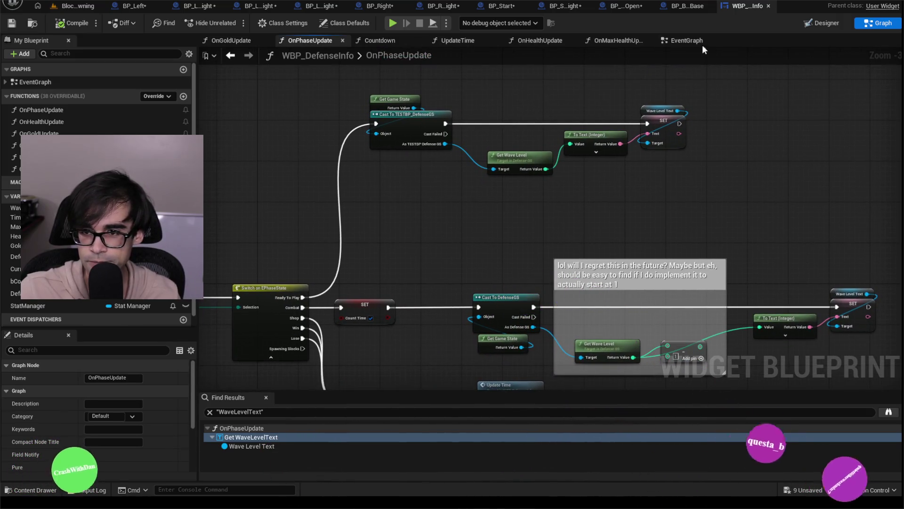
left_click(690, 9)
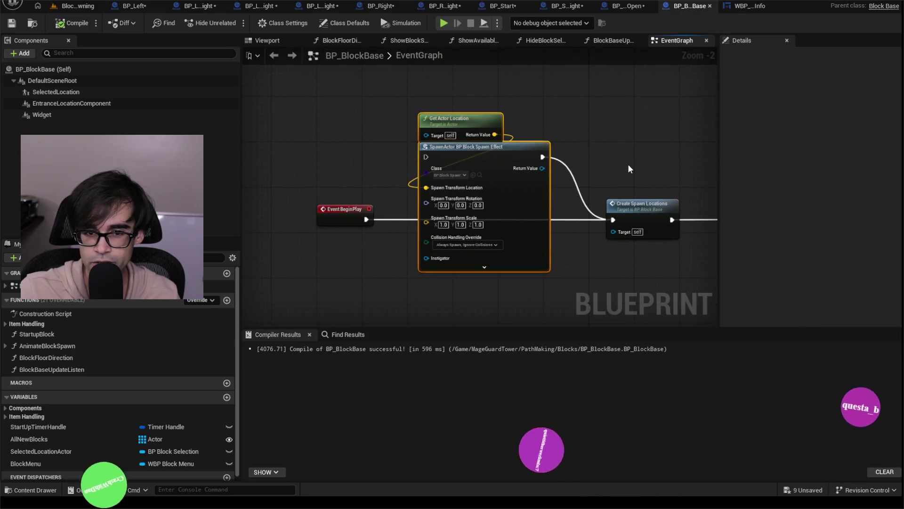
scroll(397, 141, "down", 3)
mouse_move(594, 136)
left_mouse_down()
mouse_move(350, 187)
mouse_move(537, 135)
left_mouse_up()
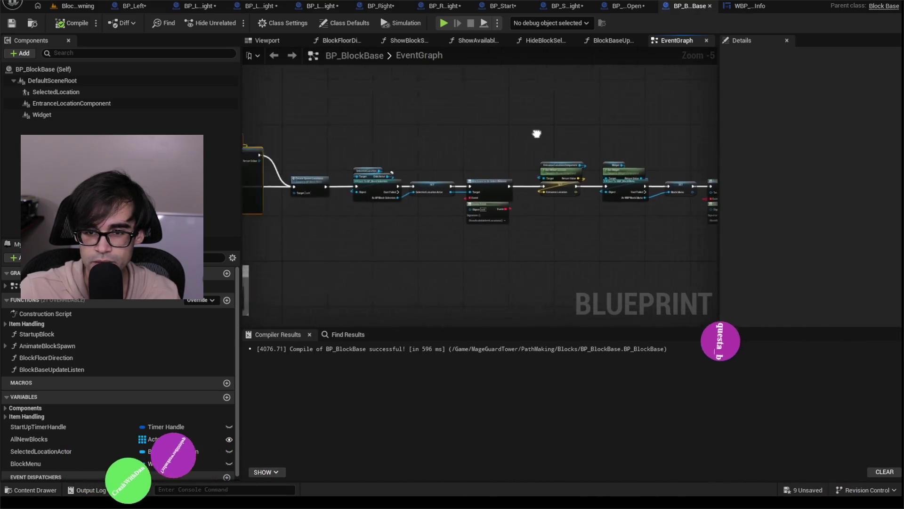
left_click(627, 10)
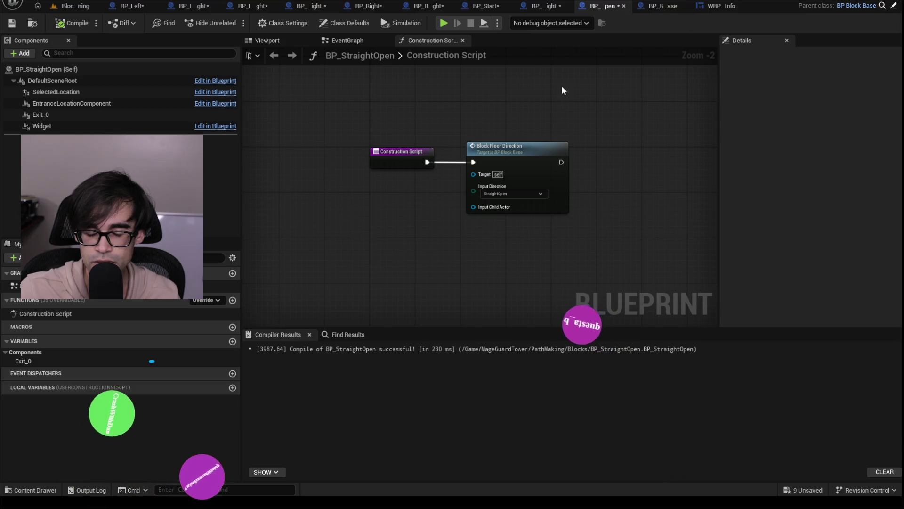
left_click(70, 5)
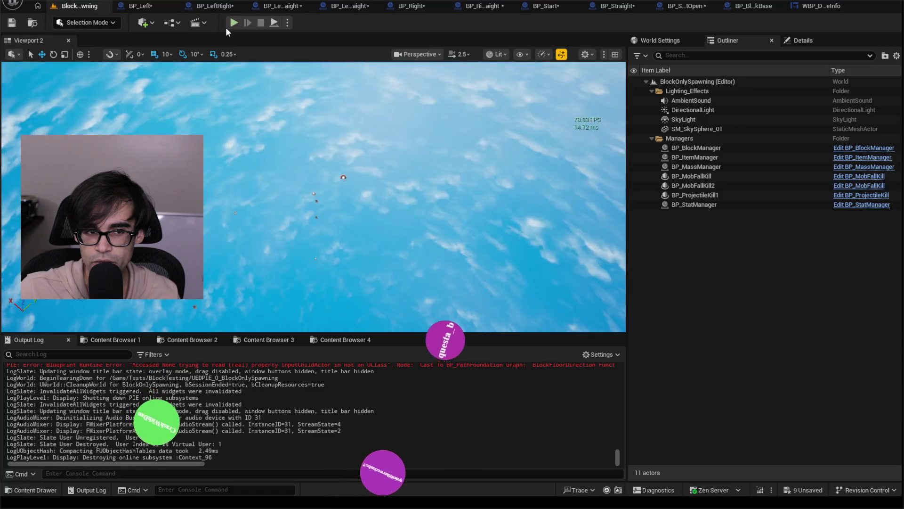
Step: Start a play-in-editor session and inspect BP_MageMassSpawner0 and BP_MageMassSpawner1 in the Outliner
left_click(231, 22)
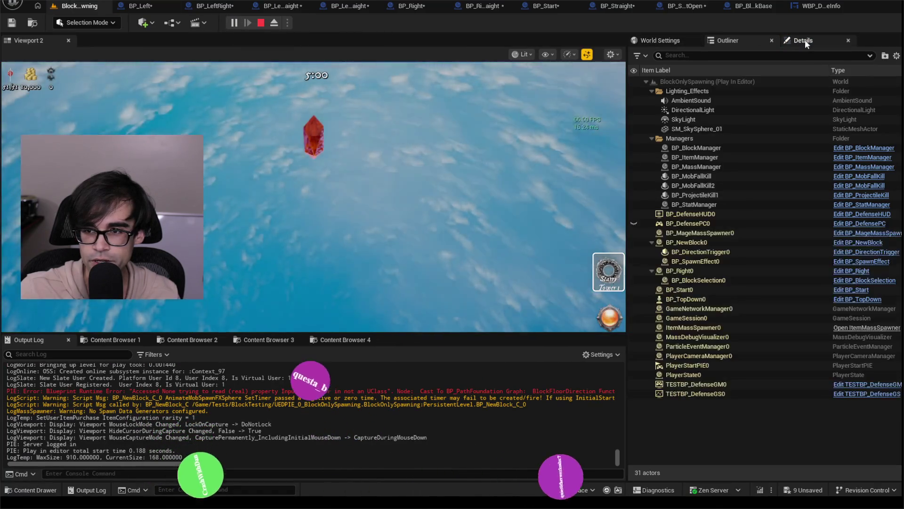
left_click(804, 40)
left_click(735, 42)
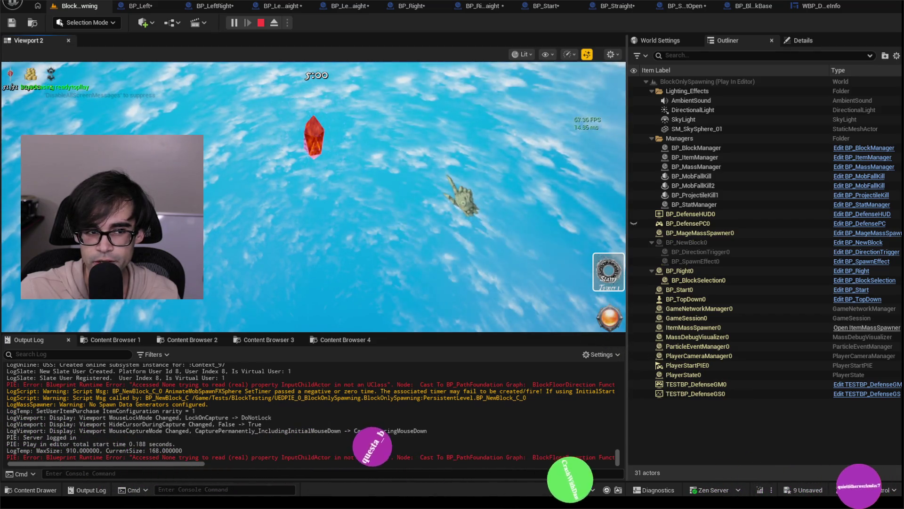
left_click(719, 243)
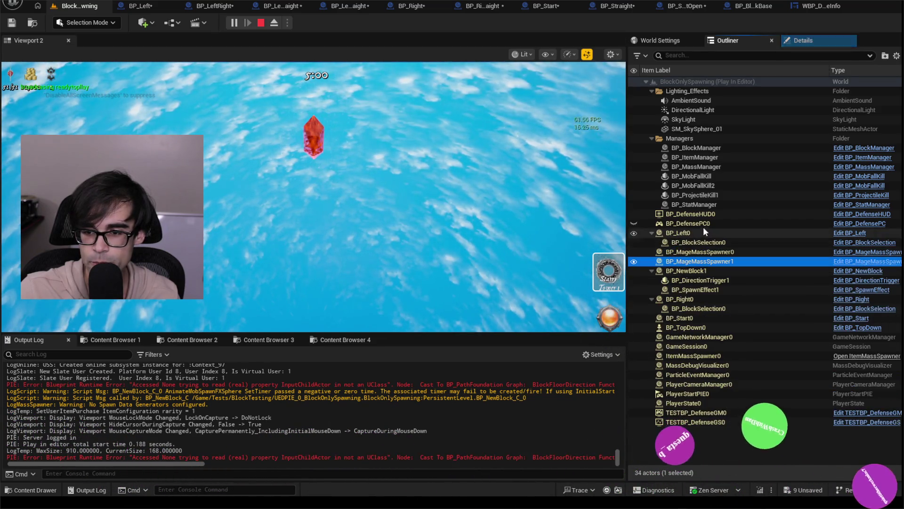
left_click(717, 263)
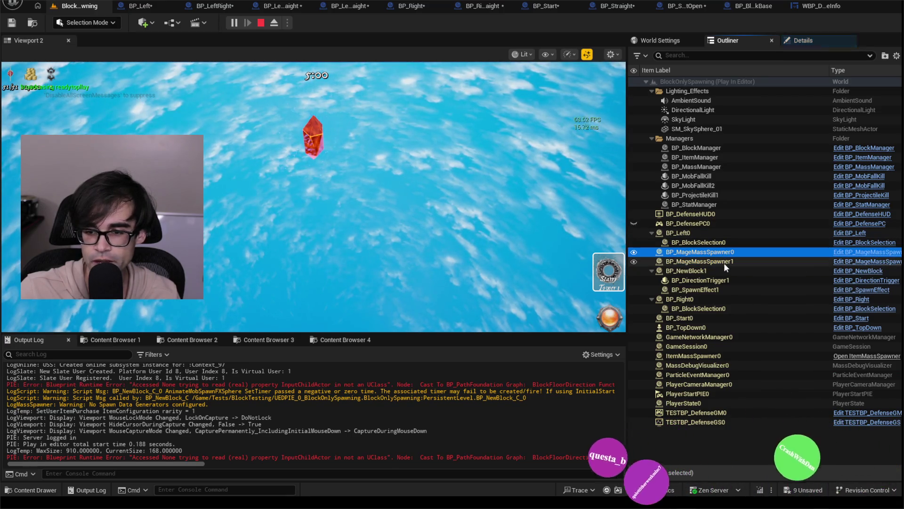
left_click(728, 255)
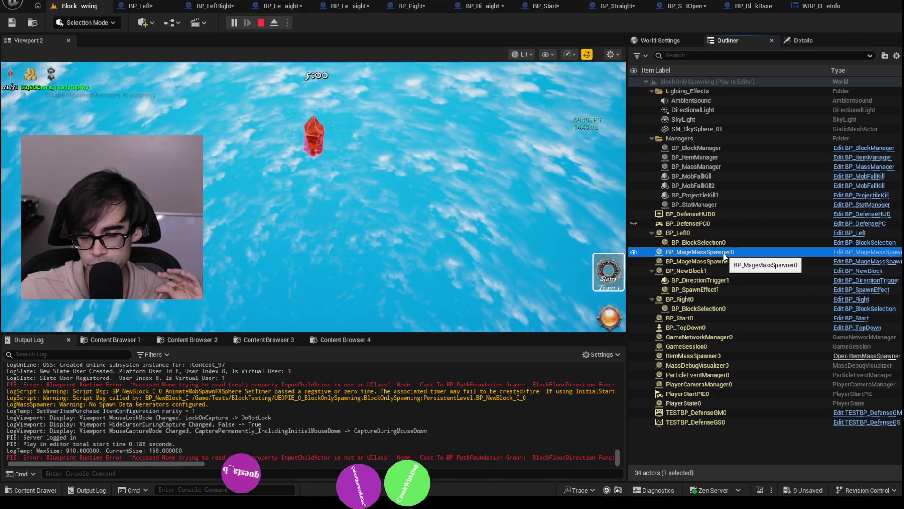
left_click(728, 261)
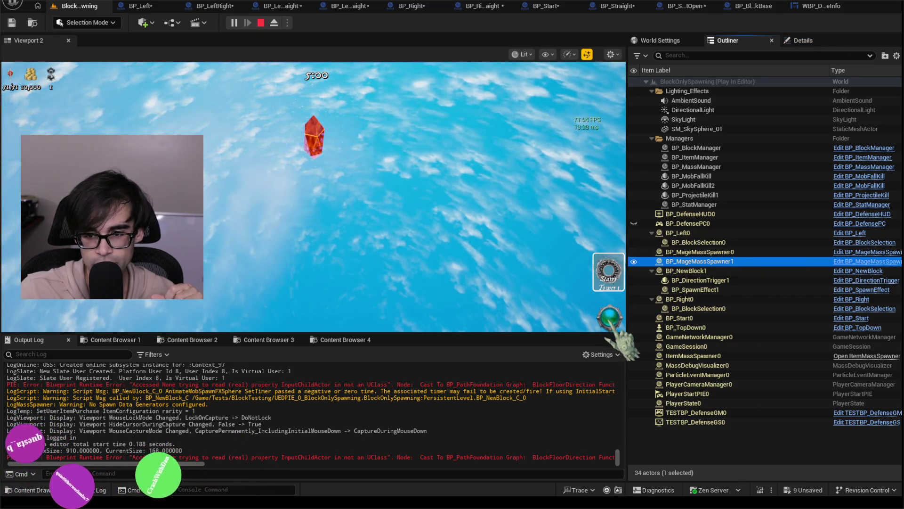
Step: Advance the phase via the in-game orb, inspect the new BP_MageMassSpawner2, stop, and reopen WBP_DefenseInfo
left_click(609, 321)
left_click(727, 233)
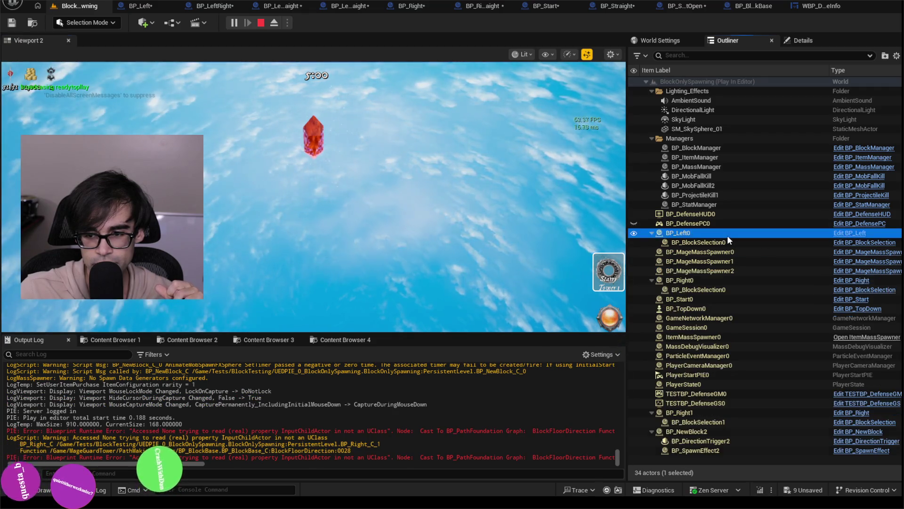
left_click(740, 269)
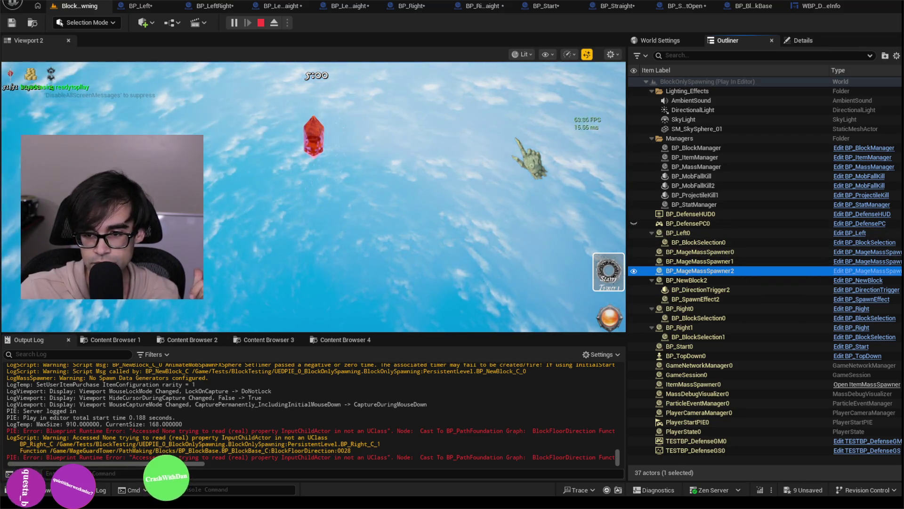
left_click(260, 24)
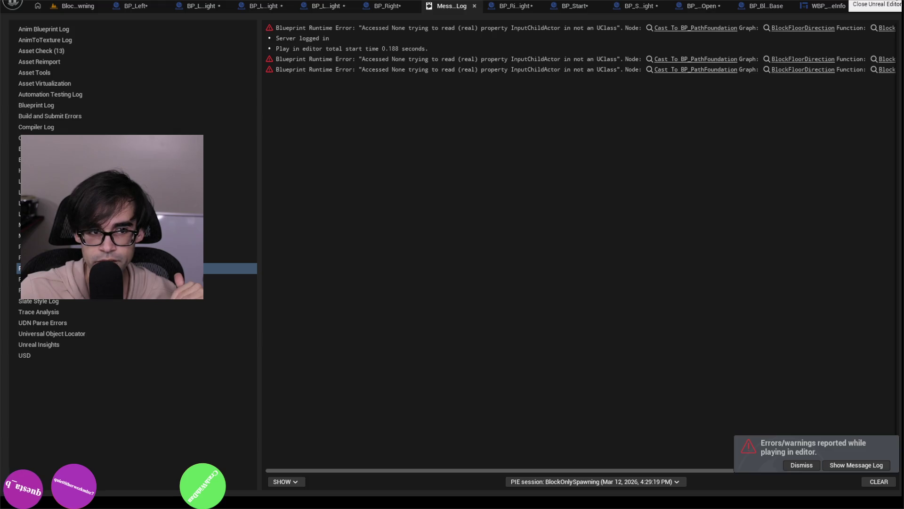
left_click(755, 6)
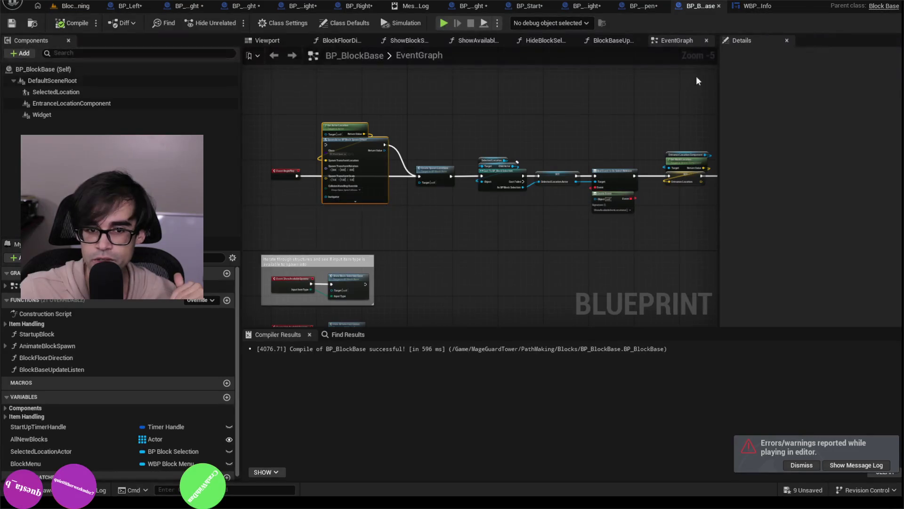
left_click(759, 7)
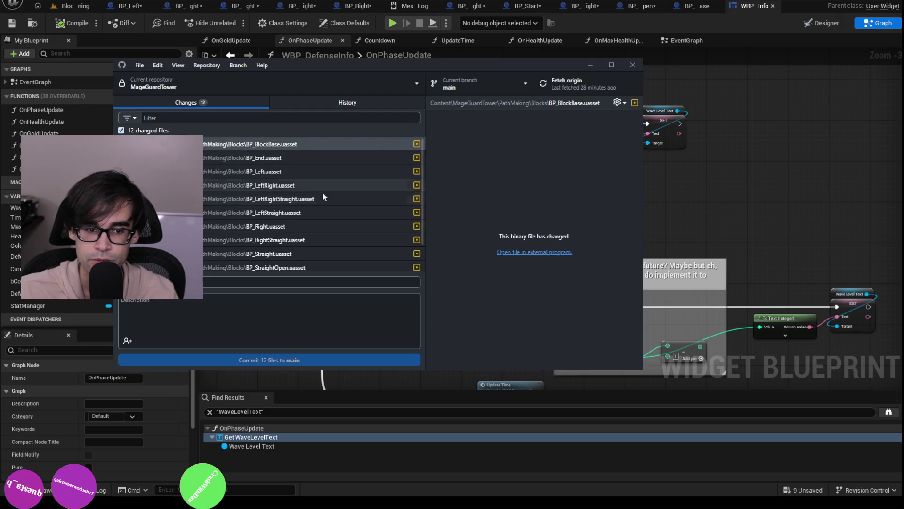
Step: View the TESTINGDefenseGS.cpp diff in GitHub Desktop, then go back to BP_BlockBase in Unreal
scroll(322, 192, "down", 1)
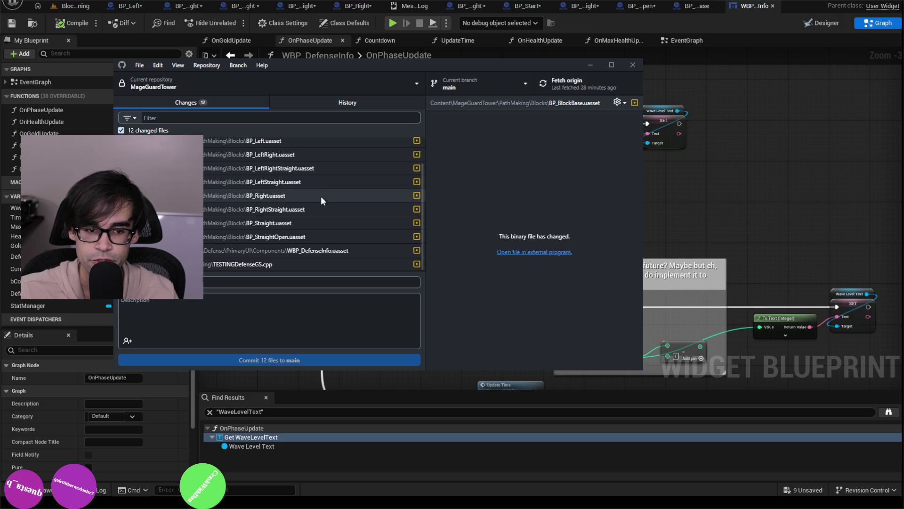
left_click(341, 264)
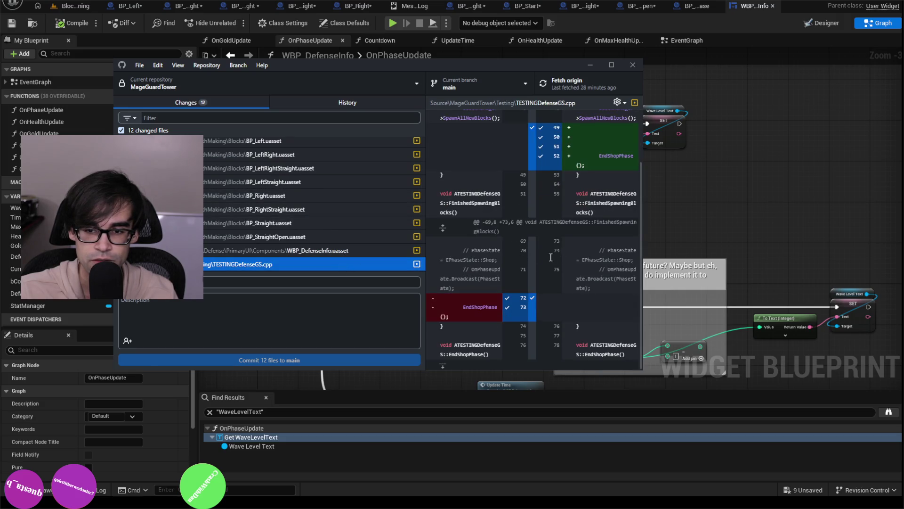
scroll(305, 244, "up", 2)
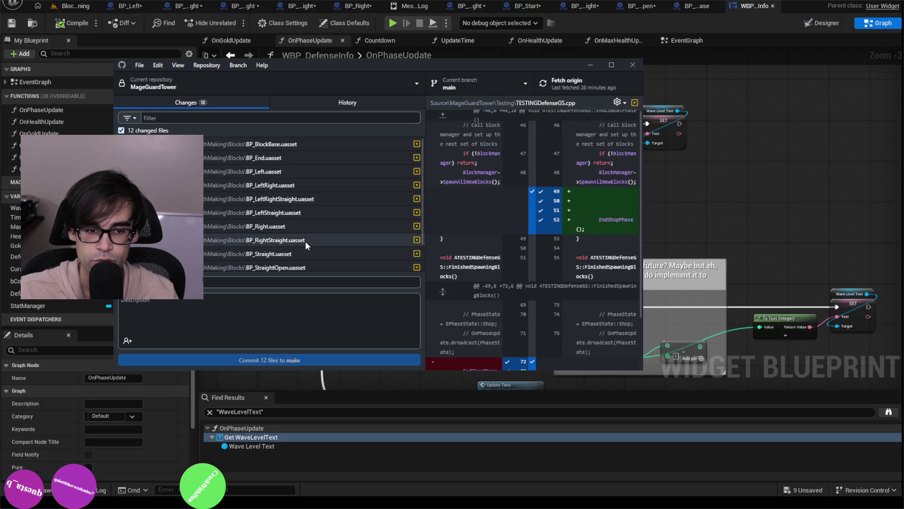
left_click(691, 6)
scroll(424, 141, "up", 5)
scroll(323, 190, "down", 7)
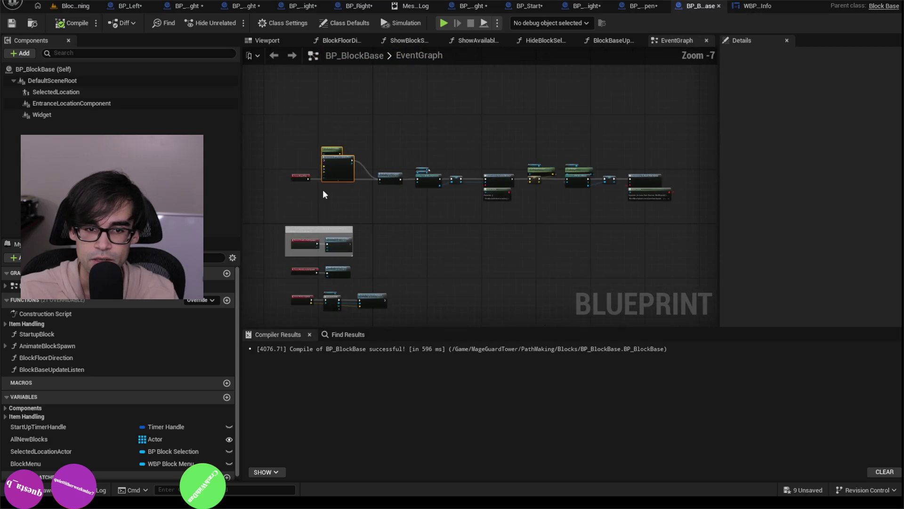
Step: Run Save All on the modified block blueprints but choose Don't Save, leaving them unsaved
scroll(319, 264, "up", 6)
scroll(321, 262, "down", 3)
scroll(321, 261, "up", 4)
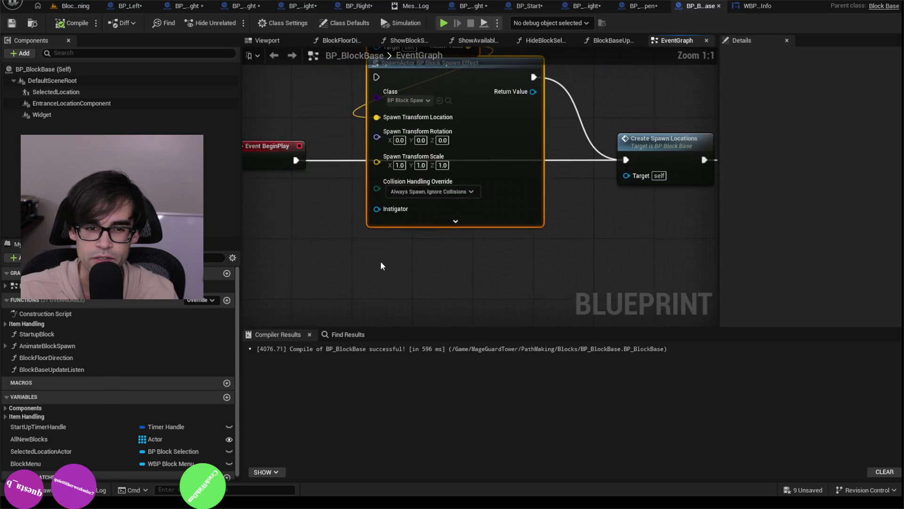
scroll(387, 131, "down", 3)
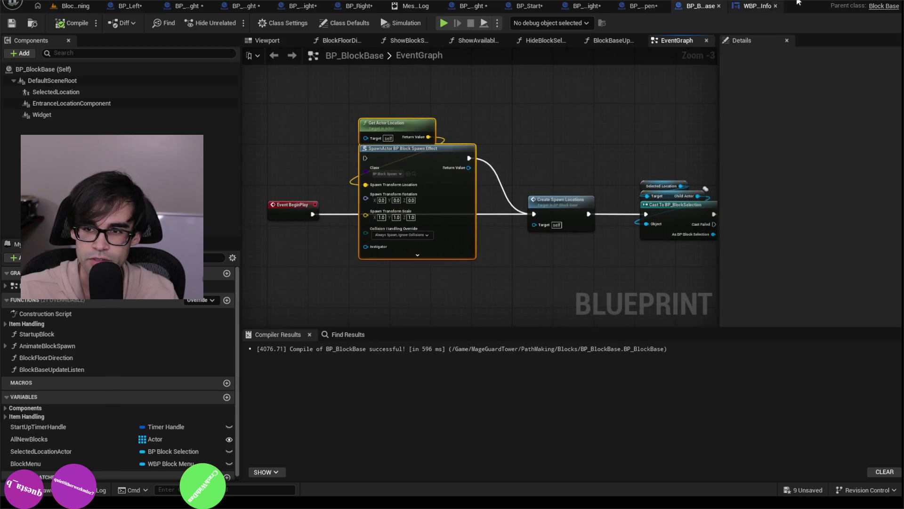
left_click(893, 3)
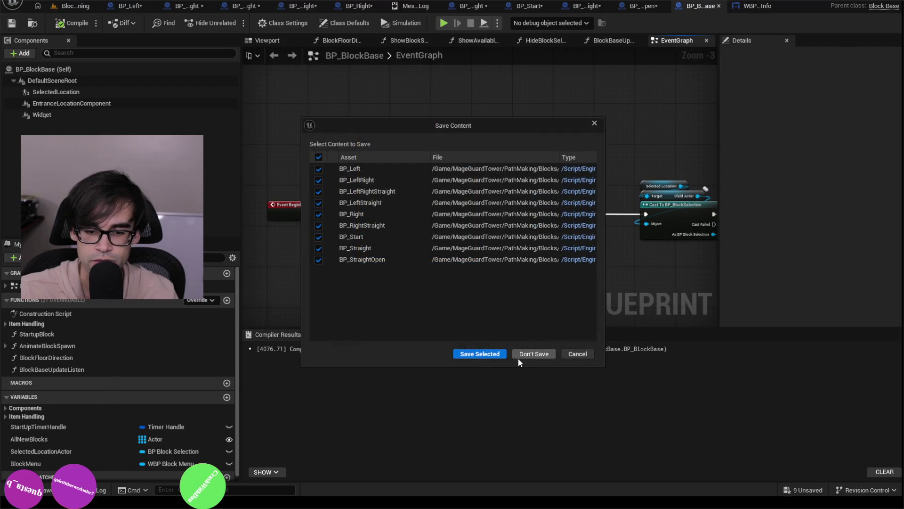
left_click(490, 356)
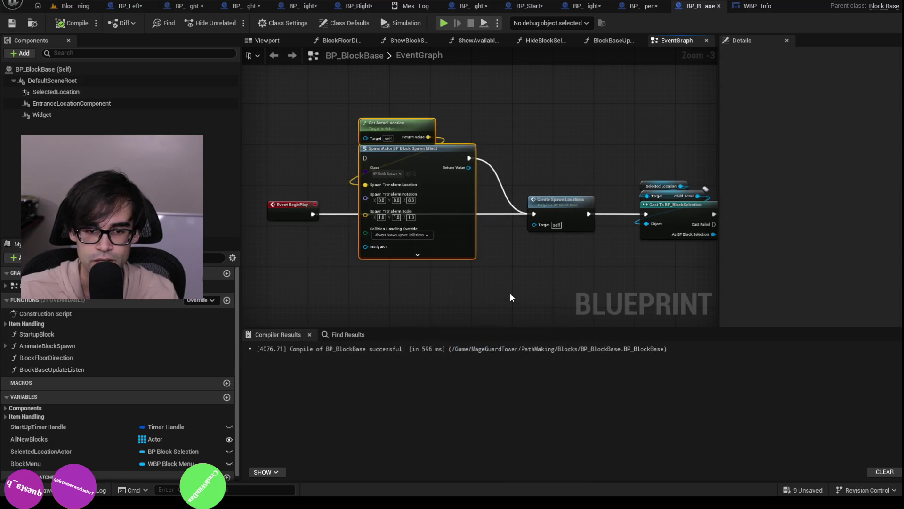
key("alt+Tab")
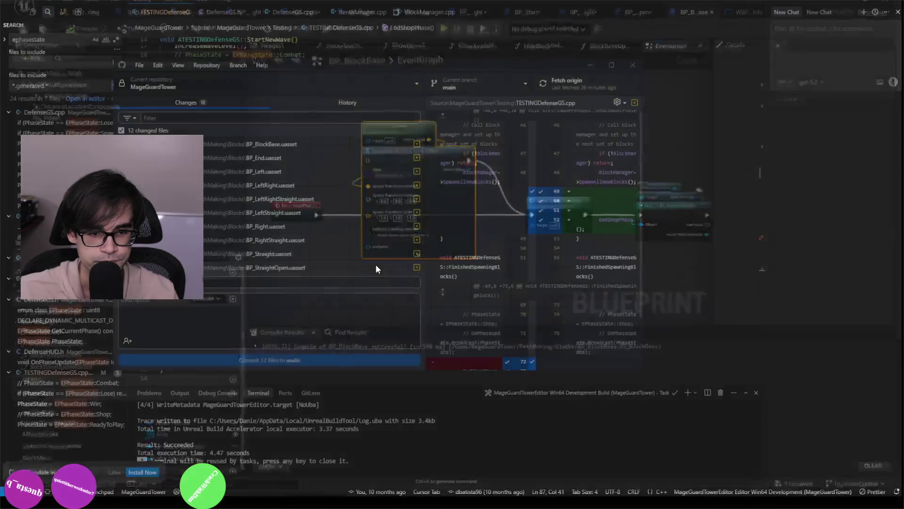
Step: Discard the changes to the ten block blueprints, BP_End through BP_StraightOpen
left_click(303, 144)
scroll(315, 215, "down", 1)
left_click(303, 252, "ctrl")
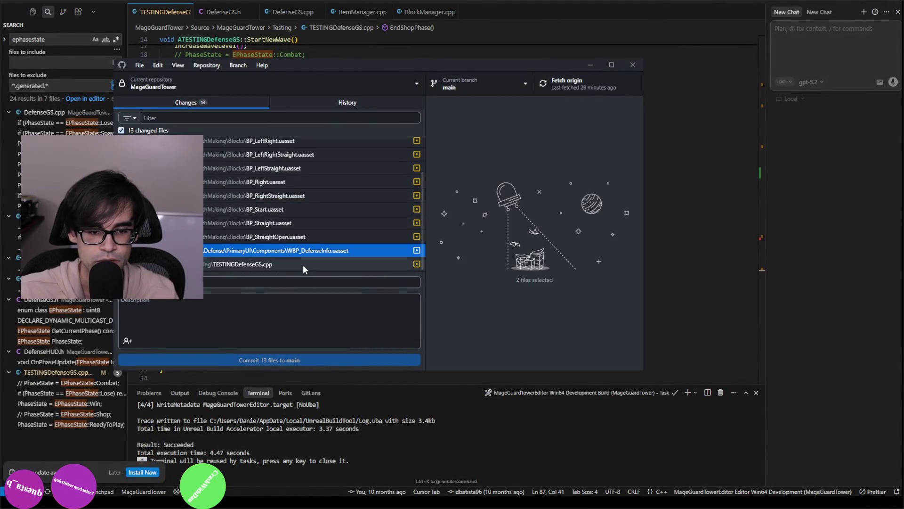
left_click(303, 265, "ctrl")
left_click(303, 235)
scroll(303, 236, "up", 1)
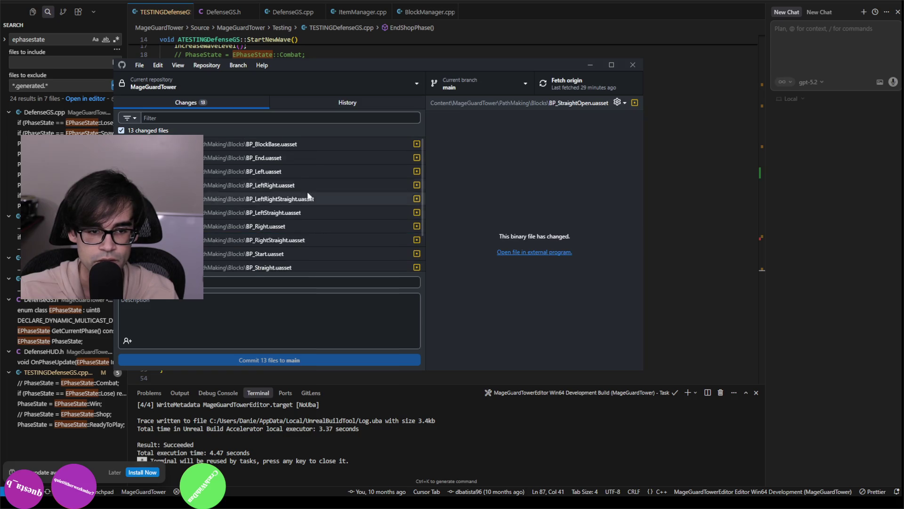
left_click(293, 162, "shift")
right_click(286, 162)
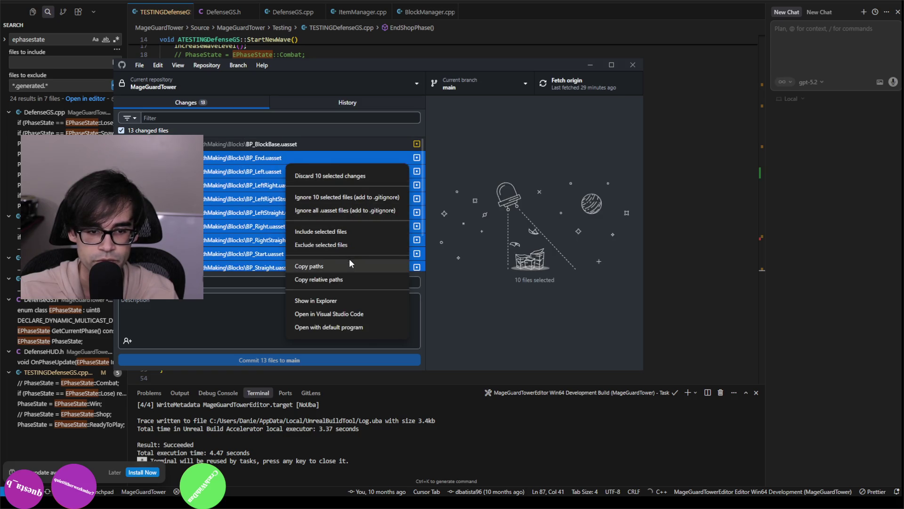
left_click(351, 177)
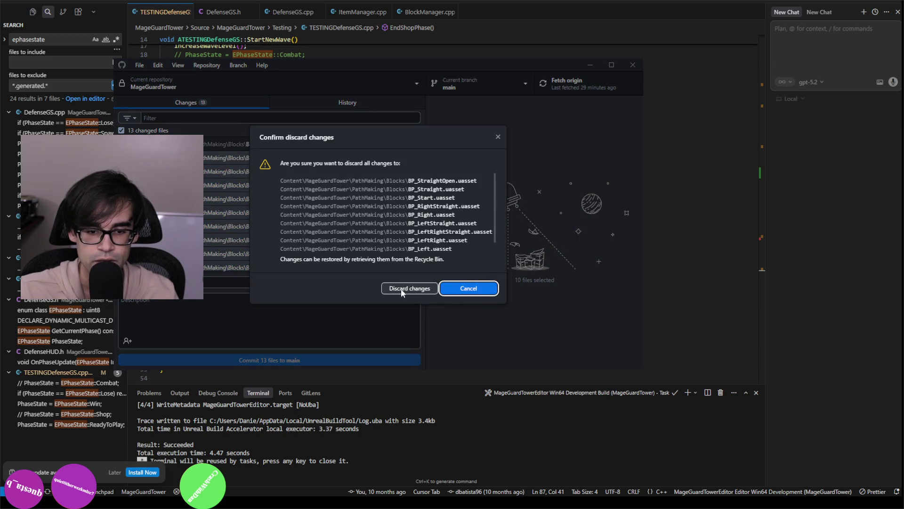
left_click(414, 287)
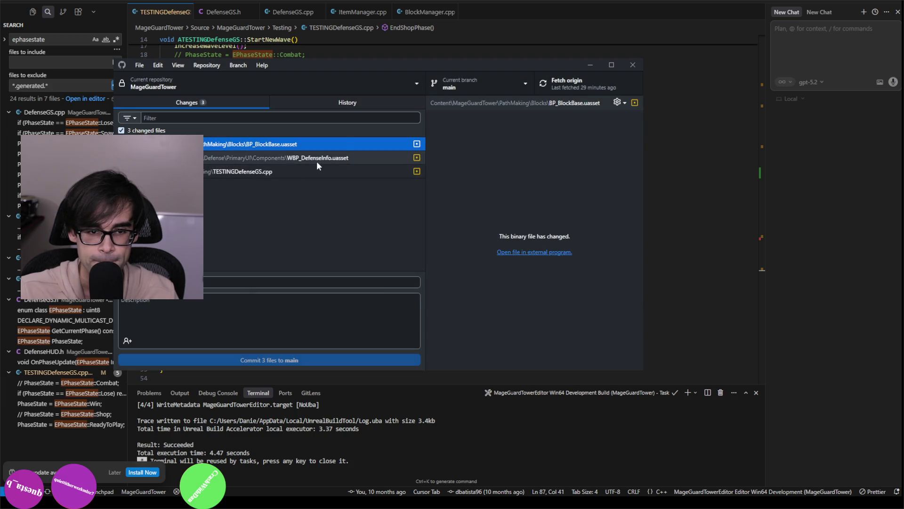
Step: Review the remaining WBP_DefenseInfo, TESTINGDefenseGS.cpp and BP_BlockBase diffs, then close GitHub Desktop
left_click(317, 160)
left_click(320, 171)
left_click(343, 152)
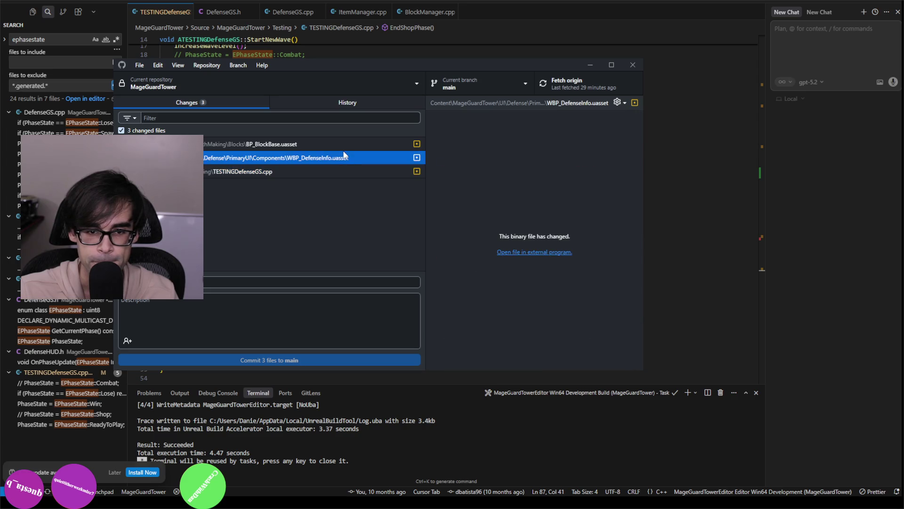
left_click(349, 143)
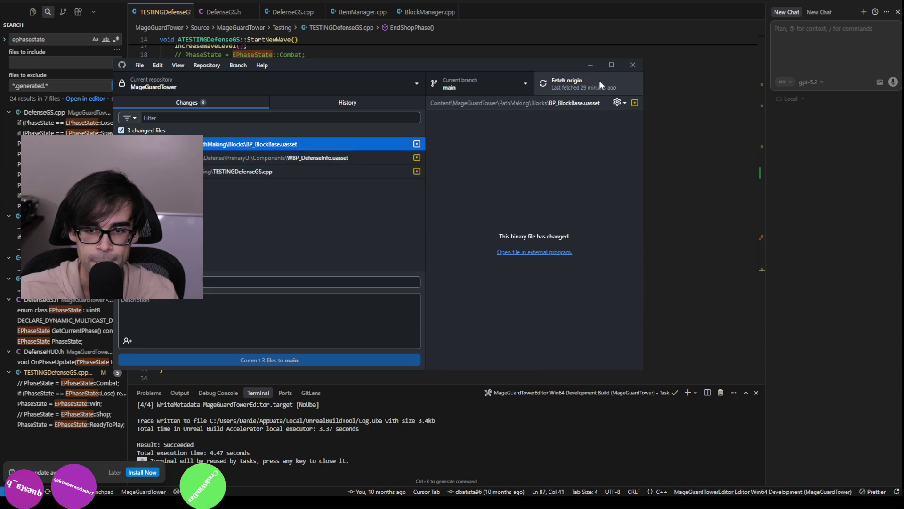
left_click(628, 65)
left_click(535, 196)
scroll(509, 219, "up", 5)
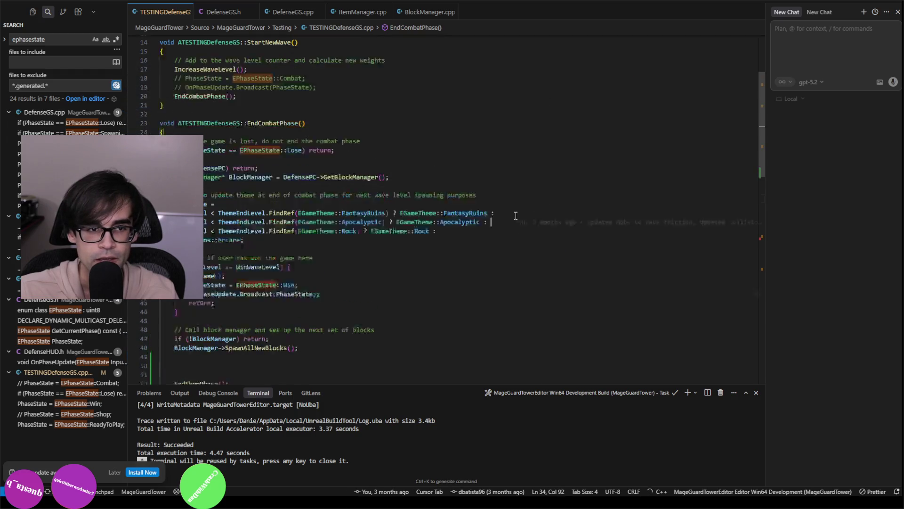
Step: Run the MageGuardTowerEditor Win64 Development build task and wait for it to succeed
scroll(509, 219, "down", 5)
left_click(570, 228)
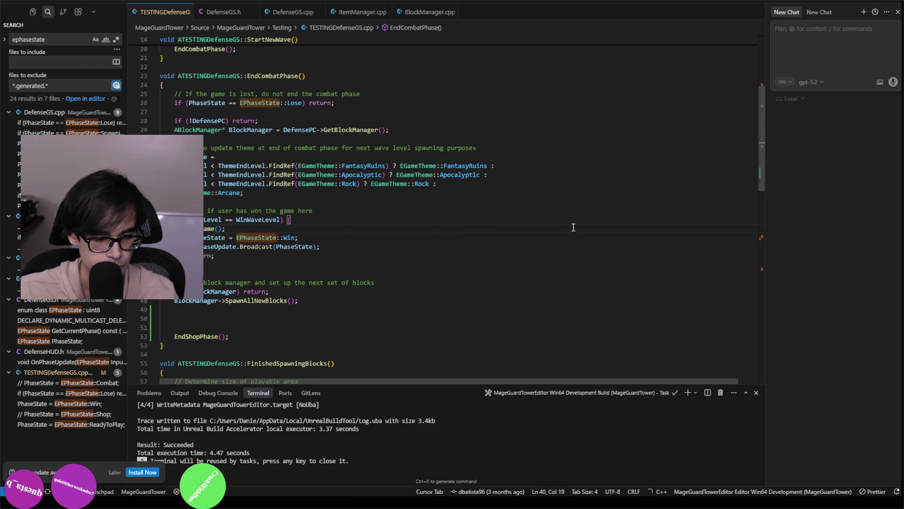
scroll(571, 227, "down", 8)
key("ctrl+shift+b")
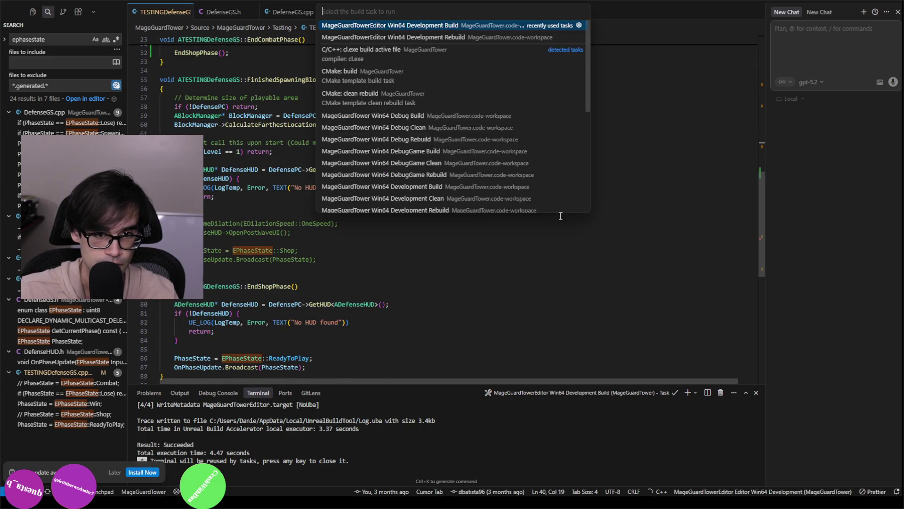
left_click(449, 27)
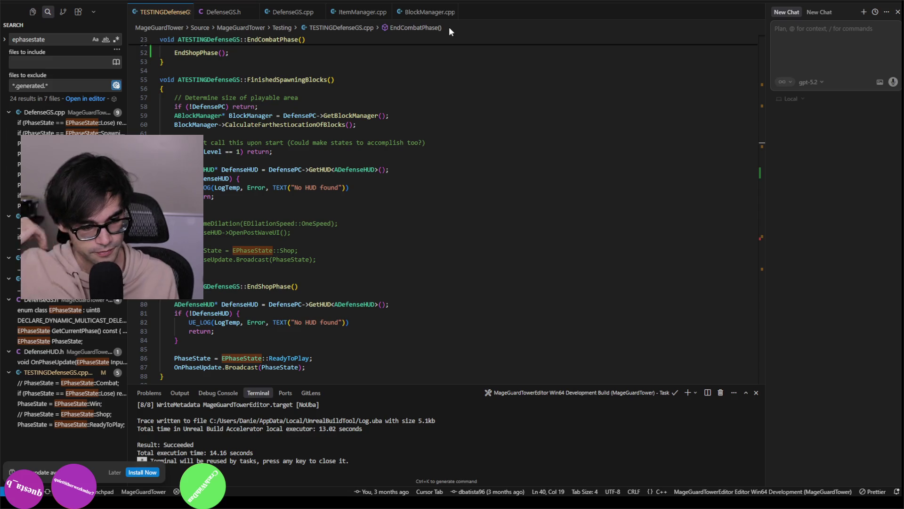
left_click(420, 268)
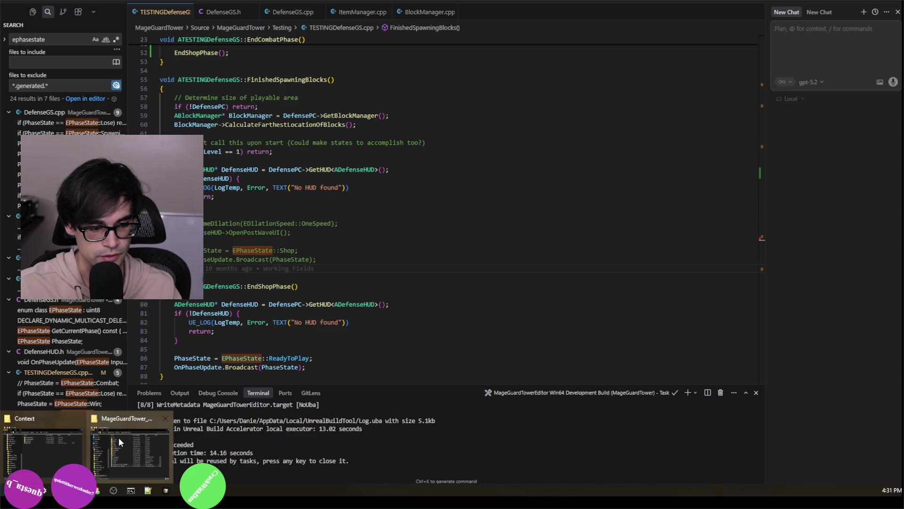
Step: Bring up the MageGuardTower_5_5 project folder window, then minimize it while the editor loads
left_click(118, 437)
left_click(119, 442)
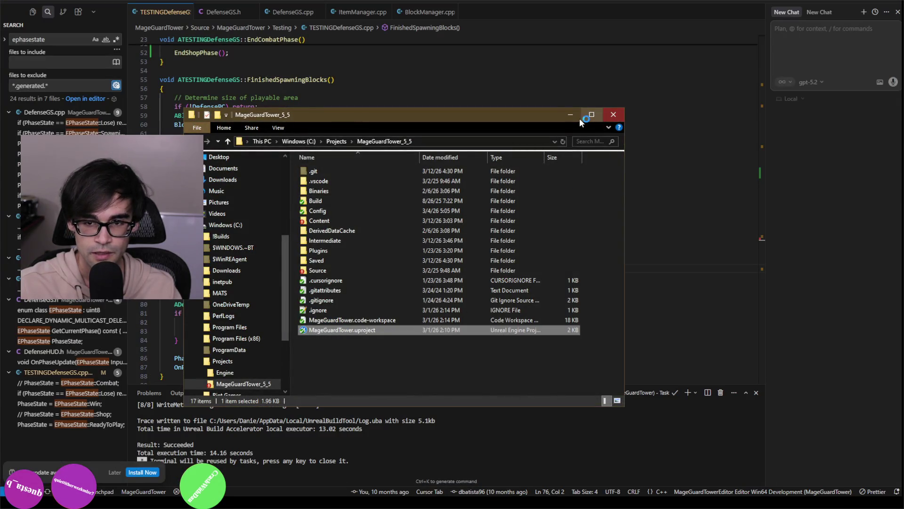
left_click(571, 115)
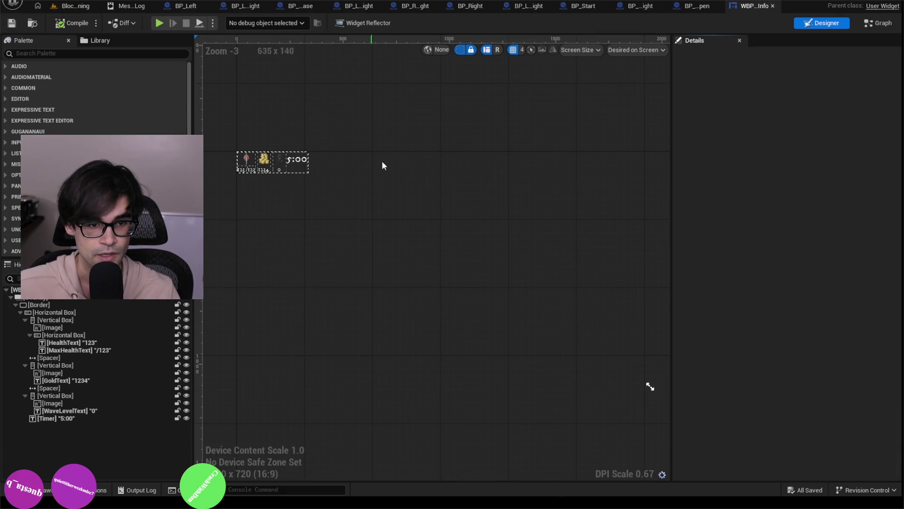
Step: Inspect WBP_DefenseInfo's OnPhaseUpdate wave-level nodes in Graph mode, then close the widget blueprint
scroll(302, 159, "up", 4)
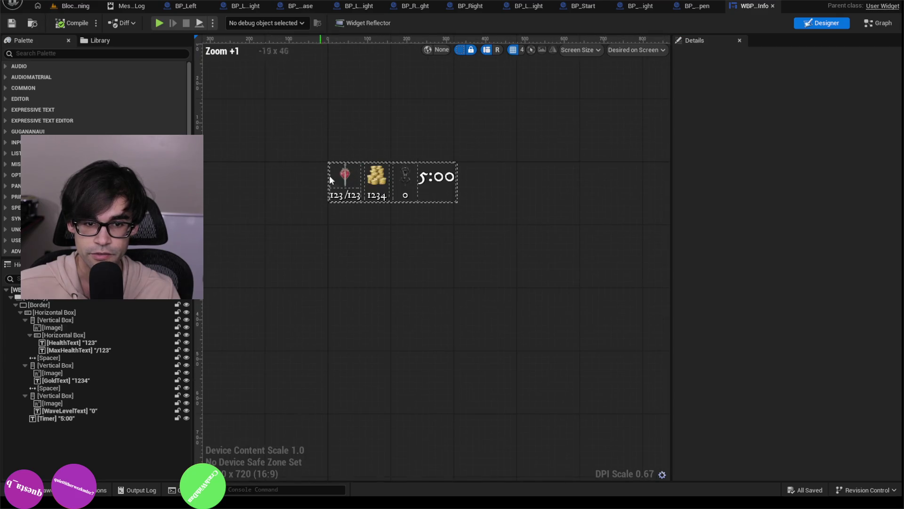
key("ctrl+shift+g")
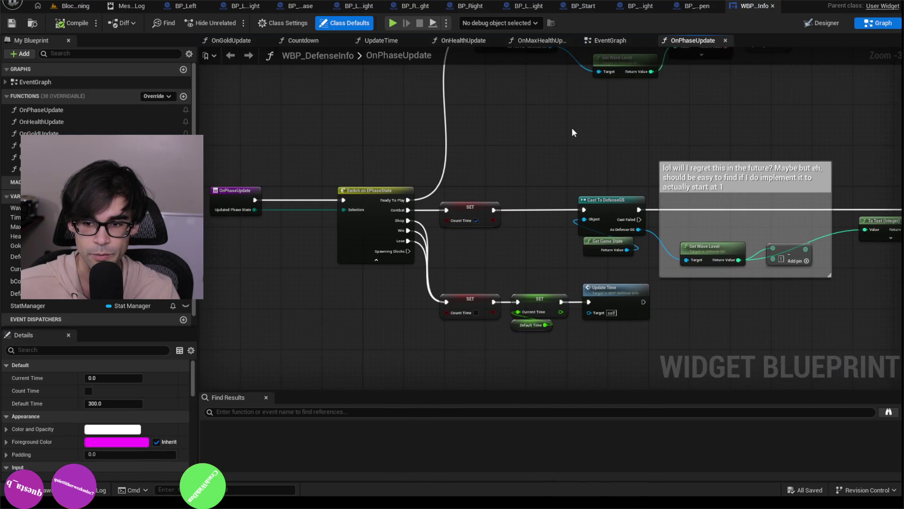
left_click_drag(399, 261, 736, 105)
left_click(790, 96)
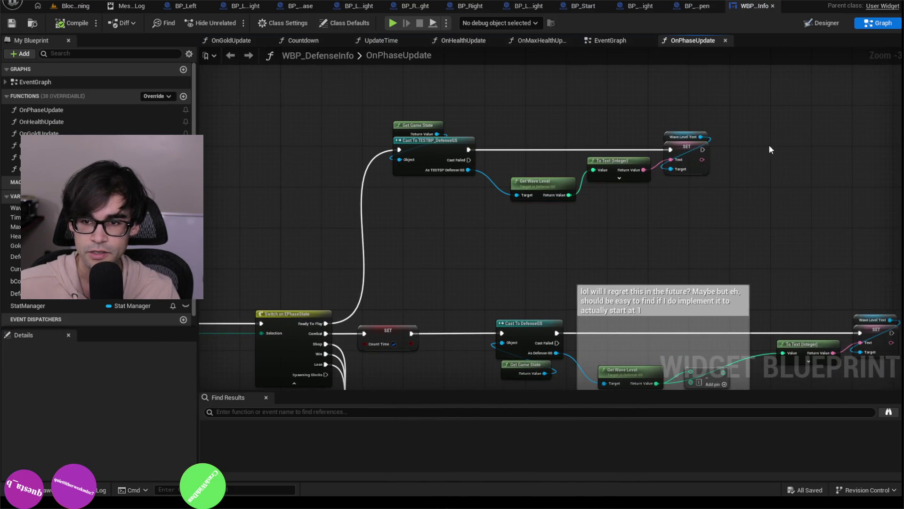
left_click(772, 6)
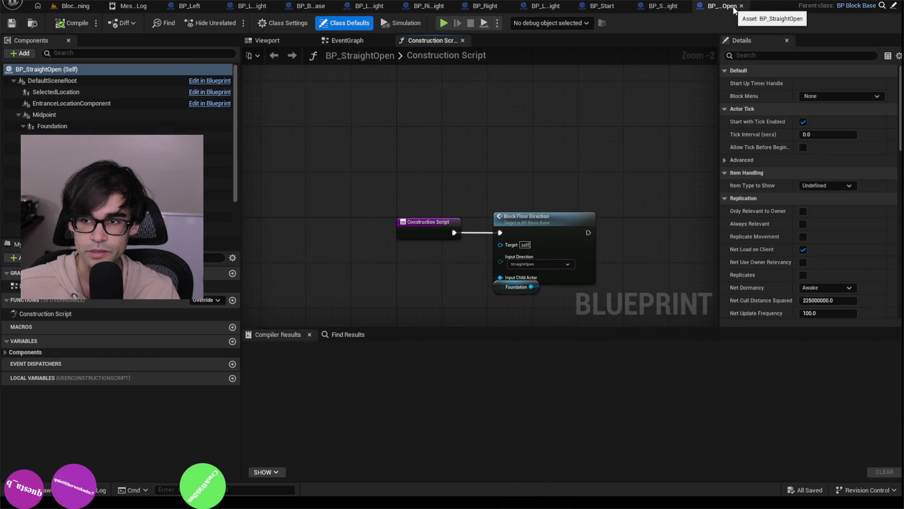
Step: Close the BP_StraightOpen, BP_Straight, BP_Start, BP_LeftRightStraight, BP_Right, BP_RightStraight and BP_LeftStraight tabs
left_click(267, 40)
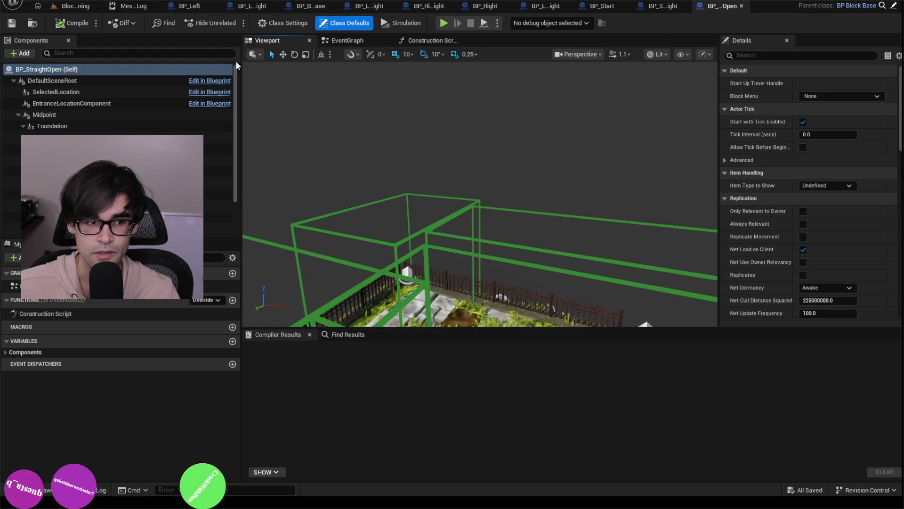
scroll(461, 167, "down", 6)
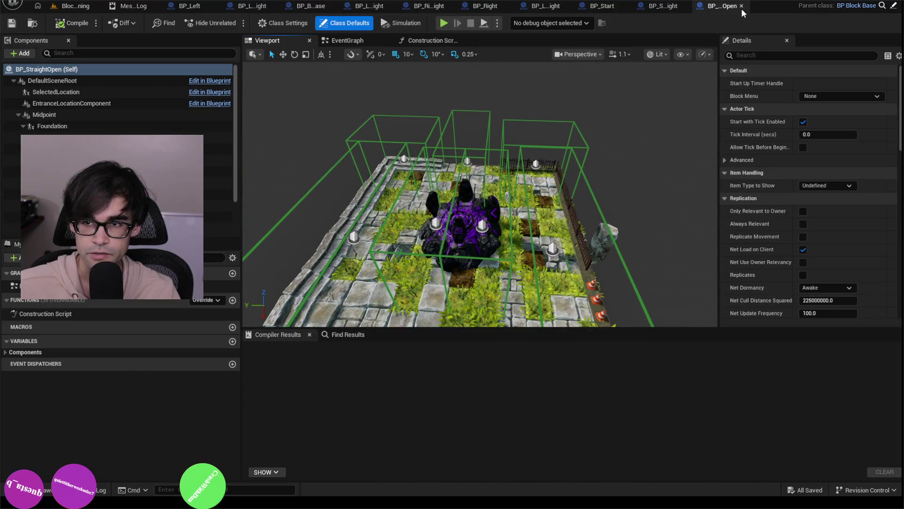
left_click(742, 7)
left_click(737, 6)
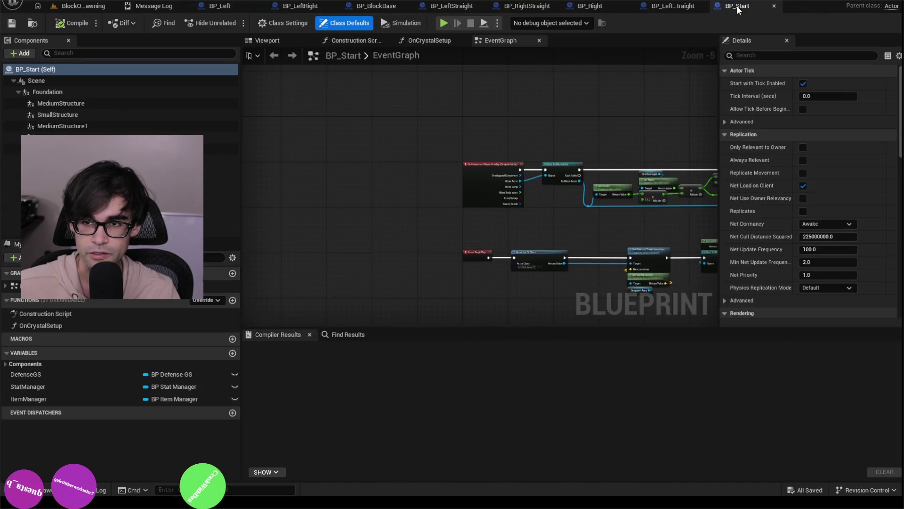
left_click(774, 6)
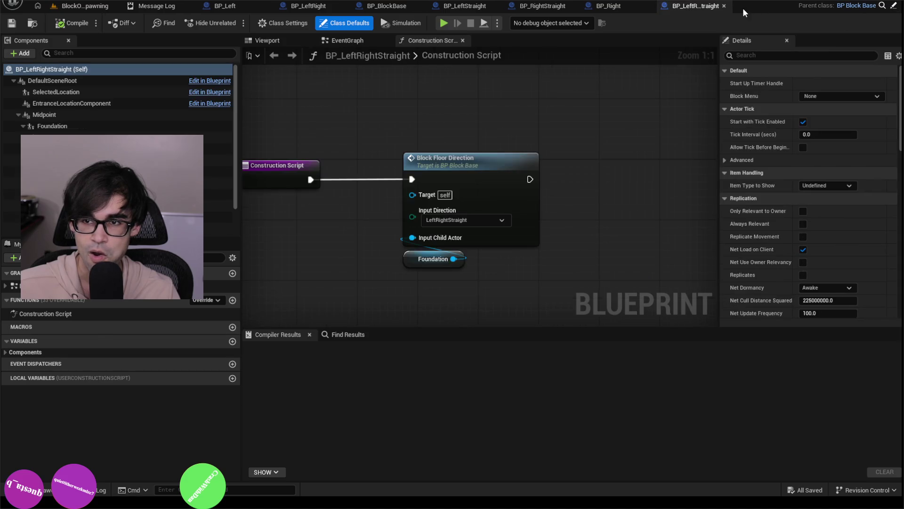
left_click(724, 6)
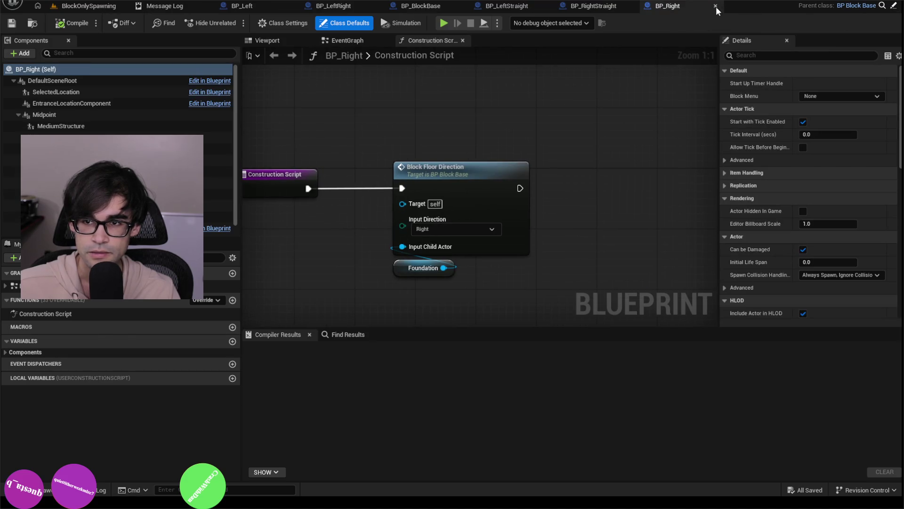
left_click(716, 6)
middle_click(681, 6)
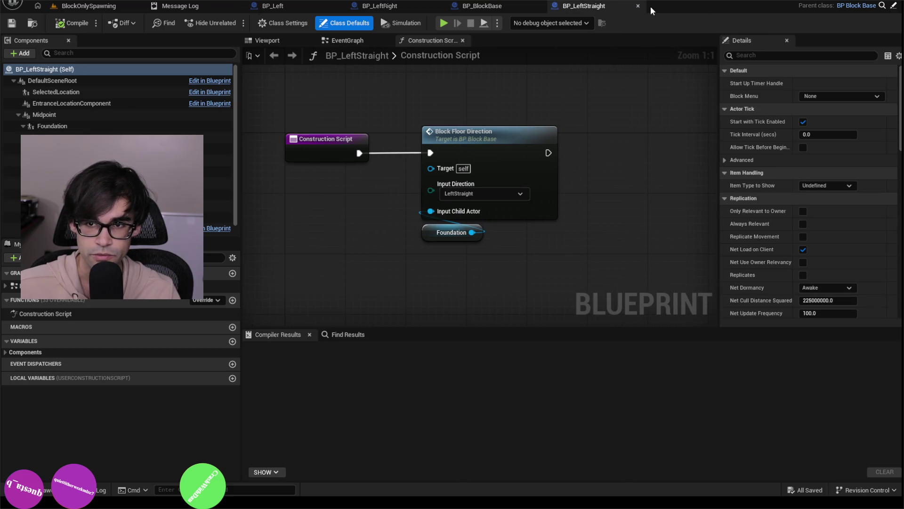
left_click(634, 6)
Step: Inspect BP_BlockBase's SpawnActor nodes, then close BP_BlockBase, BP_LeftRight, BP_Left and the Message Log
left_click_drag(540, 58, 520, 202)
left_click_drag(382, 83, 542, 227)
left_click_drag(575, 86, 561, 140)
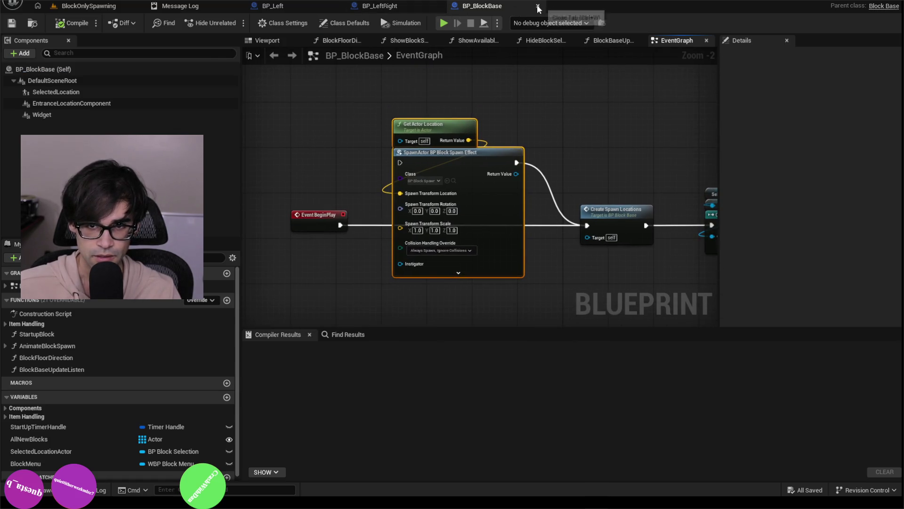
middle_click(449, 8)
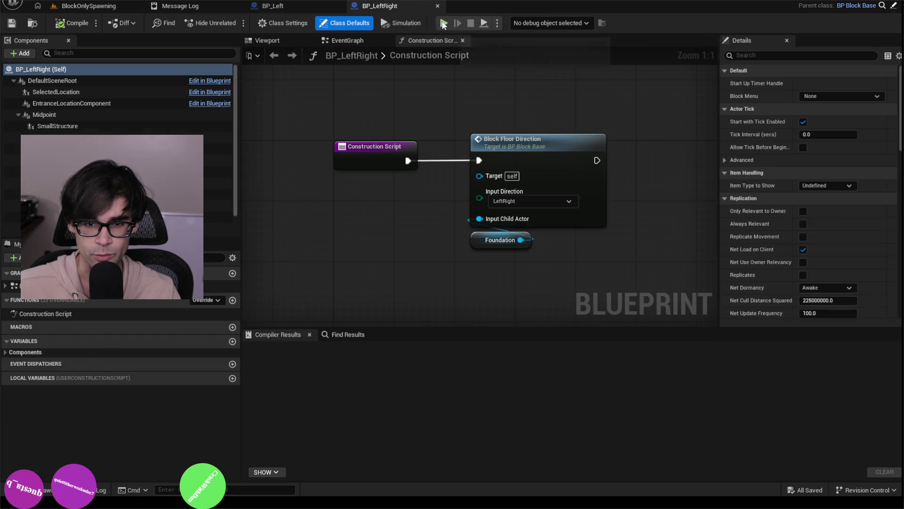
left_click(438, 5)
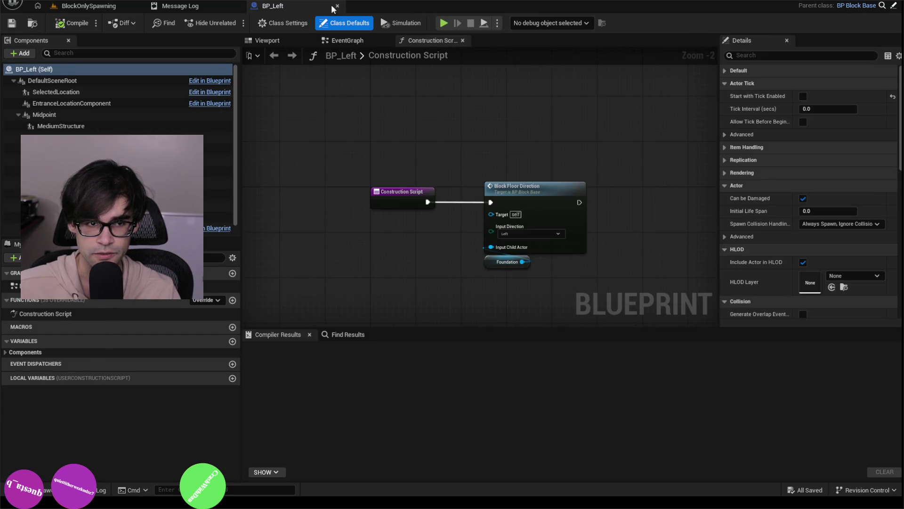
left_click(336, 6)
left_click(236, 6)
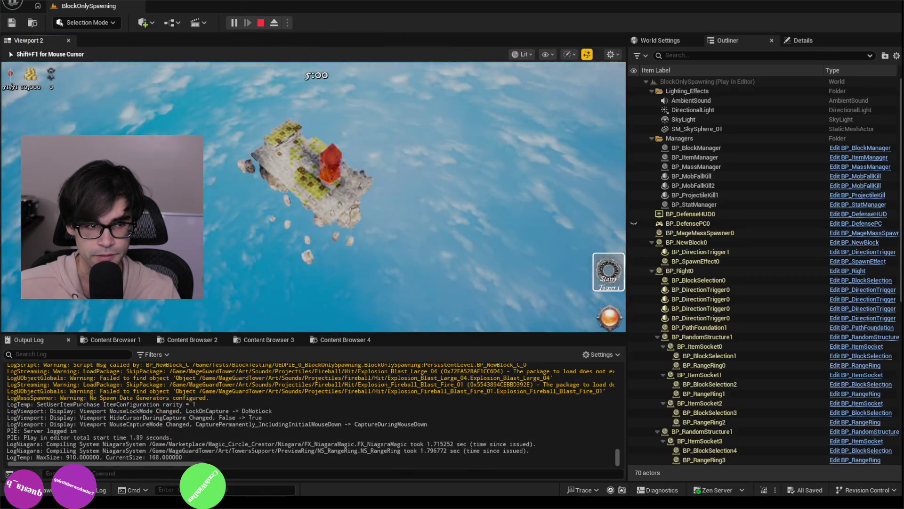
Step: Run stat fps and EnableAllScreenMessages in the in-game console
key("grave")
type("stat fps")
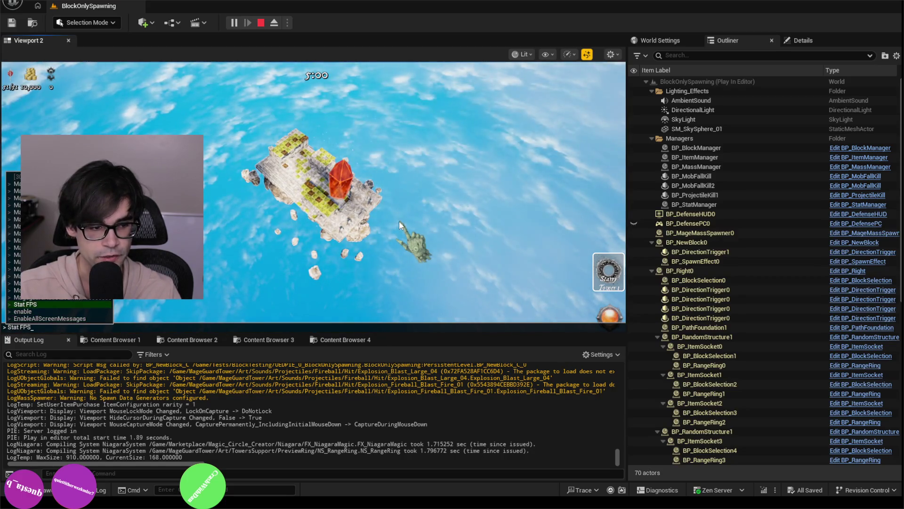
key("Return")
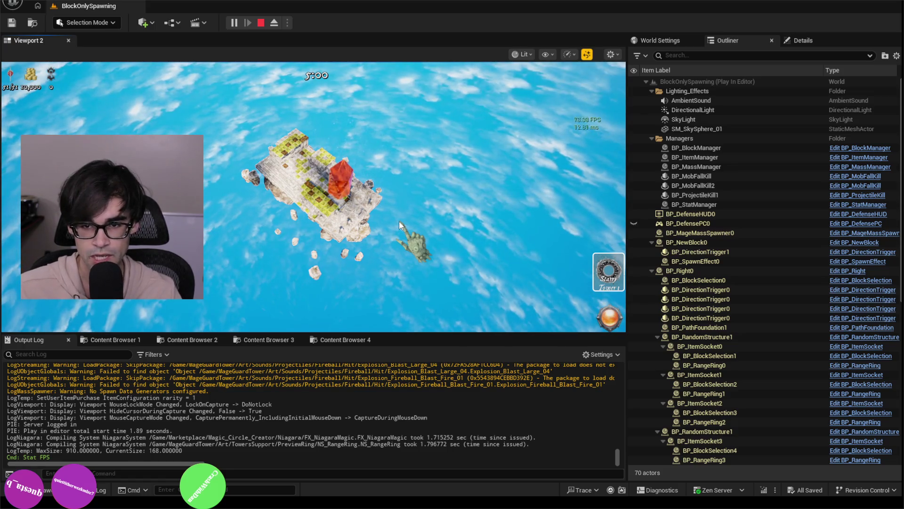
key("grave")
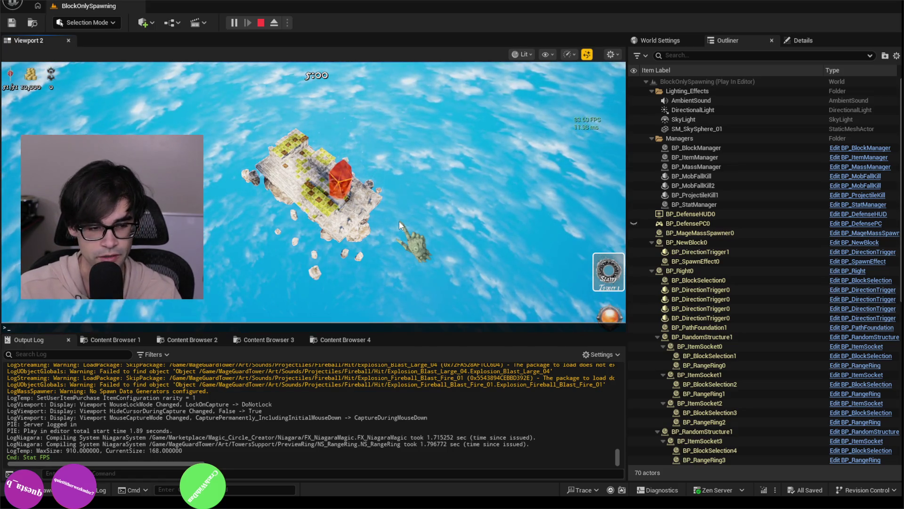
key("Up")
key("Up")
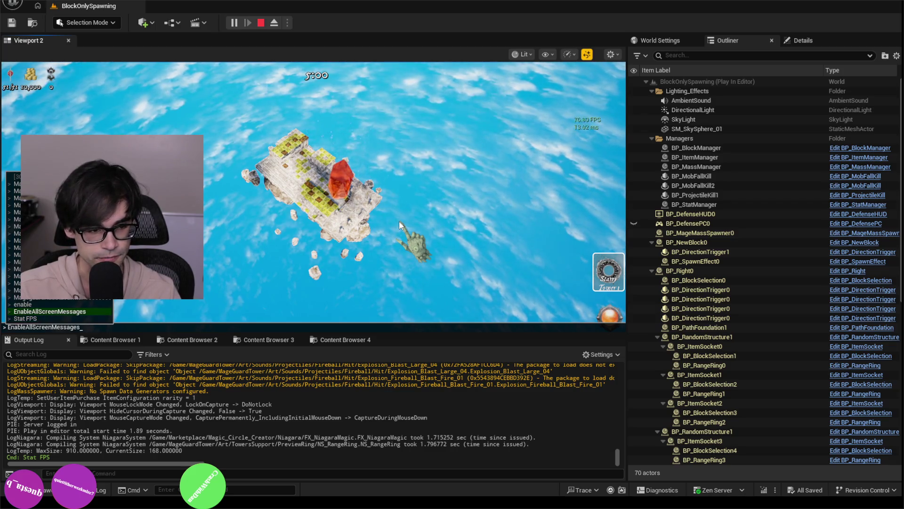
key("Return")
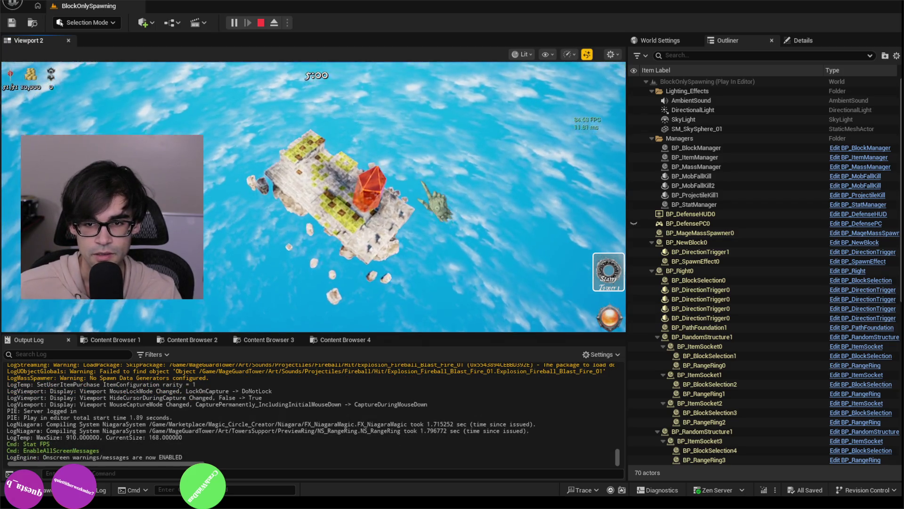
scroll(314, 196, "up", 3)
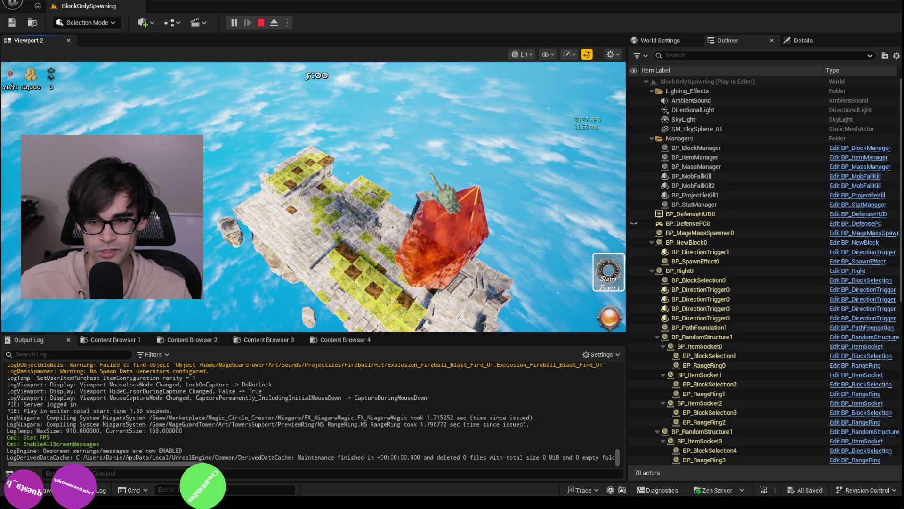
Step: Fly the camera across the island and out over the sky with W, S and D
key("w")
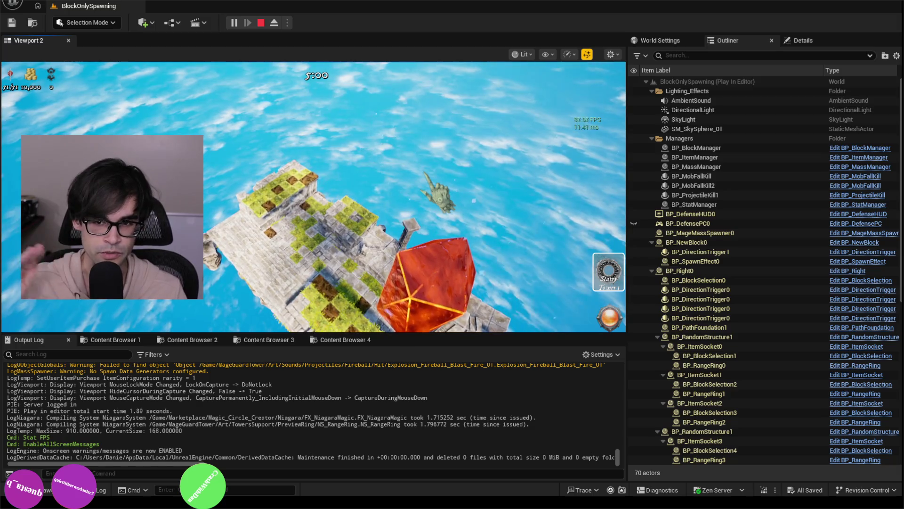
key("w")
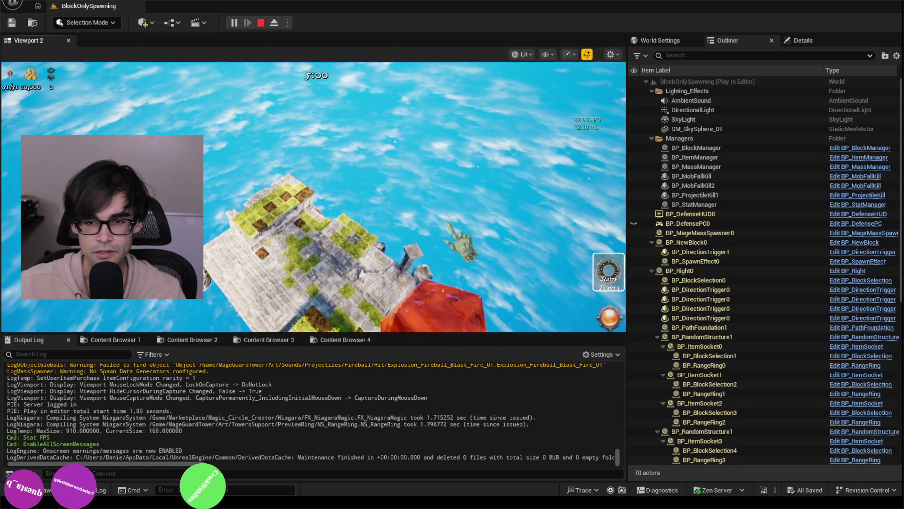
key("w")
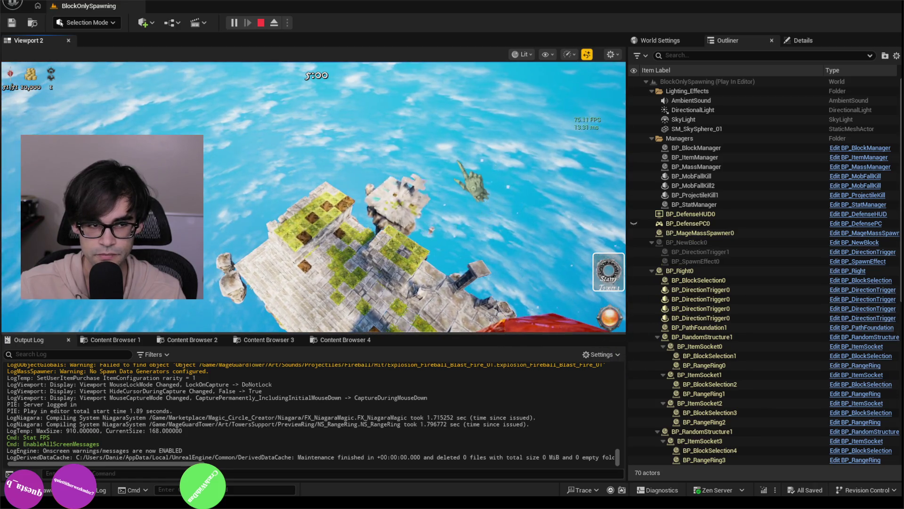
key("s")
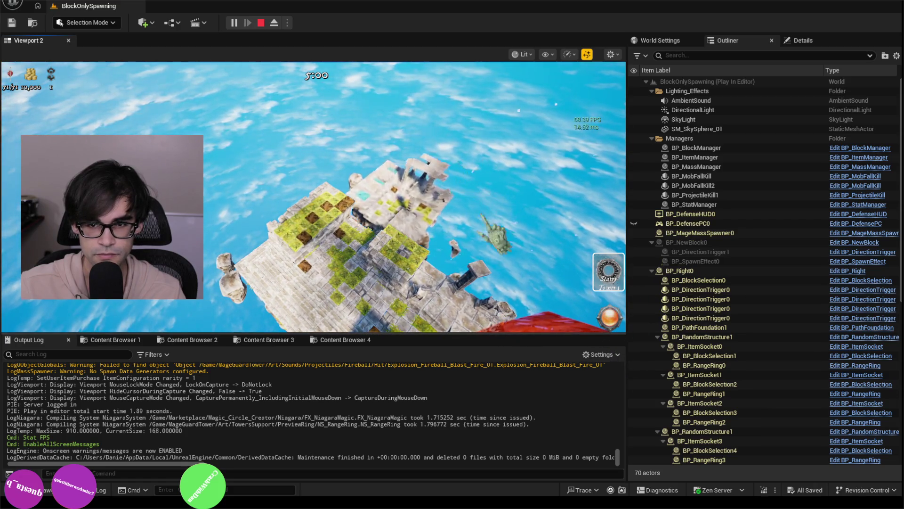
key("d")
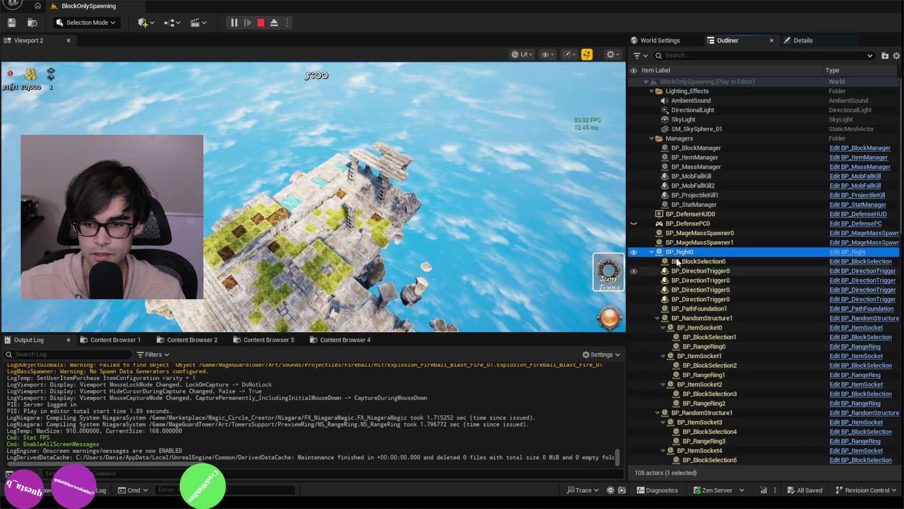
Step: Inspect BP_MageMassSpawner0, 1 and 2 and BP_Left0 in the Outliner during play
left_click(680, 236)
left_click(702, 242)
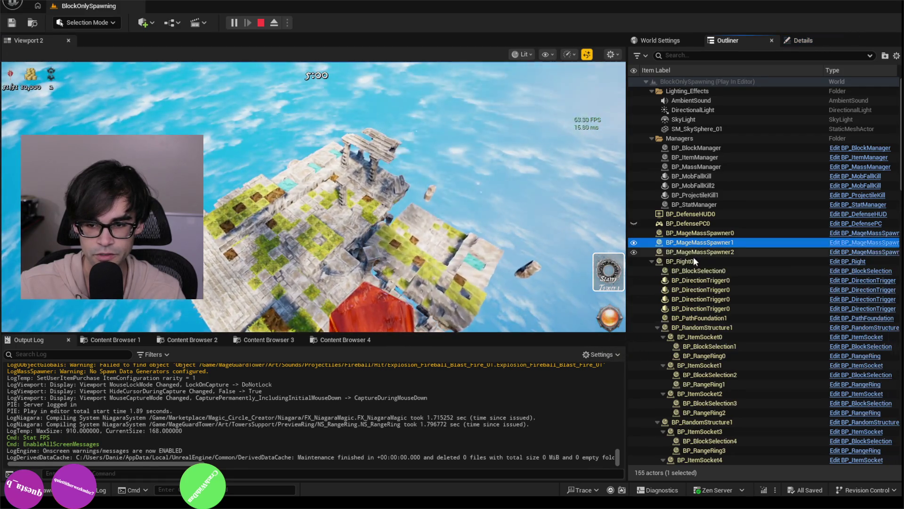
left_click(733, 230)
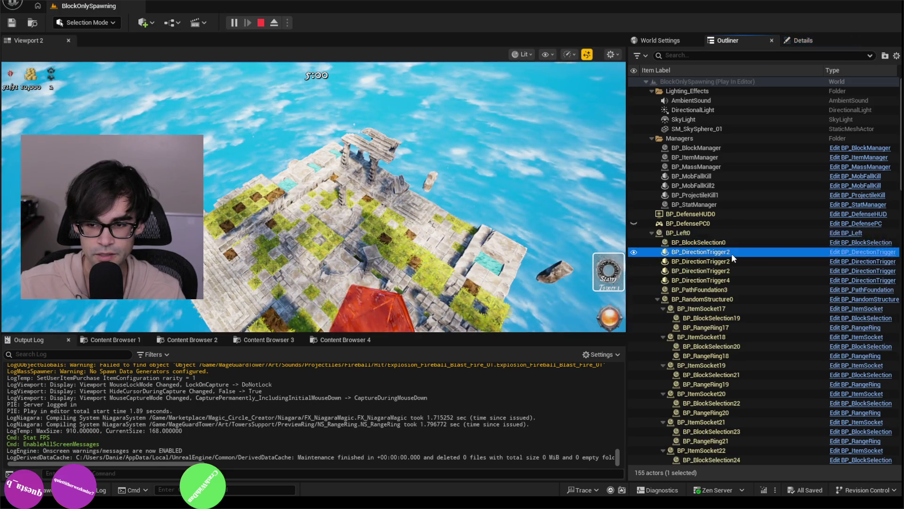
left_click(651, 233)
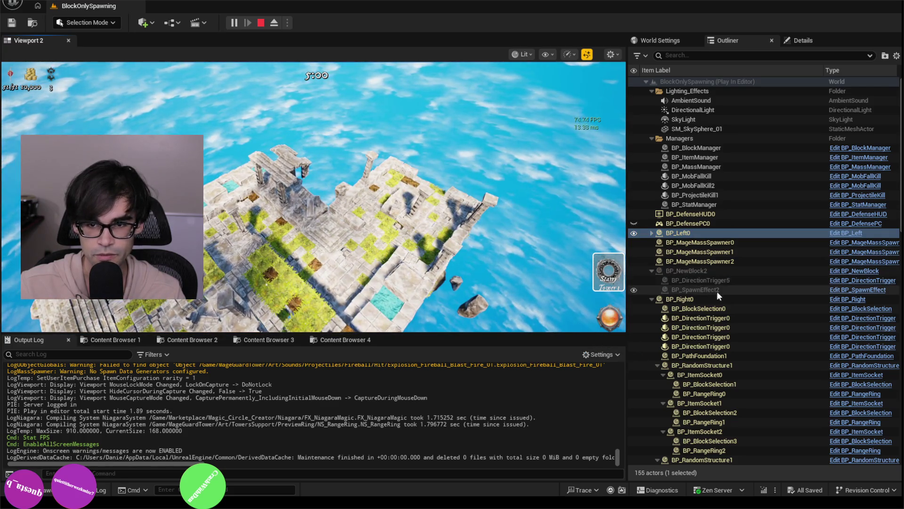
left_click(730, 262)
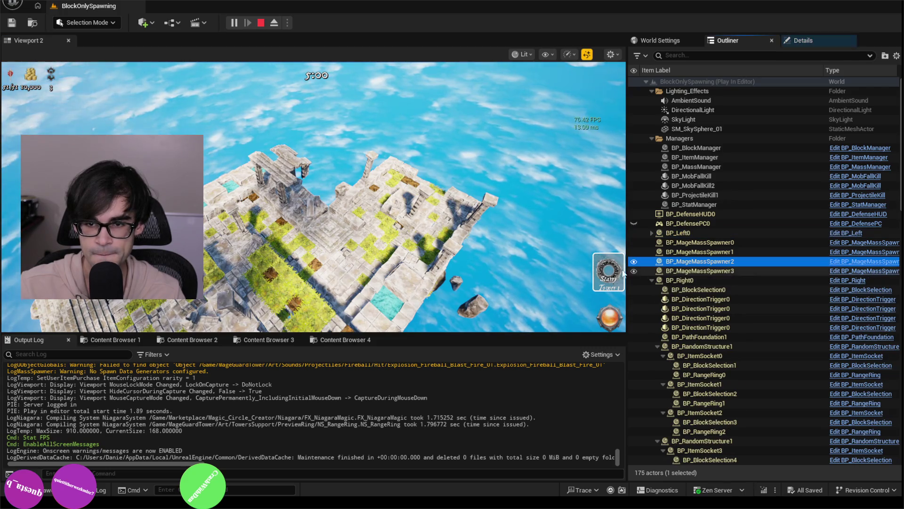
Step: Release game control with Shift+F1, clear the actor selection and stop the play session
left_click(547, 202)
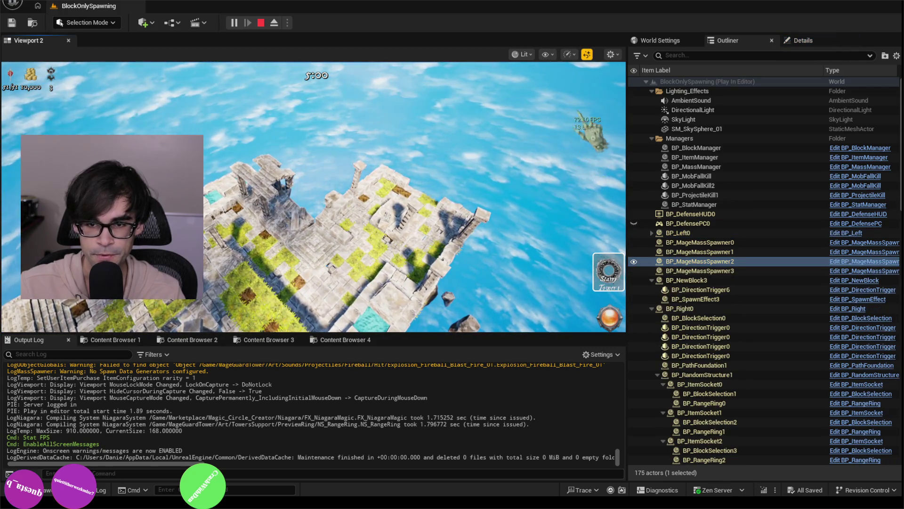
left_click(613, 329)
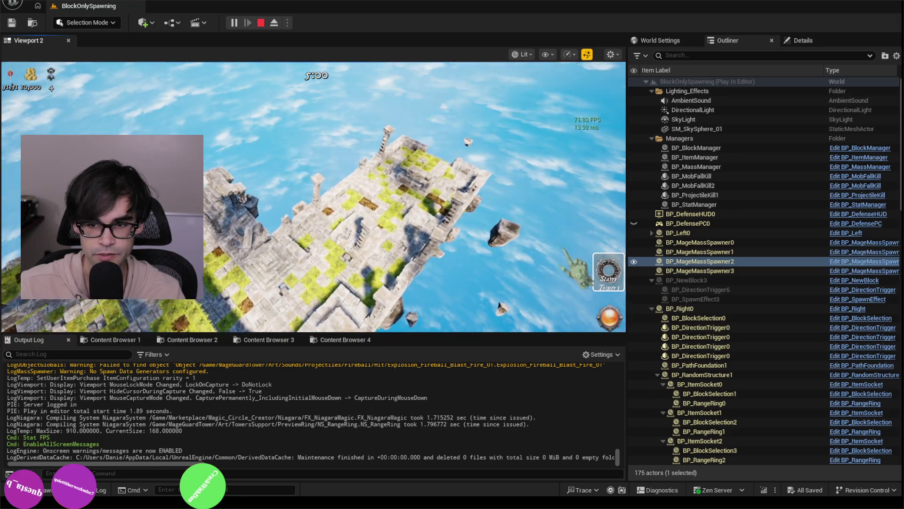
key("shift+F1")
left_click(700, 242)
key("Escape")
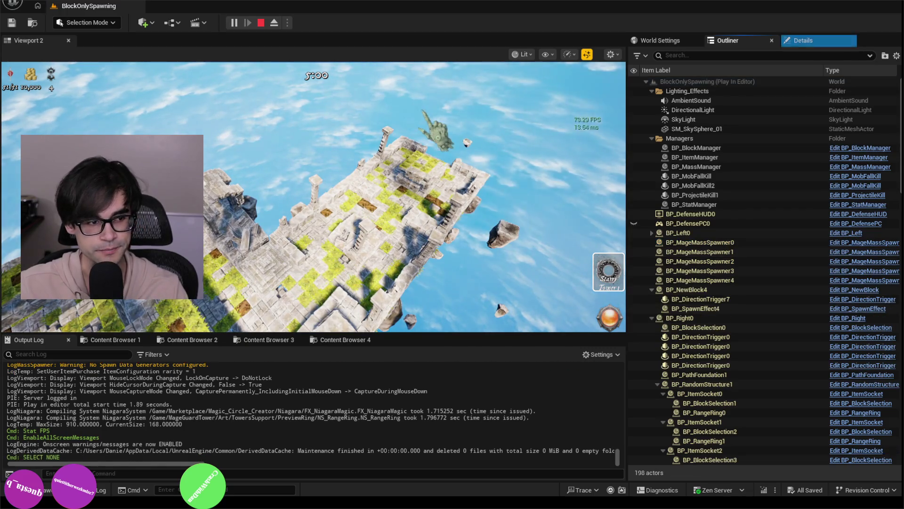
left_click(261, 24)
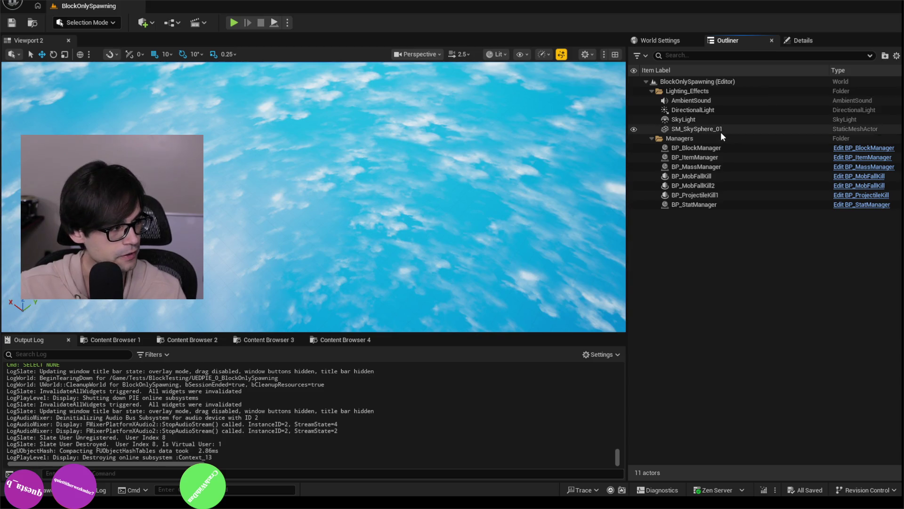
key("alt+Tab")
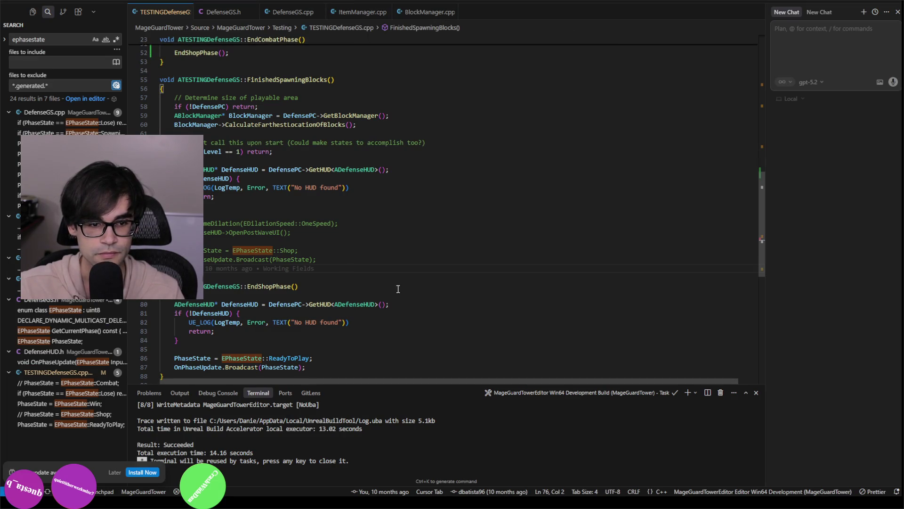
Step: Jump to the SpawnAllNewBlocks definition in BlockManager.cpp and unfold its body
scroll(400, 285, "up", 9)
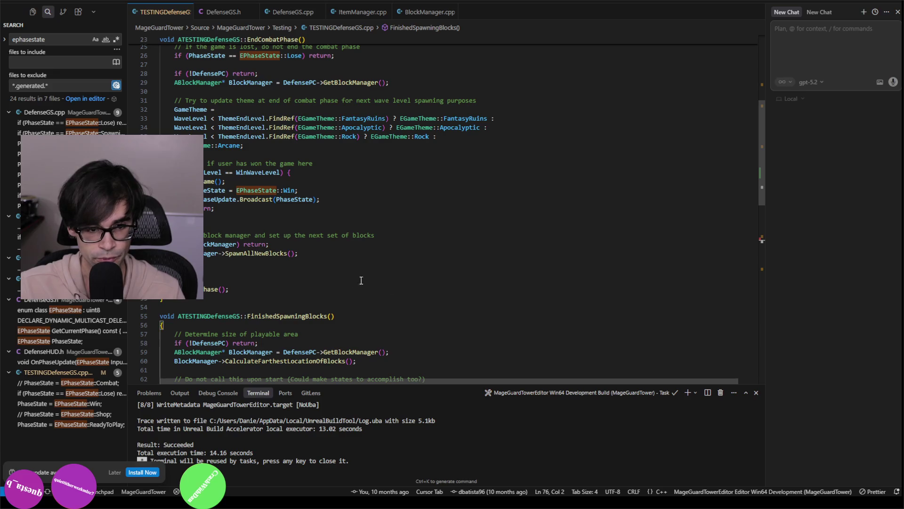
left_click(261, 257)
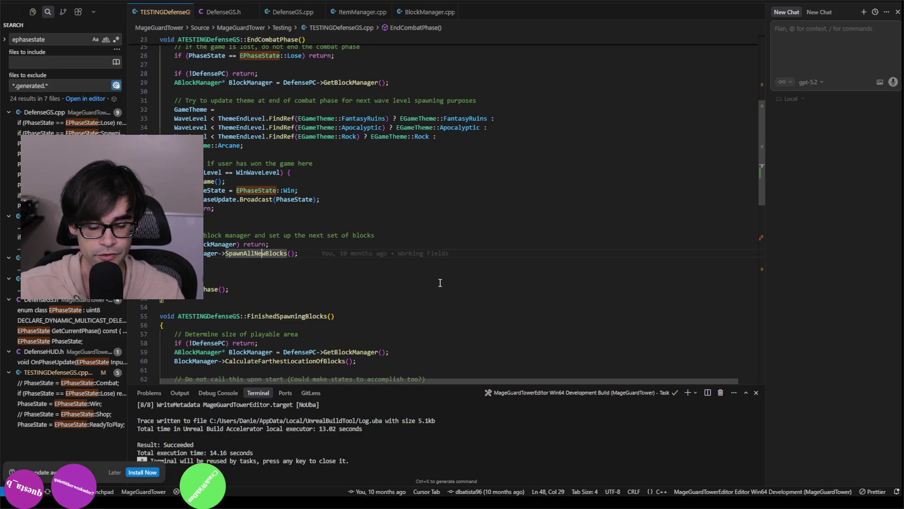
key("F12")
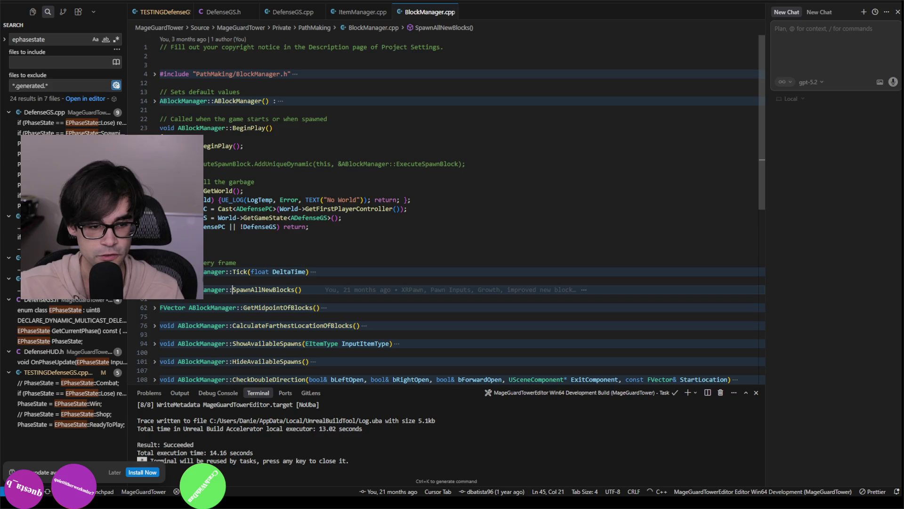
key("ctrl+shift+bracketright")
scroll(281, 217, "down", 5)
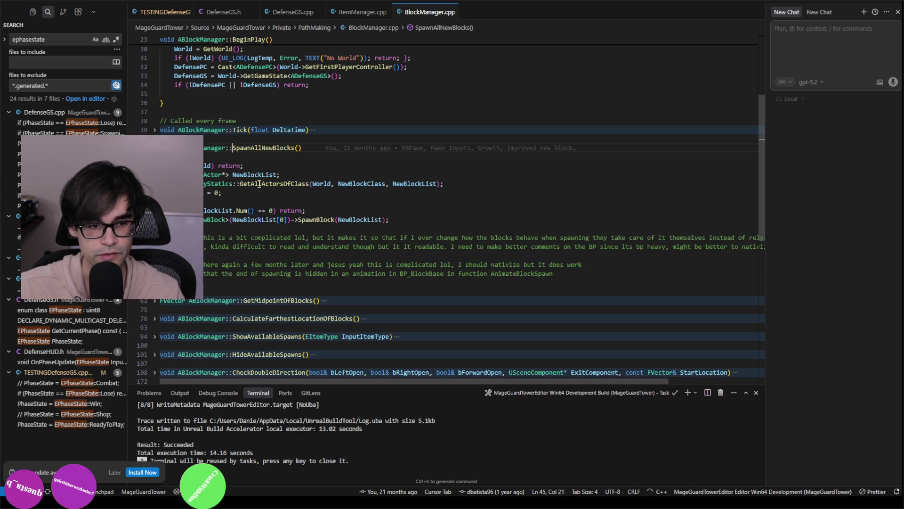
Step: Follow the SpawnBlock call to its generated definition in NewBlock.gen.cpp
left_click(311, 218)
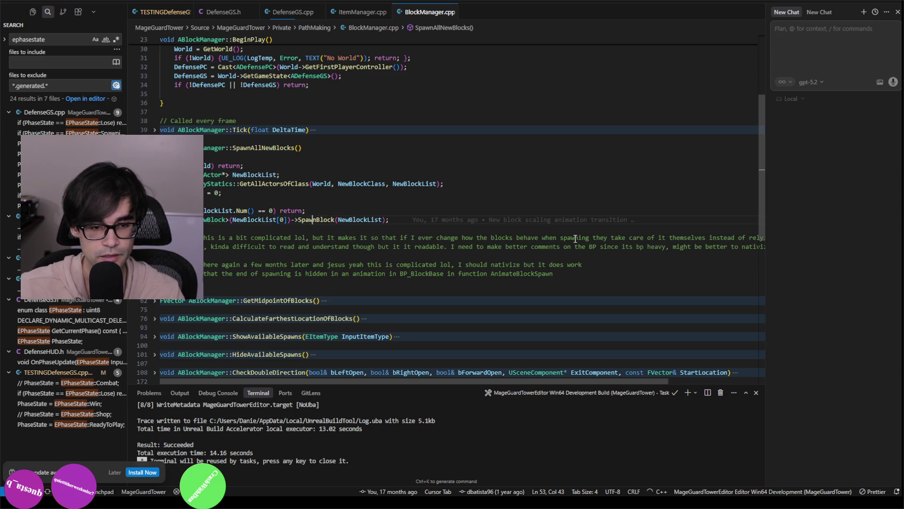
mouse_move(547, 220)
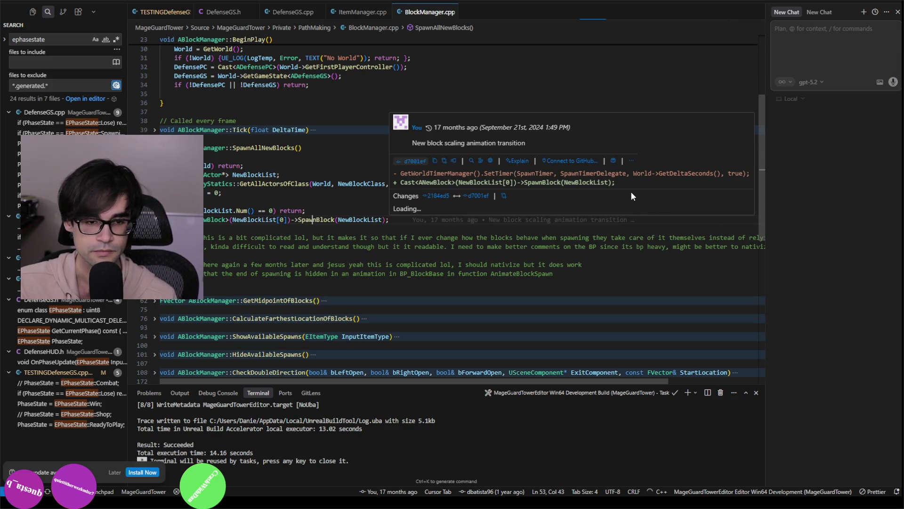
left_click(337, 221, "ctrl")
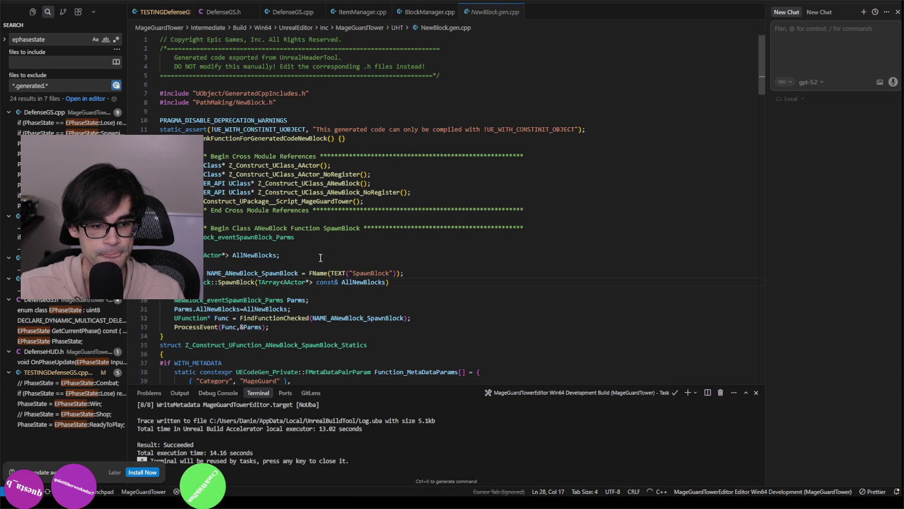
key("alt+Tab")
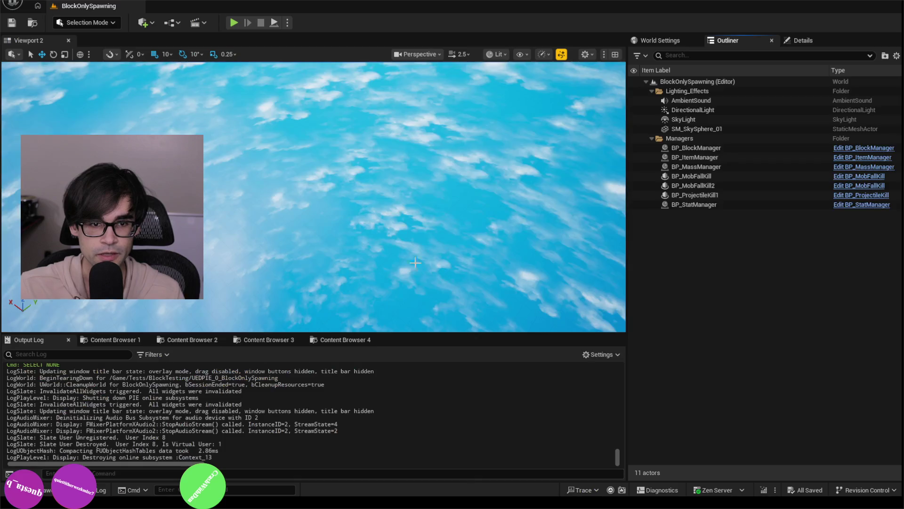
Step: Search 'newblock' in the MageGuardTower content folder and open the BP_NewBlock Blueprint
left_click(192, 340)
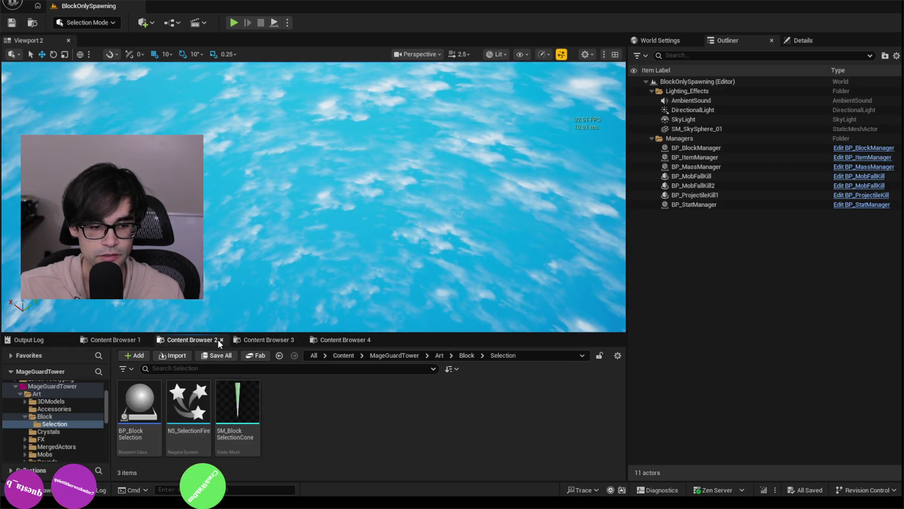
left_click(268, 339)
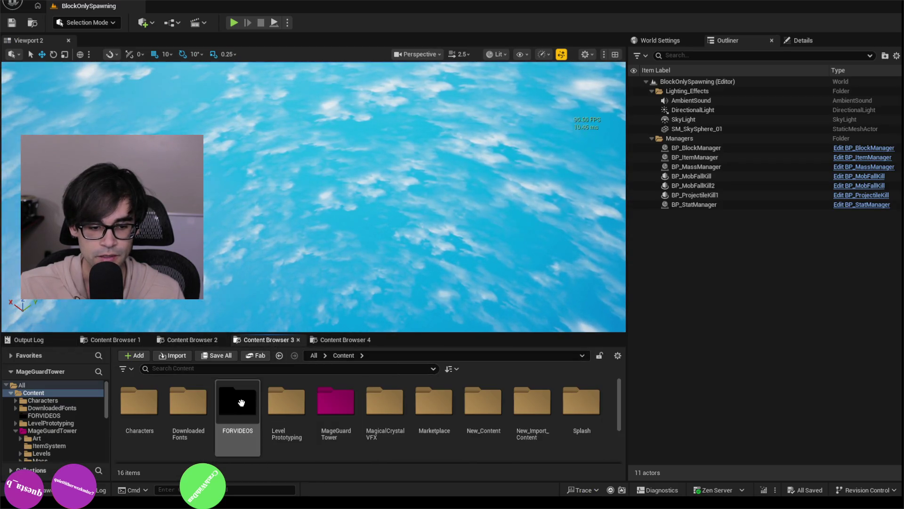
double_click(336, 402)
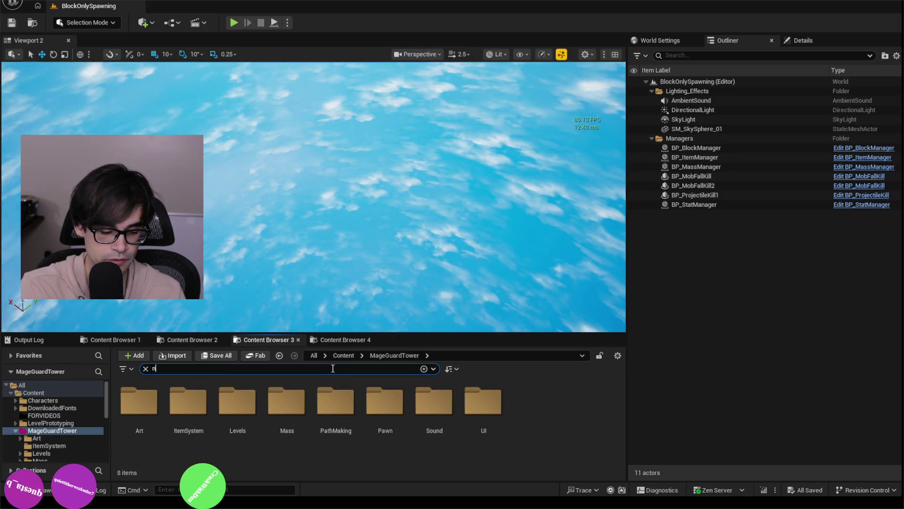
type("newblock")
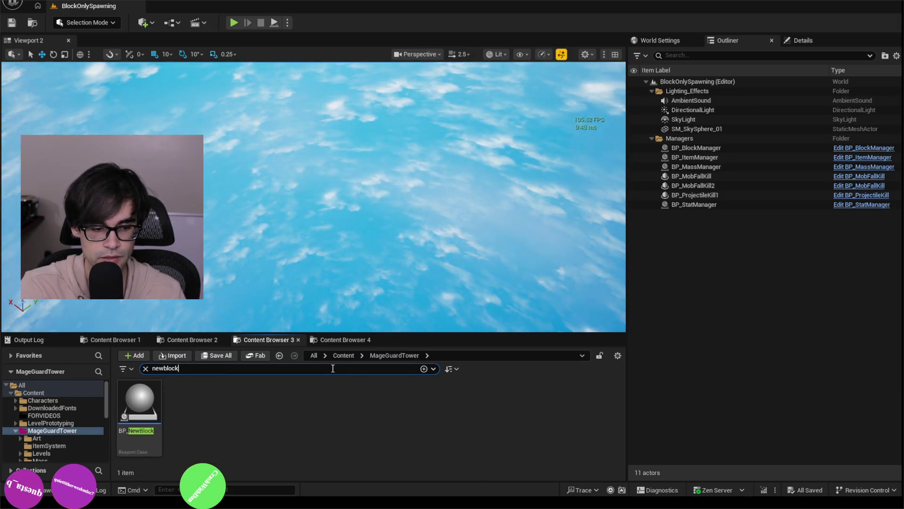
left_click(147, 415)
double_click(146, 415)
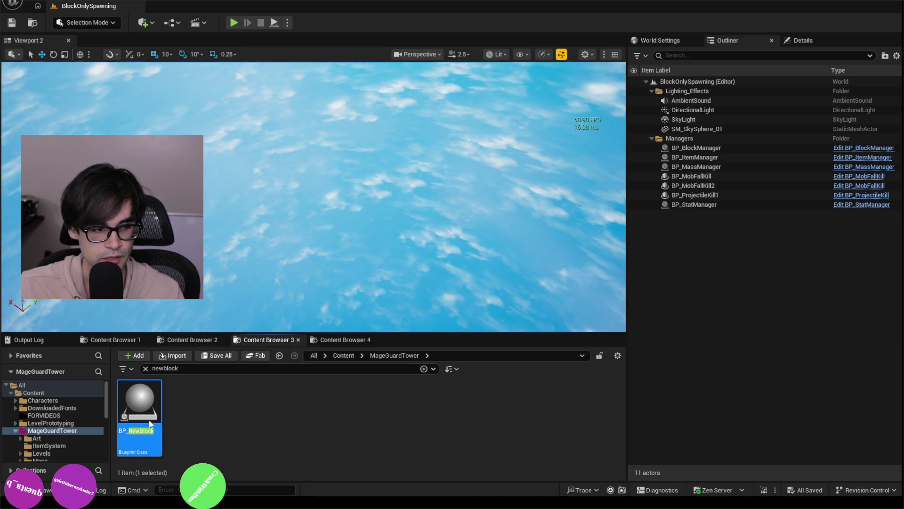
Step: Pan the event graph and open the ConvertToRealBlock function graph
scroll(327, 247, "down", 4)
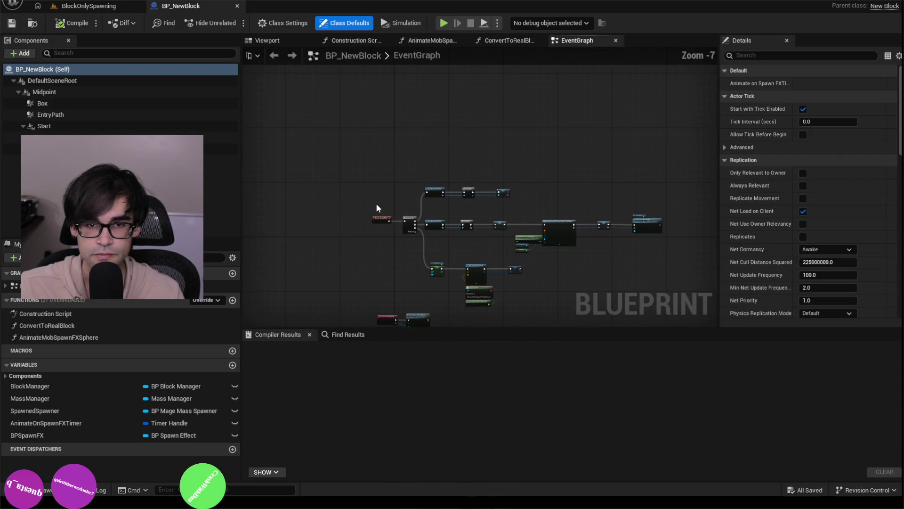
scroll(376, 203, "up", 3)
scroll(367, 188, "up", 3)
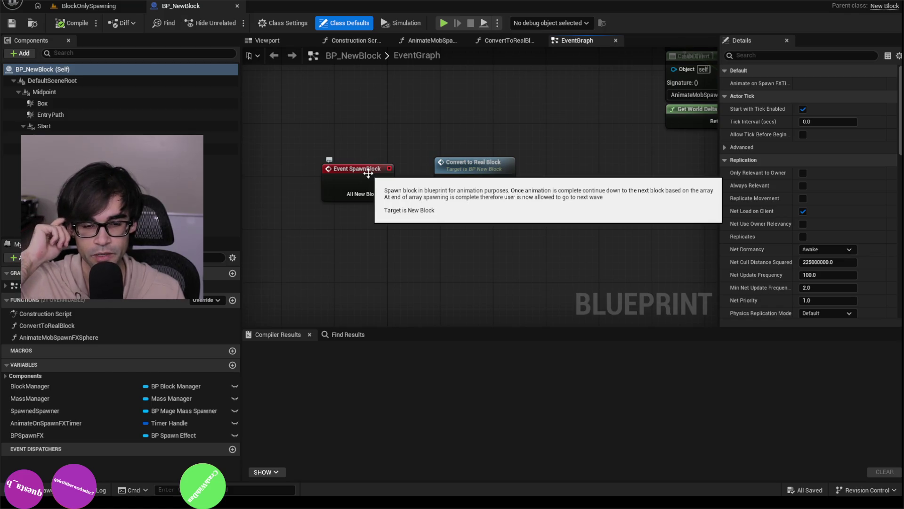
left_click_drag(545, 133, 531, 184)
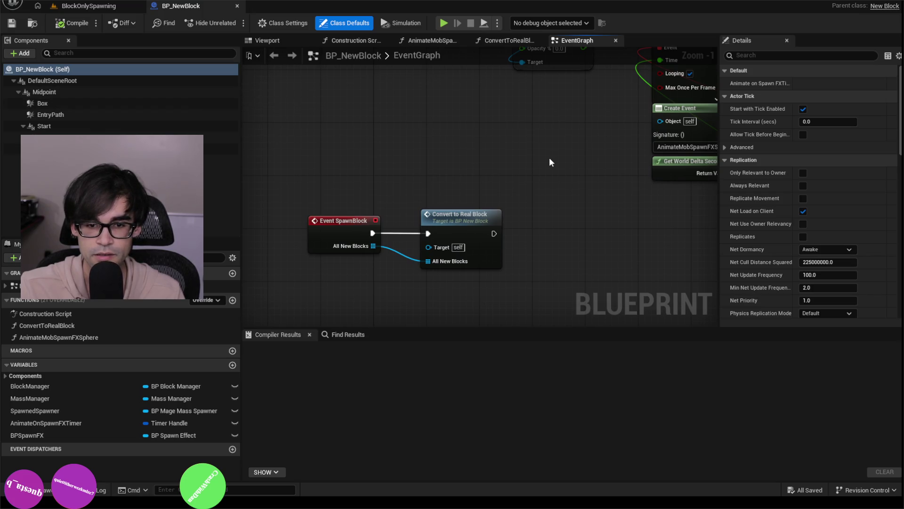
double_click(465, 221)
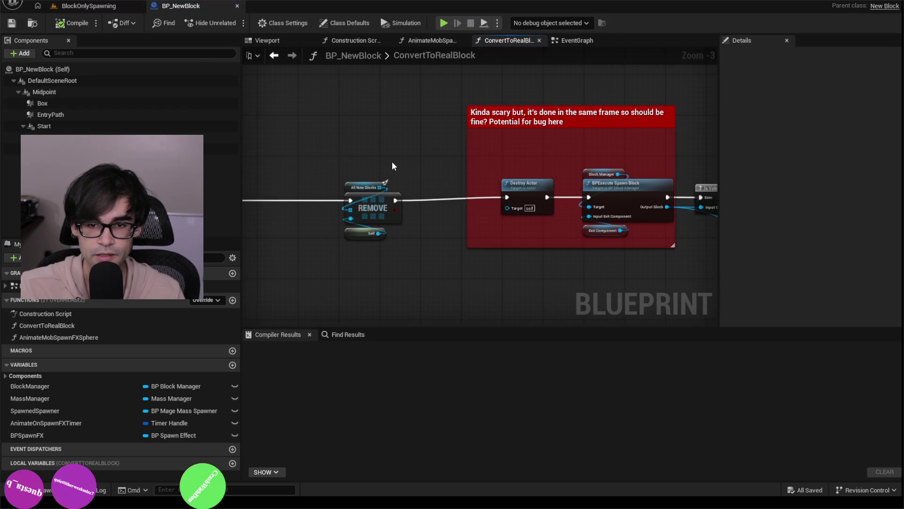
scroll(391, 161, "down", 1)
scroll(600, 144, "up", 2)
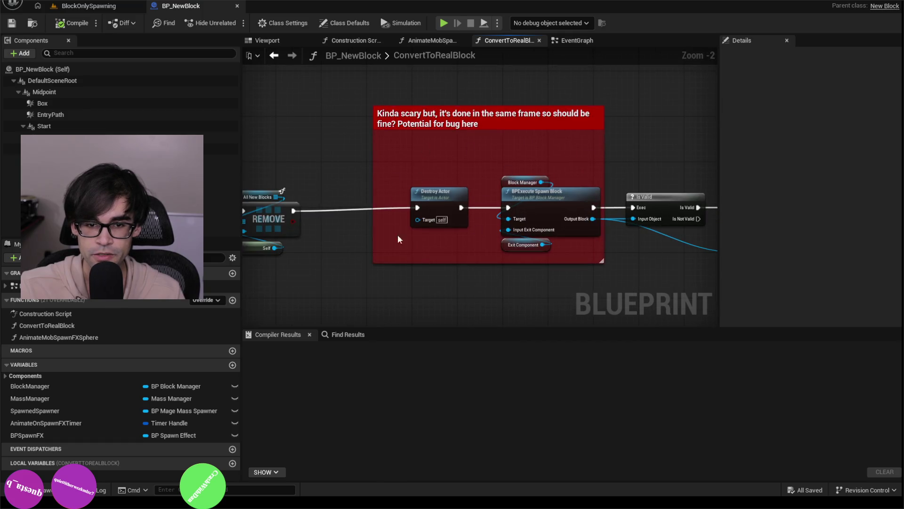
mouse_move(356, 97)
left_mouse_down()
mouse_move(623, 286)
mouse_move(467, 131)
mouse_move(626, 141)
mouse_move(642, 166)
mouse_move(606, 141)
left_mouse_up()
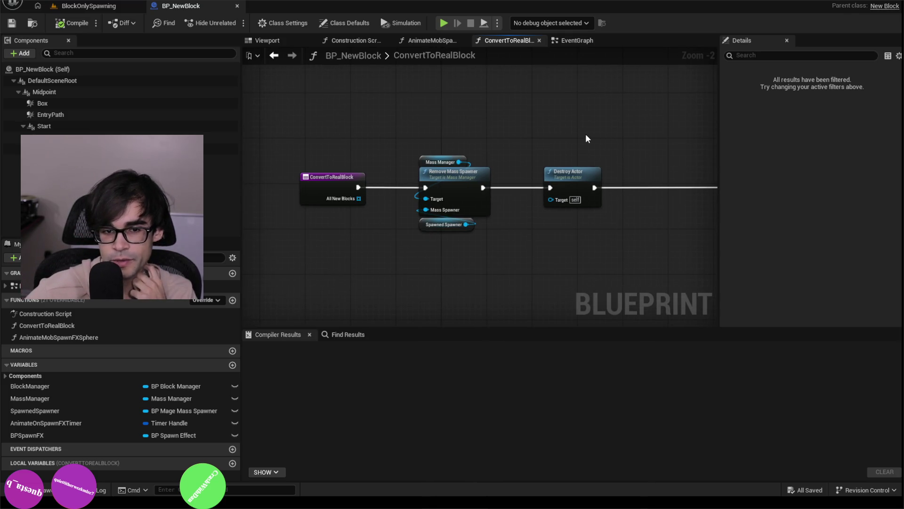
left_click(464, 173)
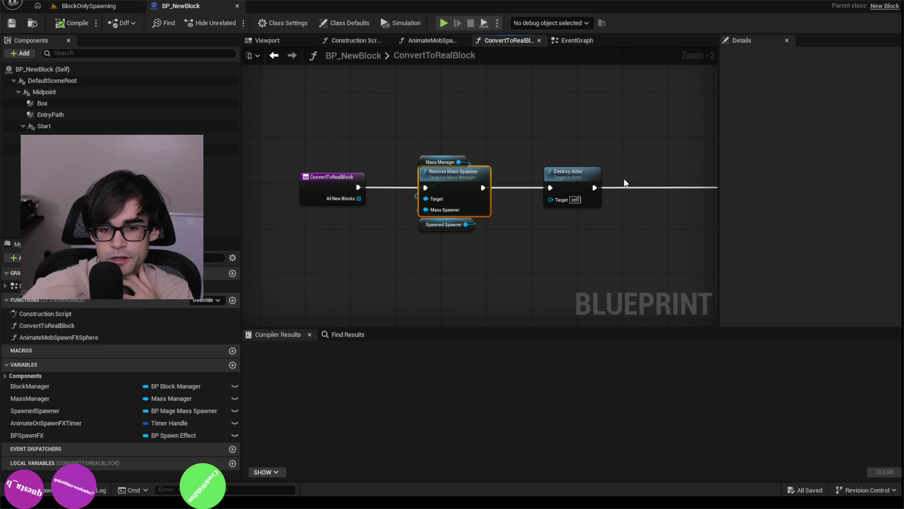
left_click(426, 224)
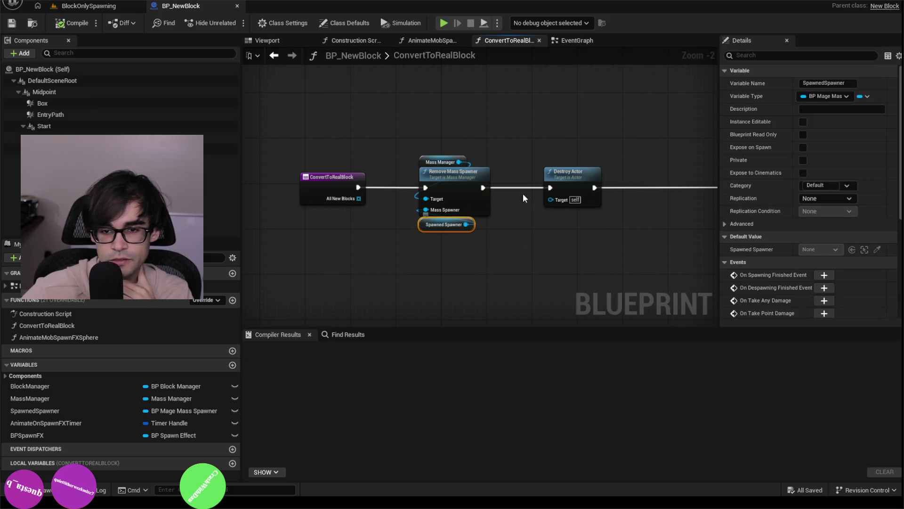
scroll(759, 216, "down", 5)
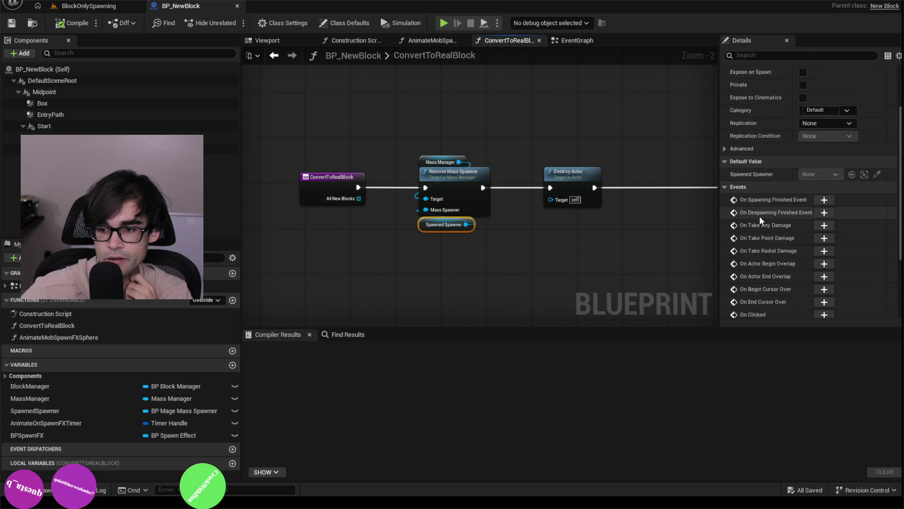
scroll(763, 203, "up", 5)
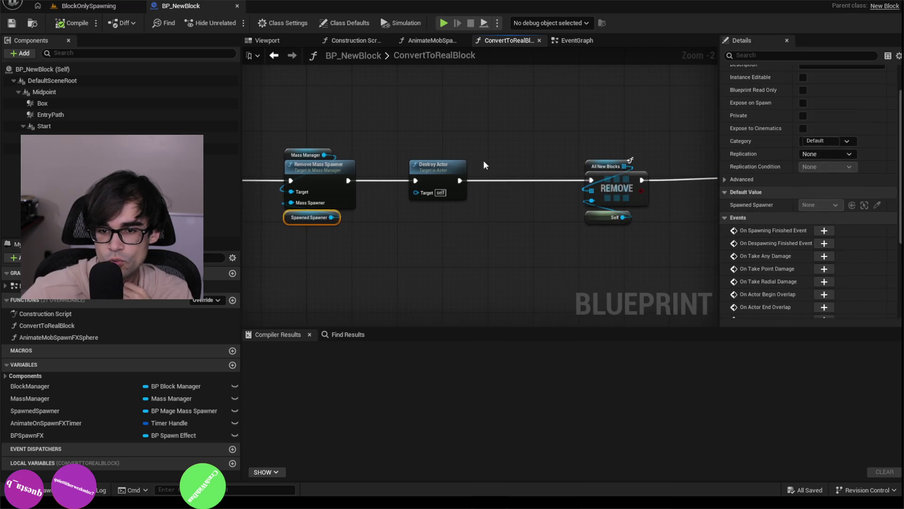
left_click_drag(720, 148, 775, 148)
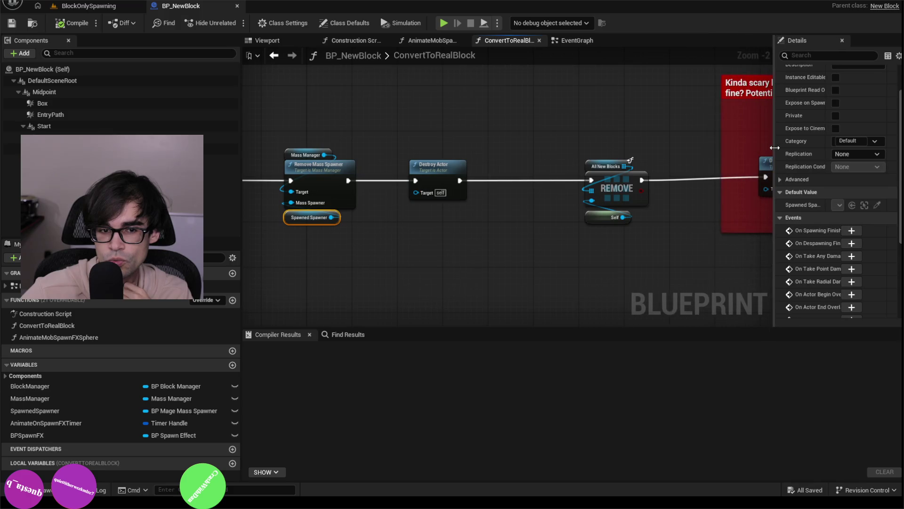
scroll(606, 143, "down", 1)
mouse_move(606, 144)
left_mouse_down()
mouse_move(605, 152)
mouse_move(432, 154)
left_mouse_up()
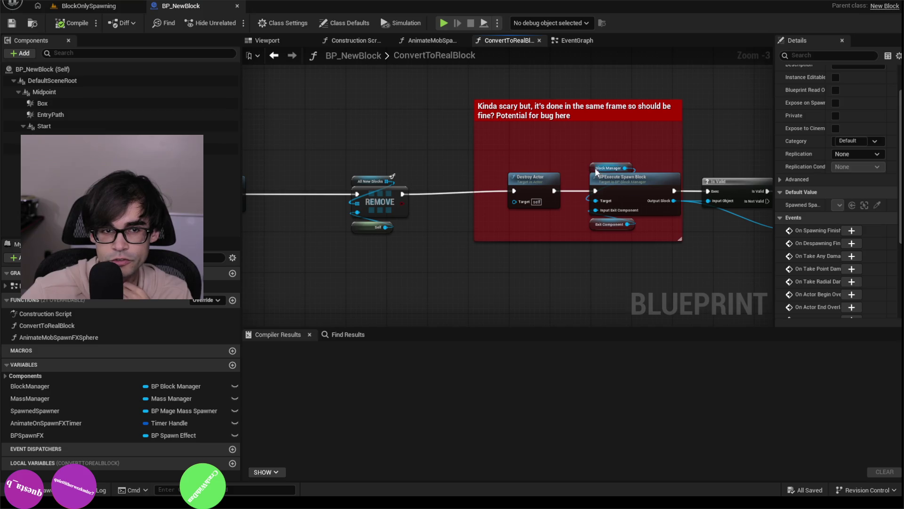
left_click_drag(719, 115, 575, 118)
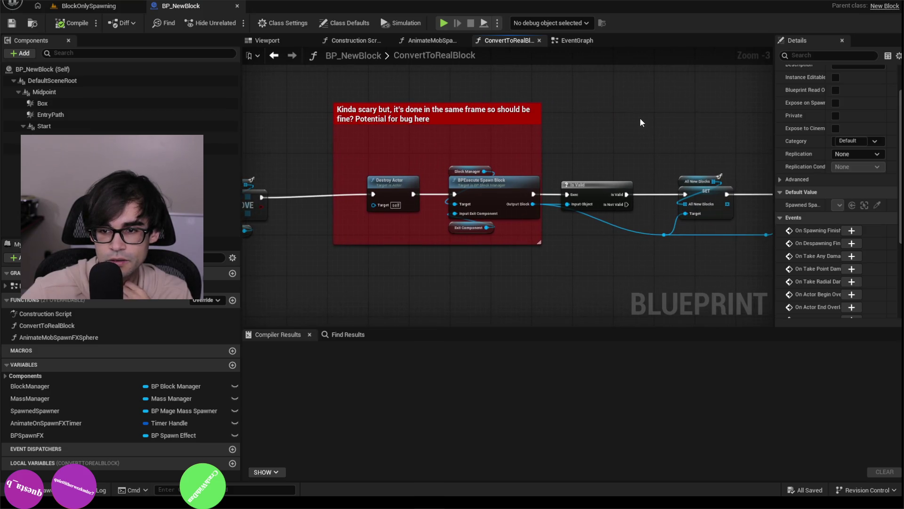
mouse_move(640, 118)
left_mouse_down()
mouse_move(495, 114)
mouse_move(702, 126)
left_mouse_up()
left_click_drag(416, 182, 583, 182)
scroll(583, 183, "up", 3)
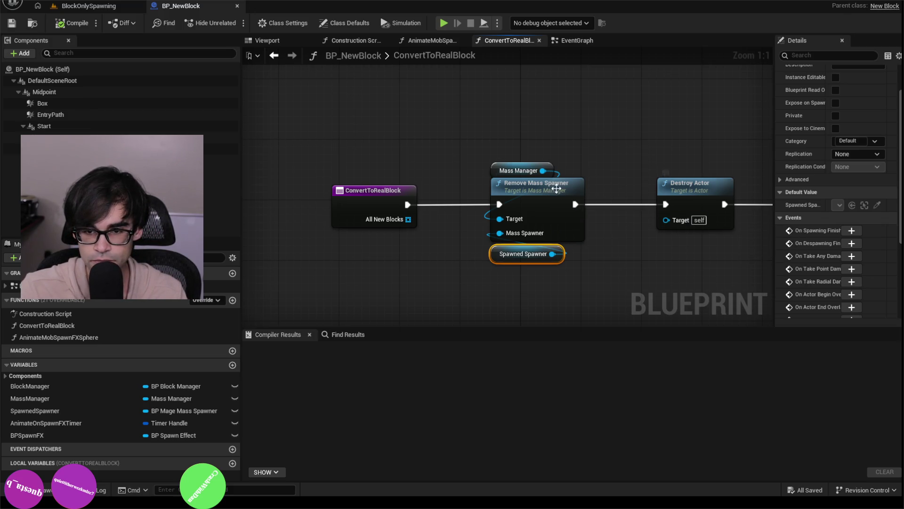
key("alt+Tab")
Step: Open MassManager.cpp through quick file search for 'massmana'
key("ctrl+p")
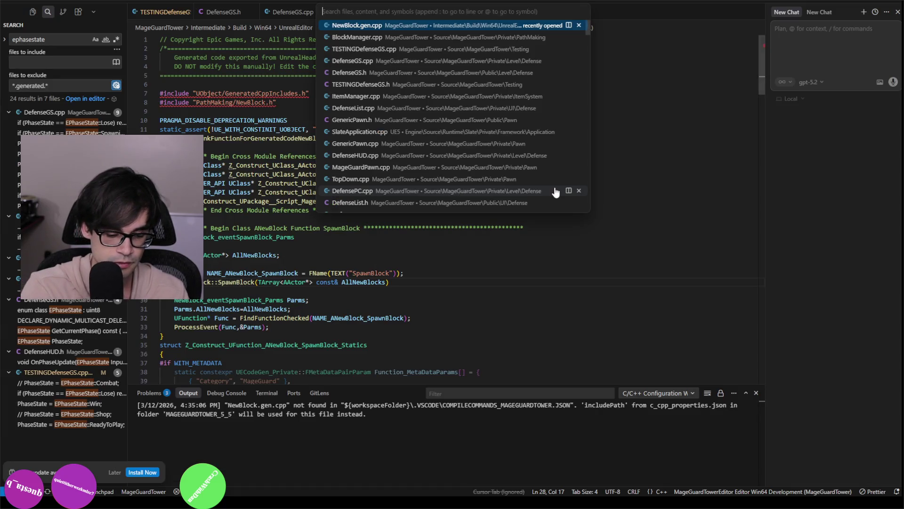
type("massmana")
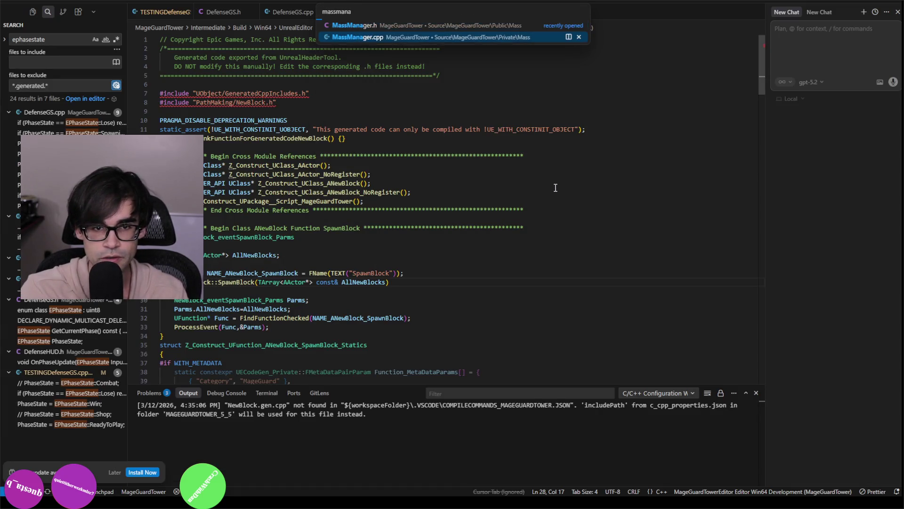
key("Return")
key("alt+Tab")
key("alt+Tab")
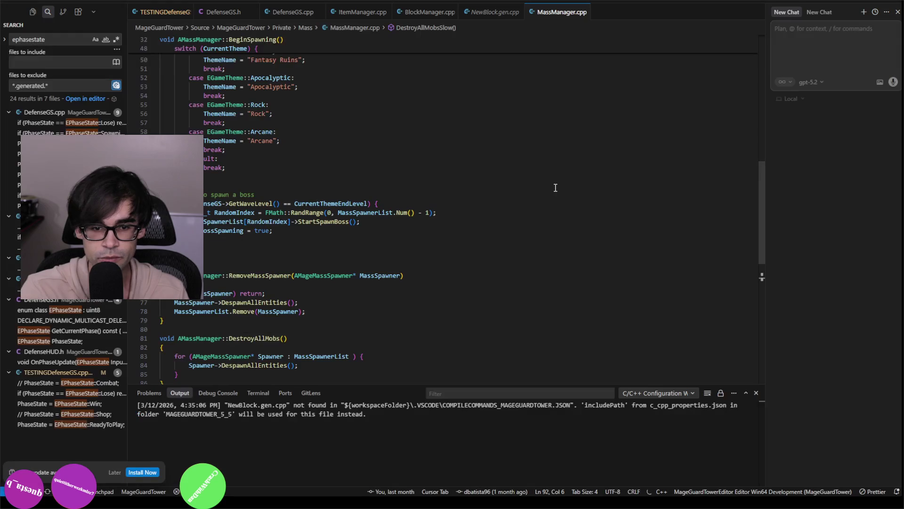
Step: Find 'remove' and start a new line after the MassSpawnerList.Remove line 78
key("ctrl+f")
type("remove")
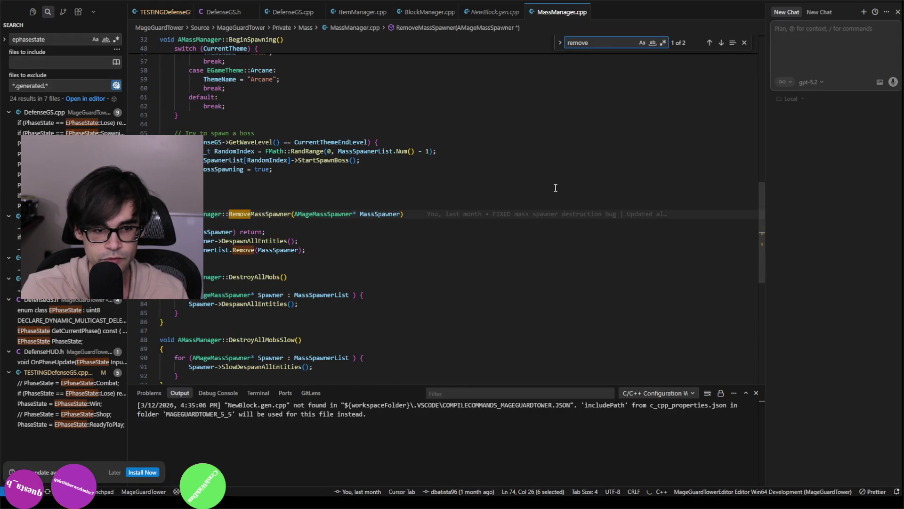
left_click(258, 241)
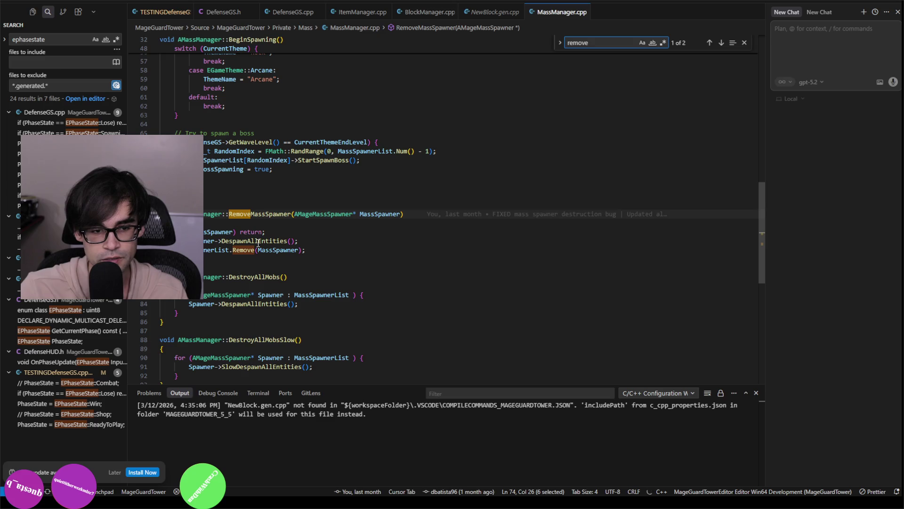
left_click(204, 250)
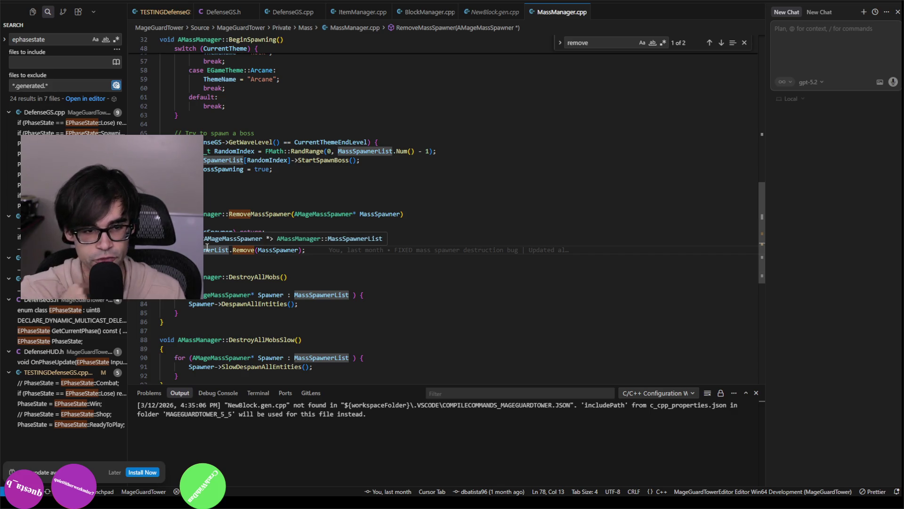
left_click(341, 250)
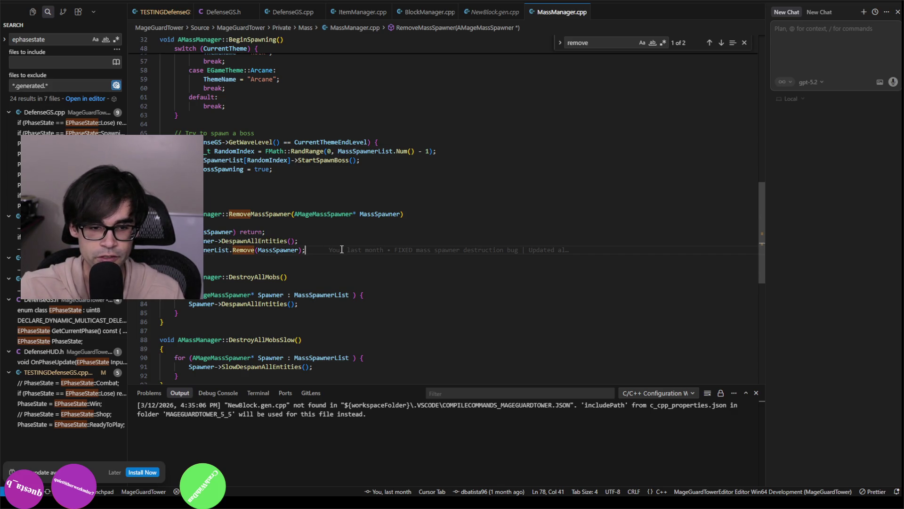
mouse_move(342, 250)
key("Return")
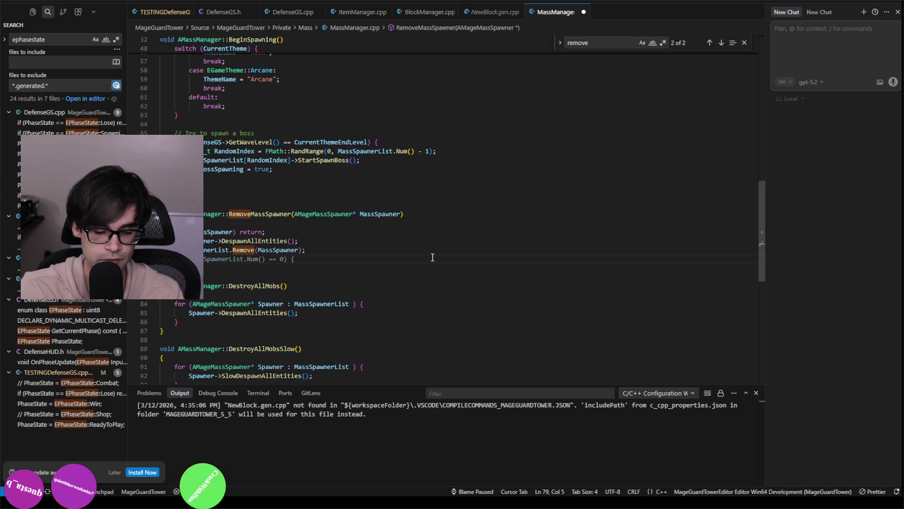
Step: Add MassSpawner->Destroy() after the list removal and save MassManager.cpp
type("Mass")
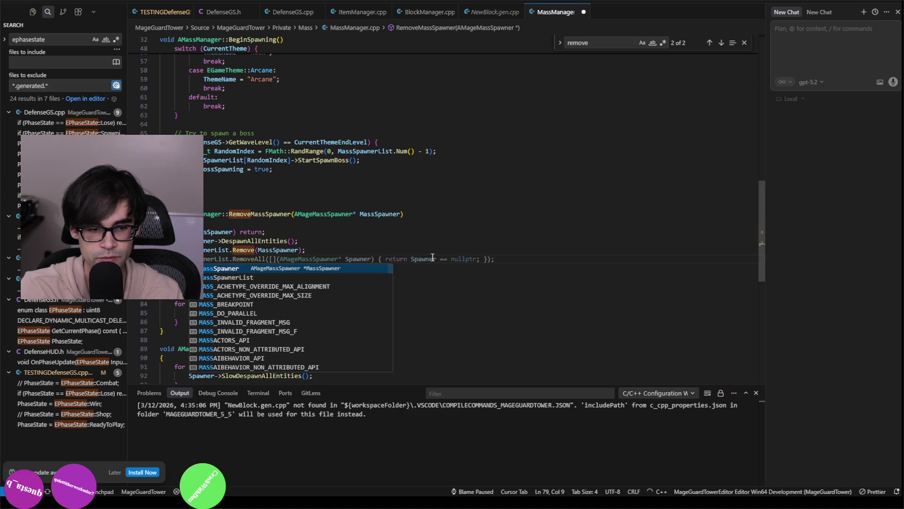
type("Spawner-")
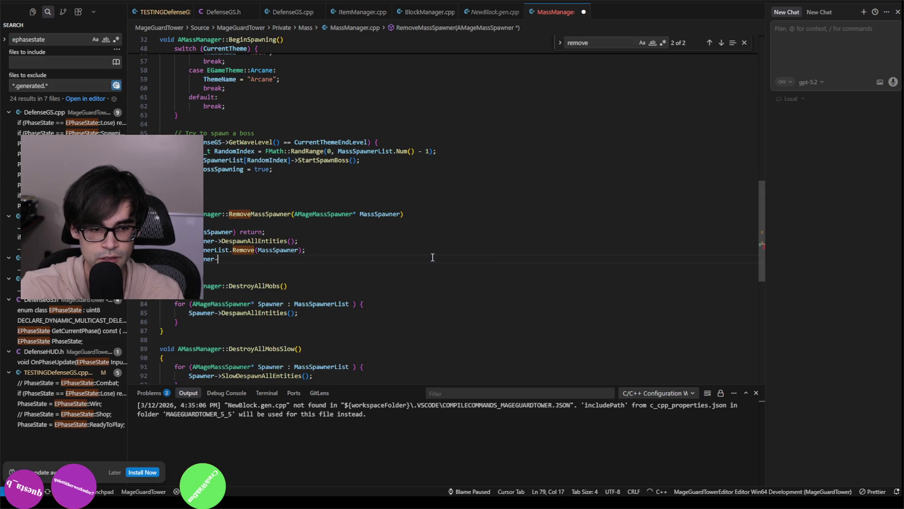
type(">des")
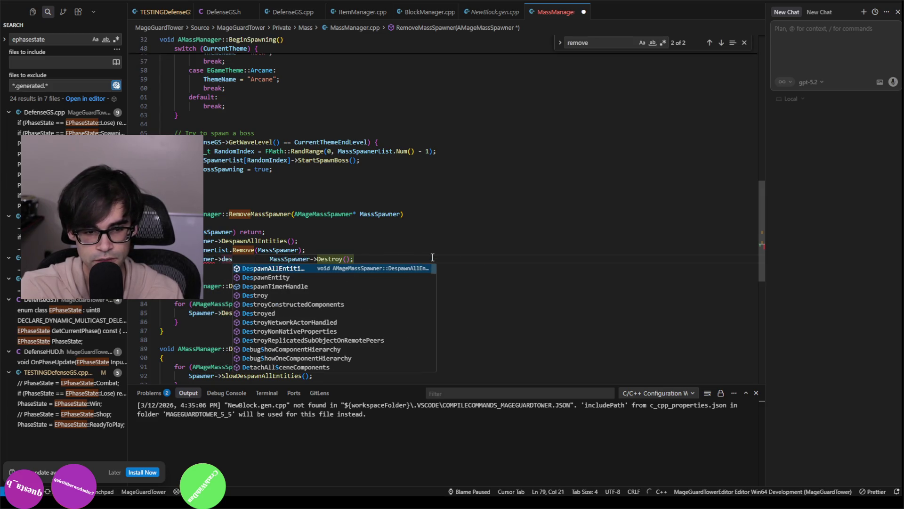
key("Down")
key("Down")
key("Down")
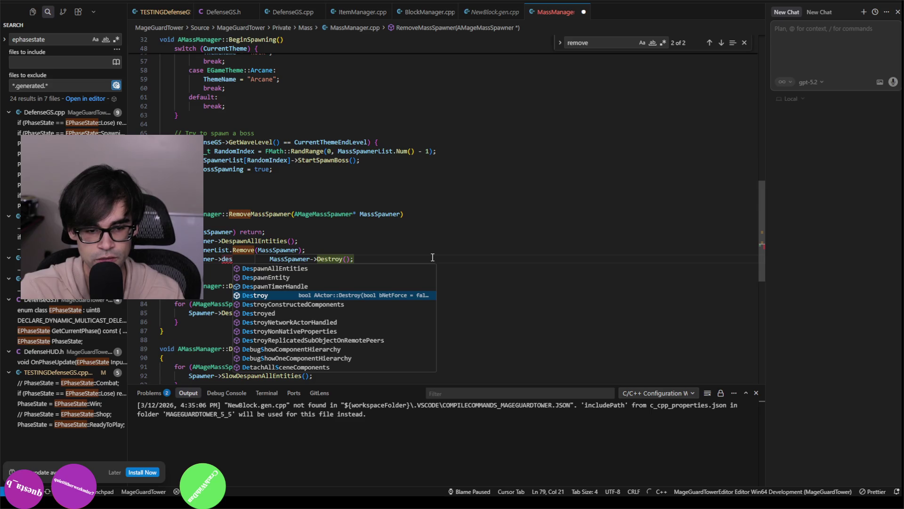
key("Return")
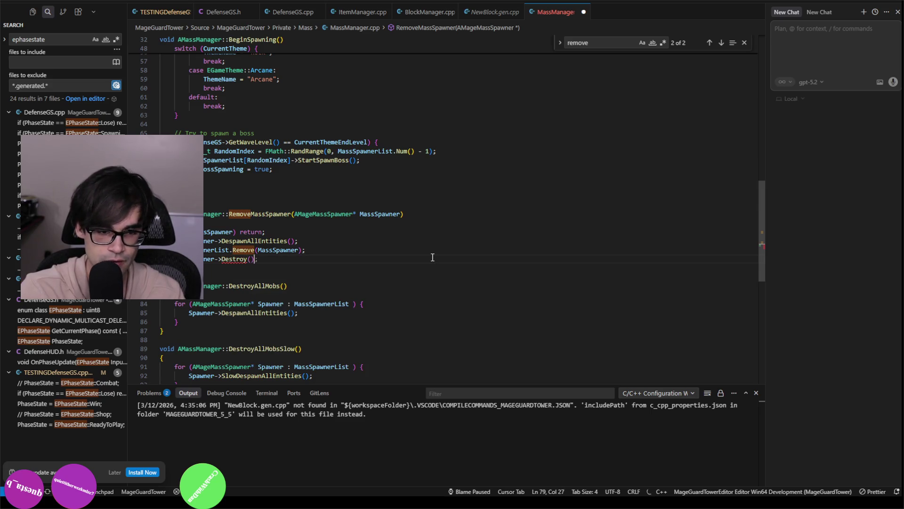
key("End")
key("ctrl+s")
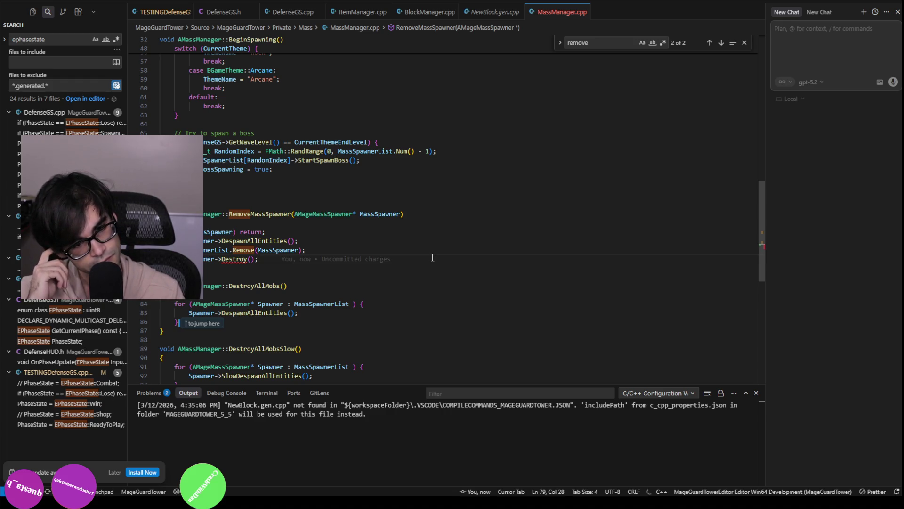
Step: Review the new Destroy call alongside the nearby DestroyAllMobs code
left_click(295, 285)
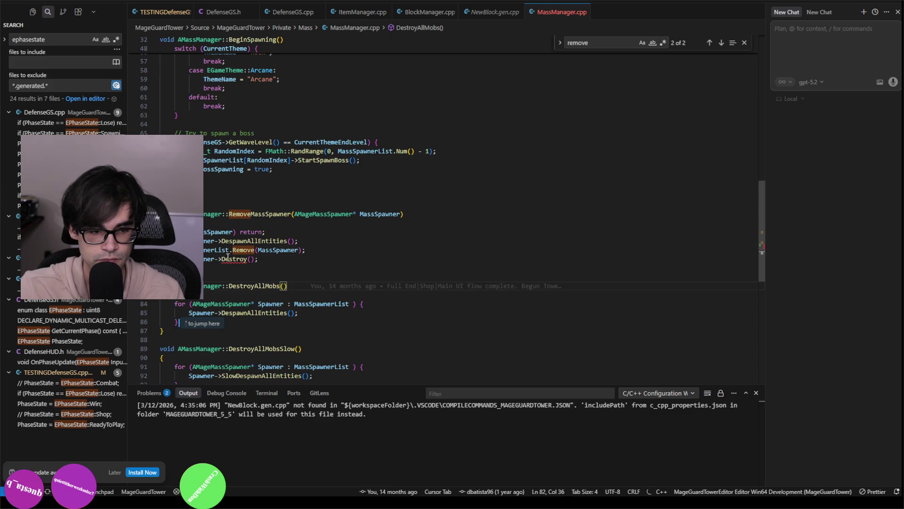
mouse_move(228, 256)
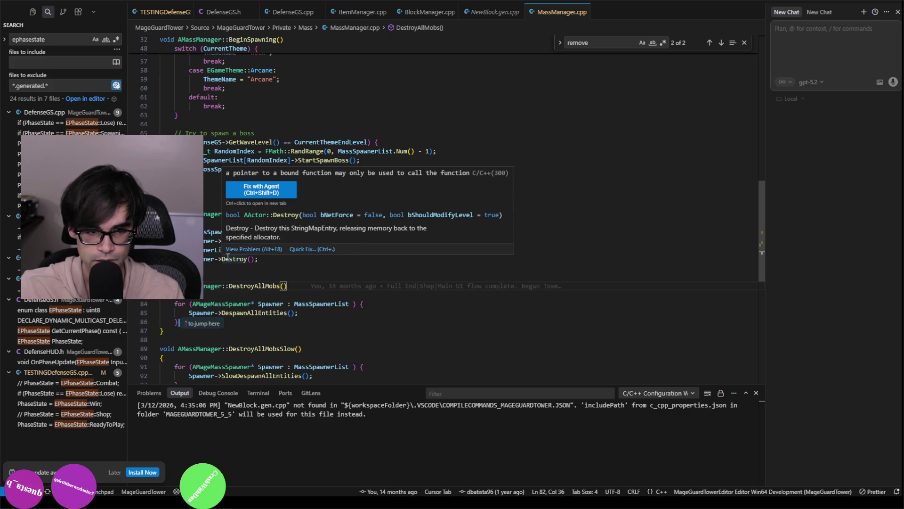
left_click(267, 259)
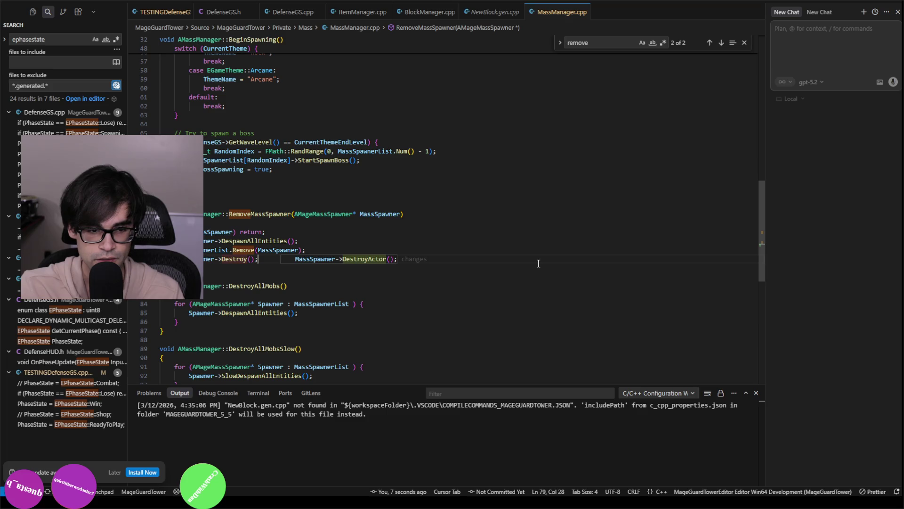
left_click(537, 284)
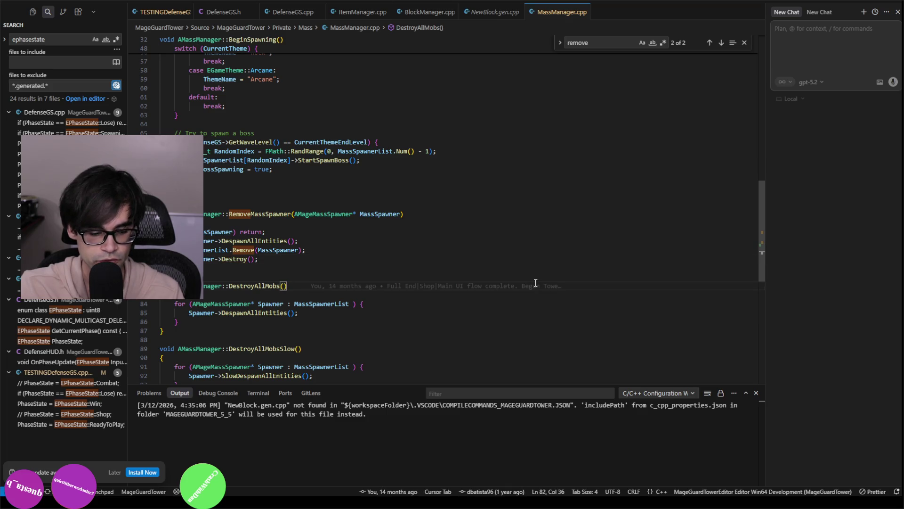
scroll(536, 275, "down", 5)
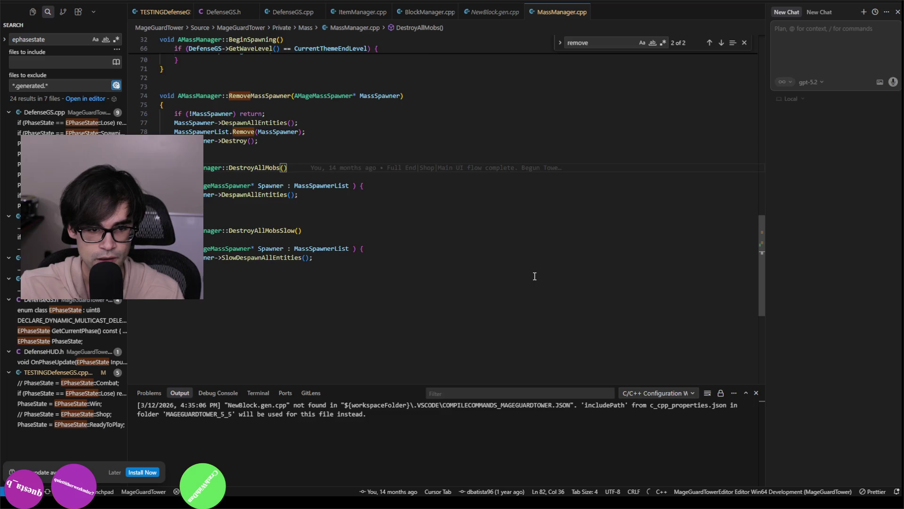
scroll(535, 277, "up", 10)
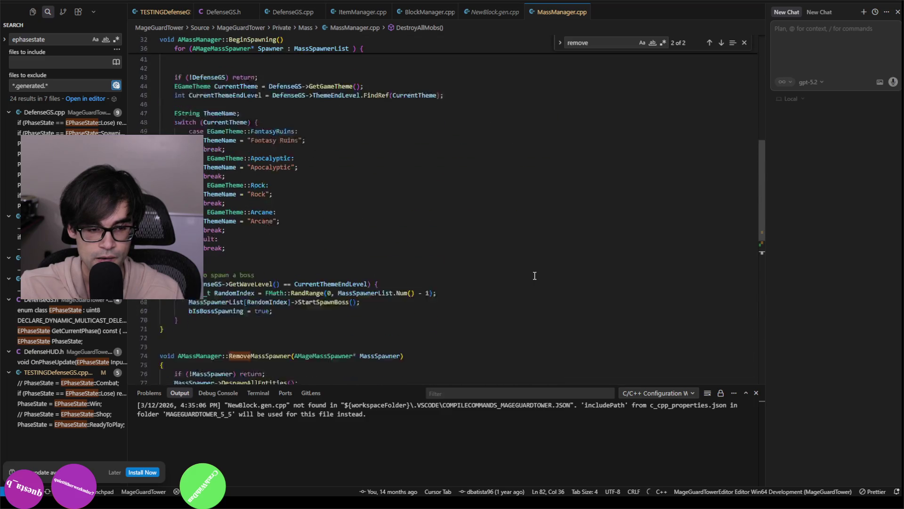
scroll(535, 276, "down", 5)
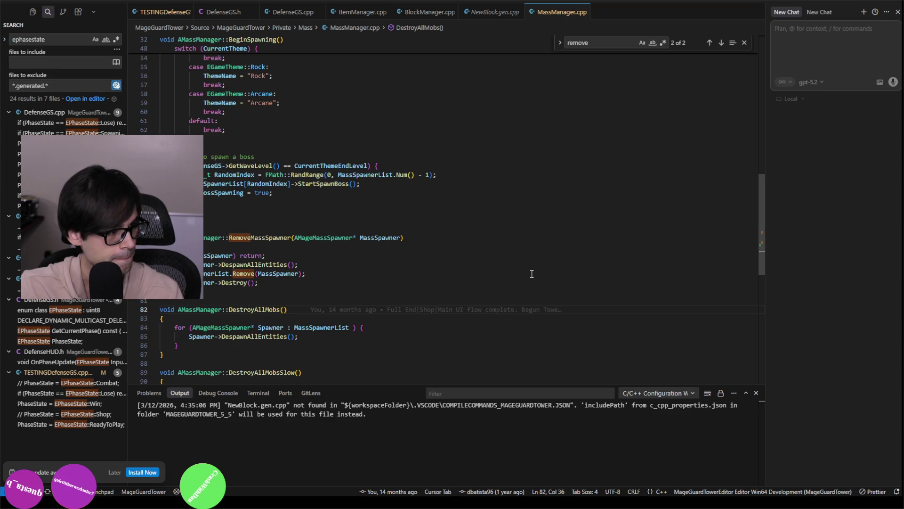
Step: Glance at the BlockOnlySpawning level in Unreal and return to Cursor
key("alt+Tab")
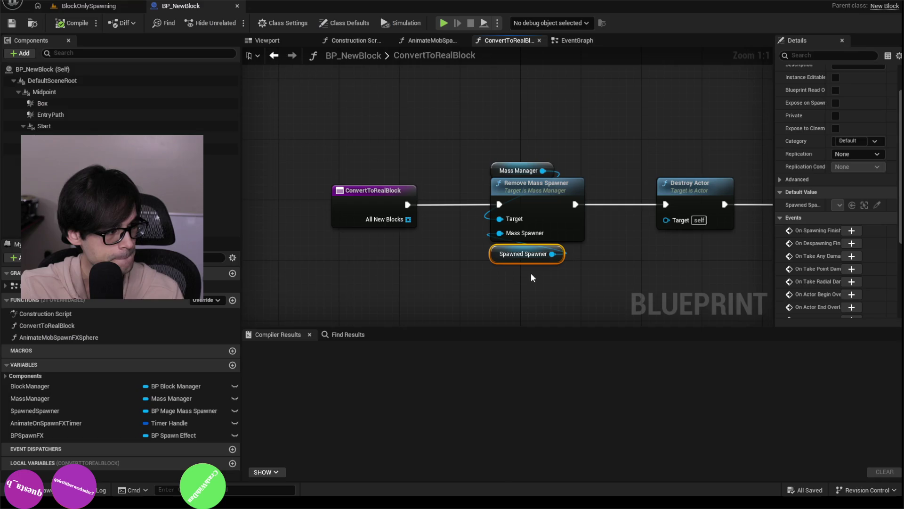
left_click(85, 5)
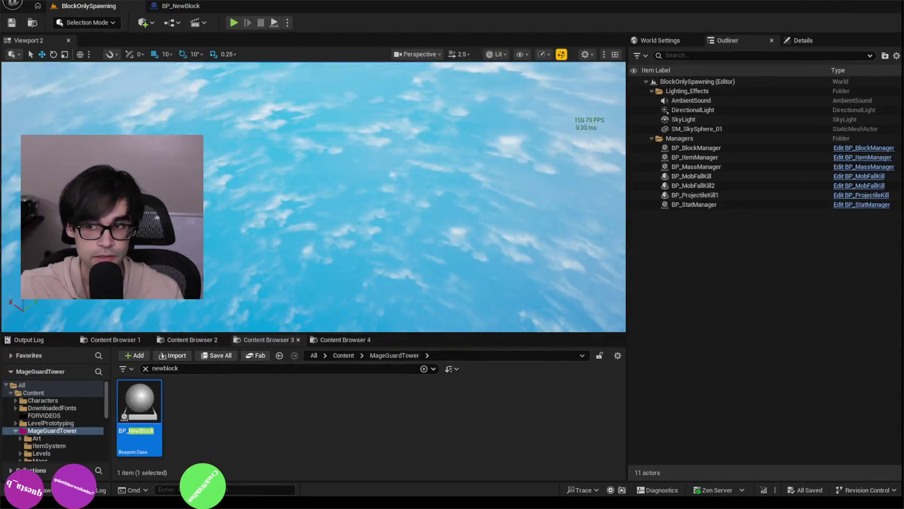
key("alt+Tab")
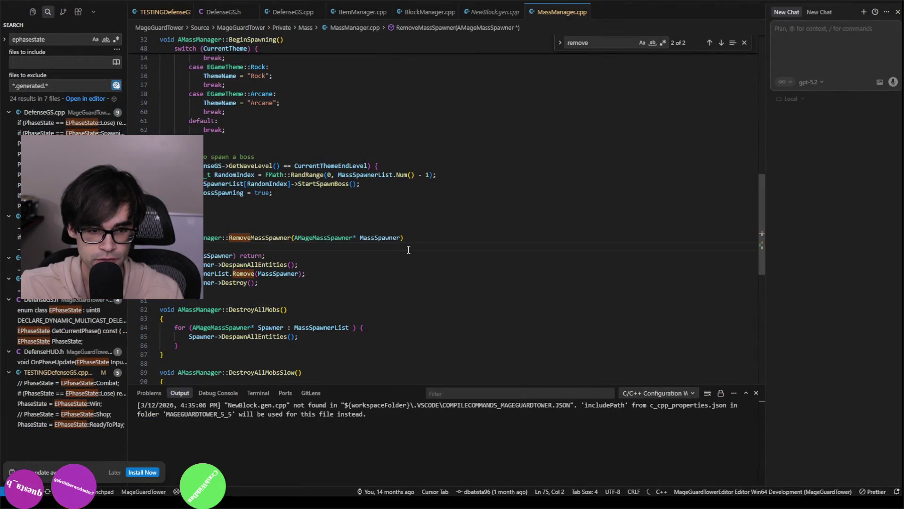
Step: Run the MageGuardTowerEditor Win64 Development build task until it reports Result: Succeeded
key("ctrl+shift+b")
left_click(420, 27)
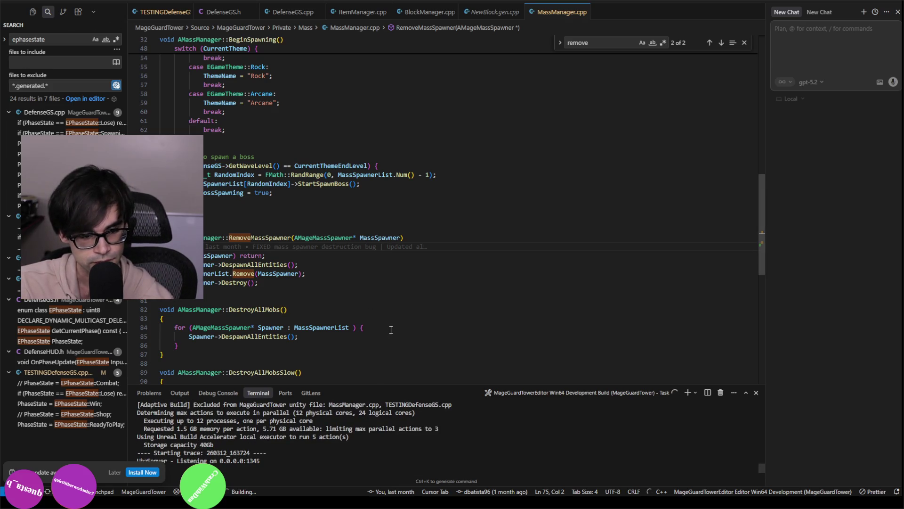
left_click(122, 472)
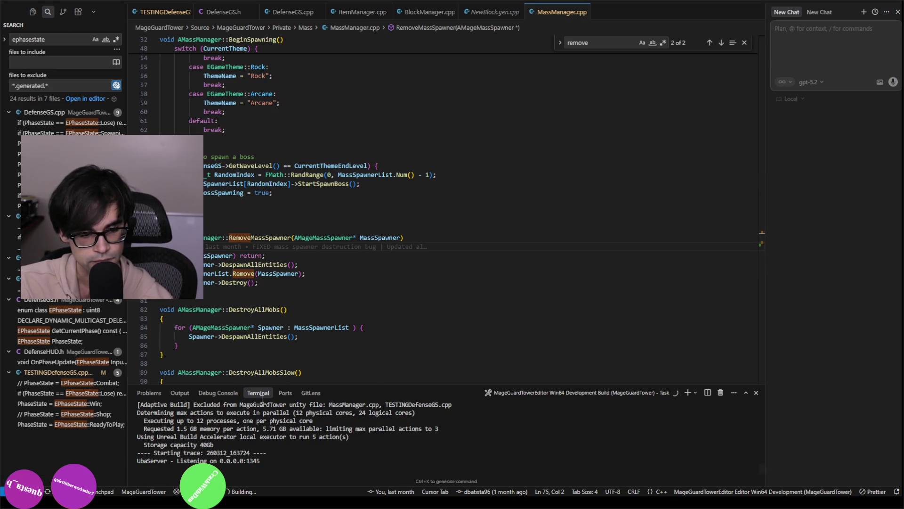
left_click(450, 301)
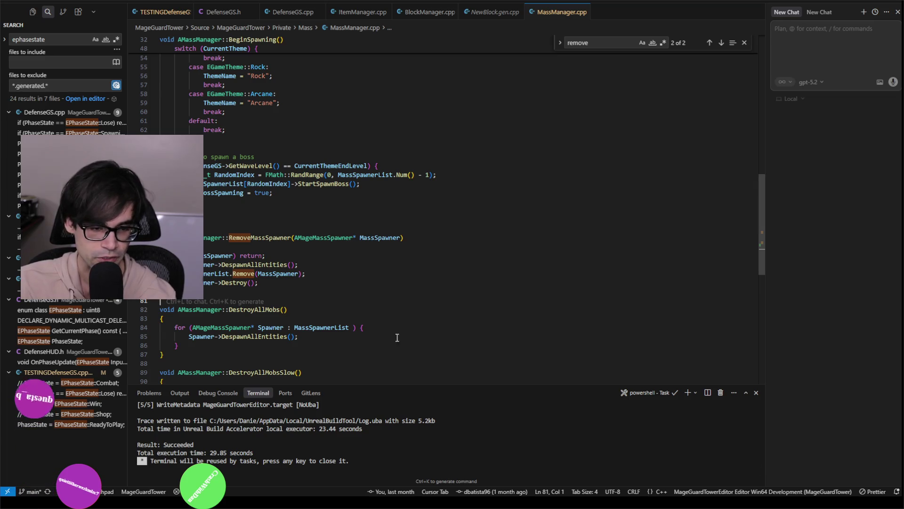
scroll(325, 406, "up", 5)
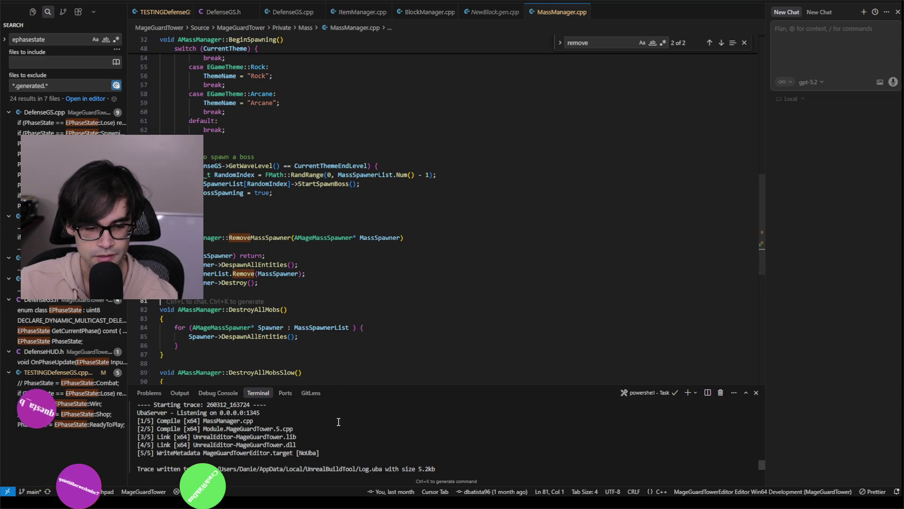
scroll(348, 419, "down", 5)
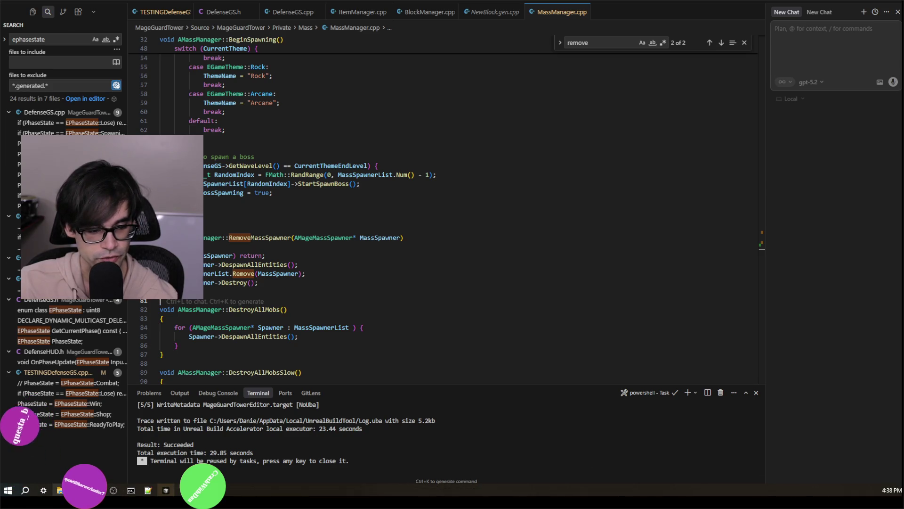
Step: Launch MageGuardTower.uproject from the MageGuardTower_5_5 Explorer window
mouse_move(59, 490)
left_click(122, 442)
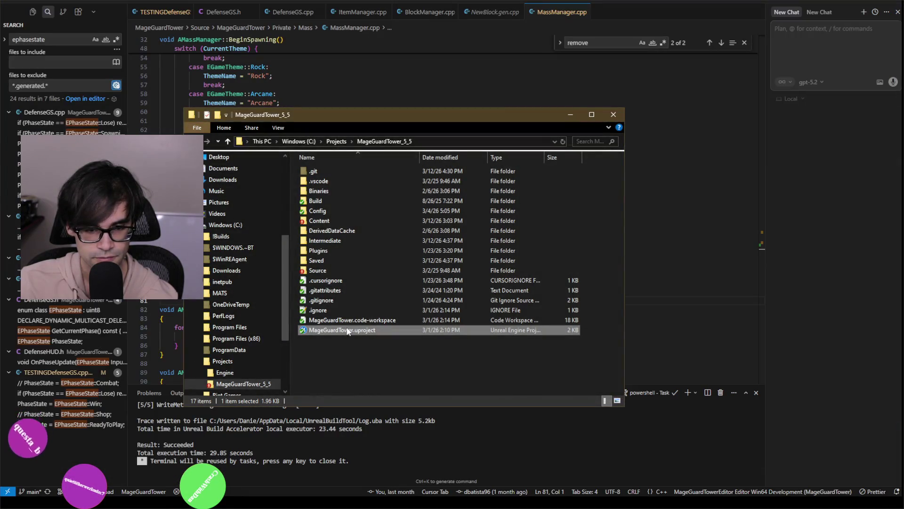
left_click(570, 115)
left_click(432, 324)
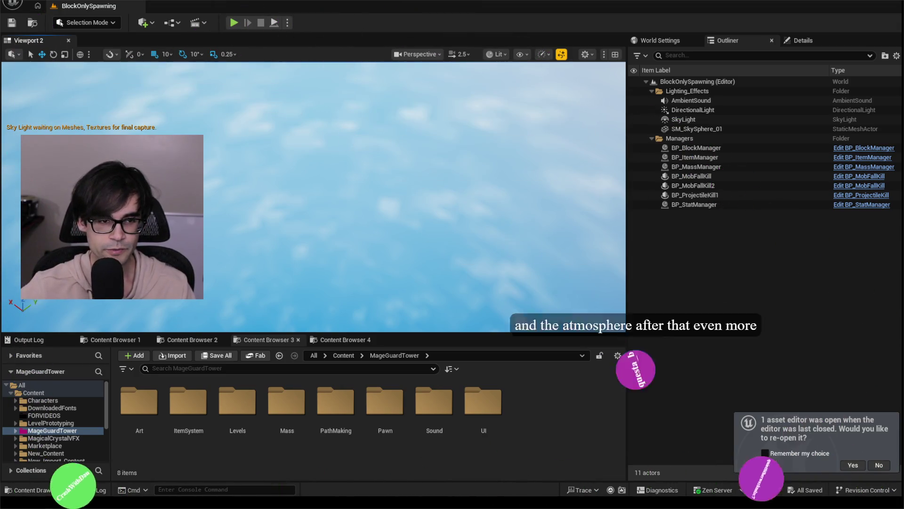
Step: Switch from Content Browser 4 back to 3, then start Play In Editor with Alt+P
left_click(338, 334)
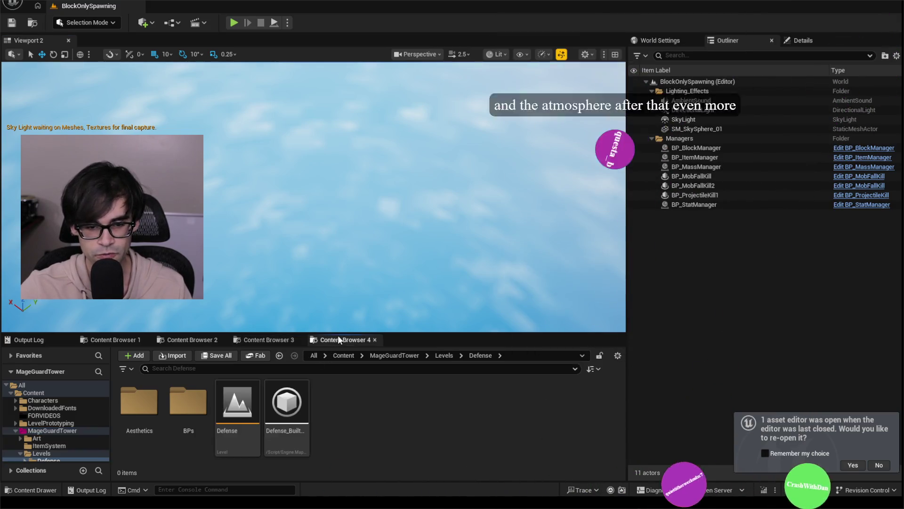
left_click(272, 338)
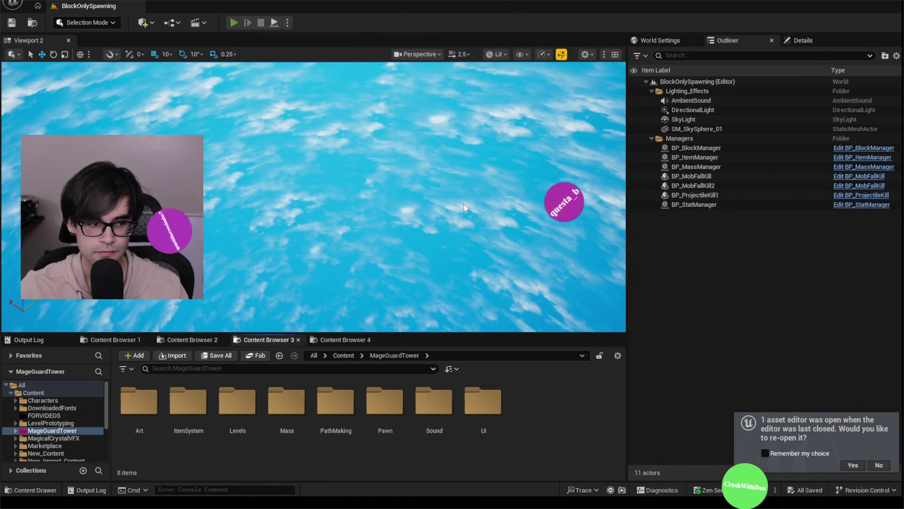
key("alt+p")
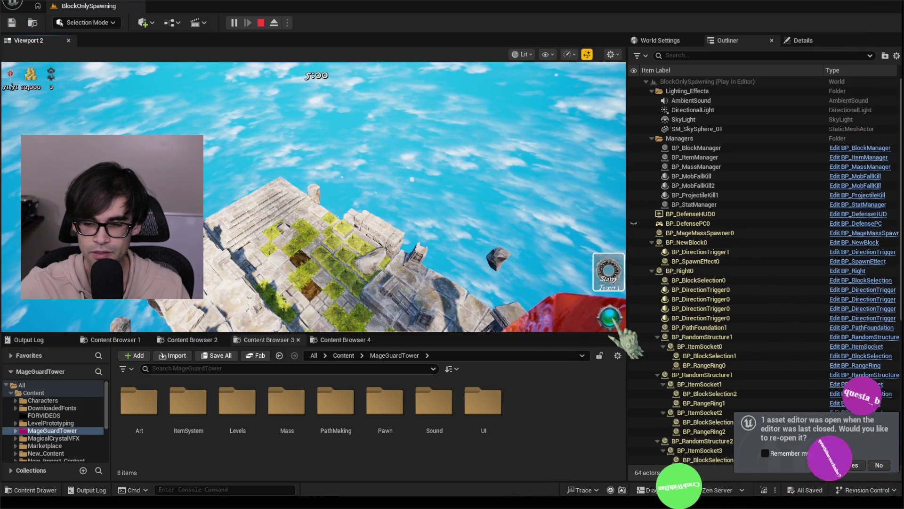
Step: Confirm only BP_MageMassSpawner1 remains in the Outliner, then open the console recalling the last command
left_click(745, 233)
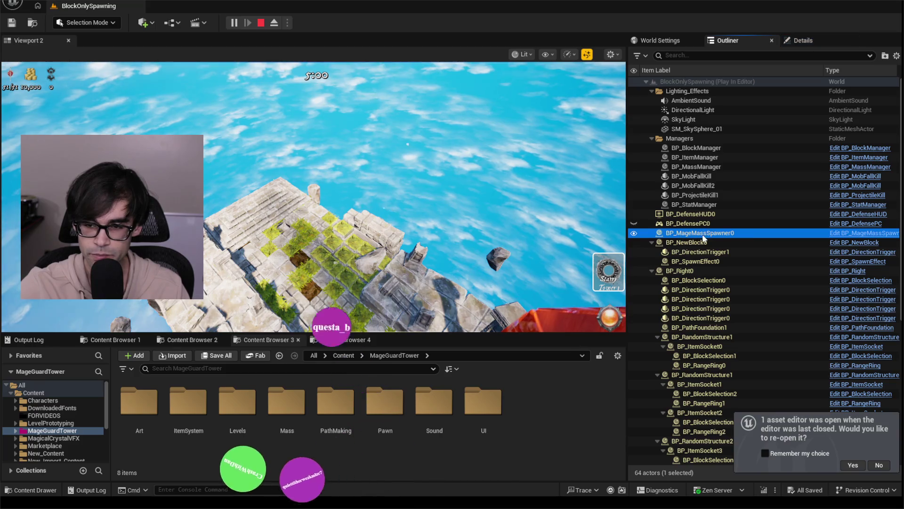
left_click(652, 242)
left_click(652, 251)
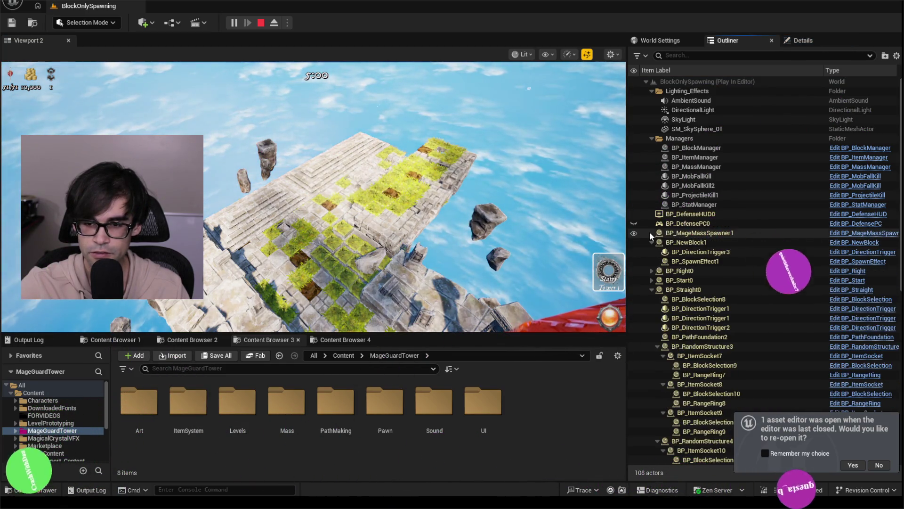
left_click(687, 232)
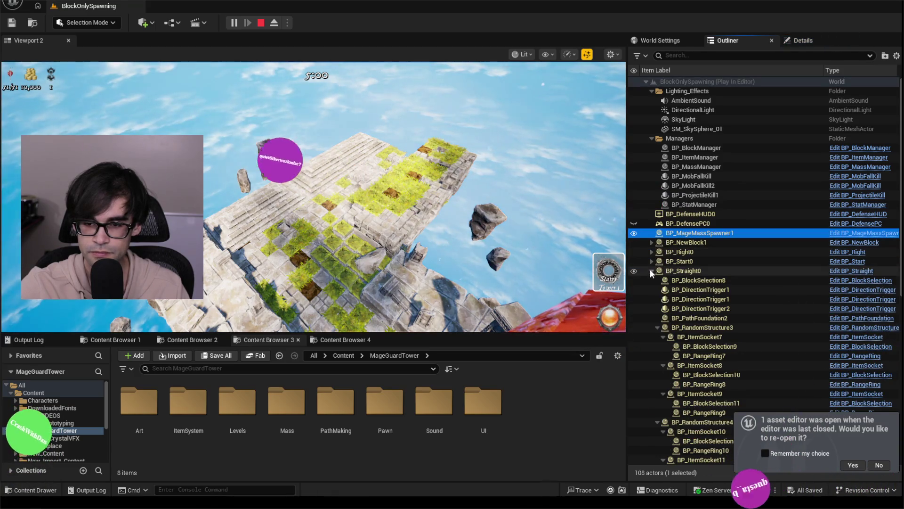
left_click(651, 270)
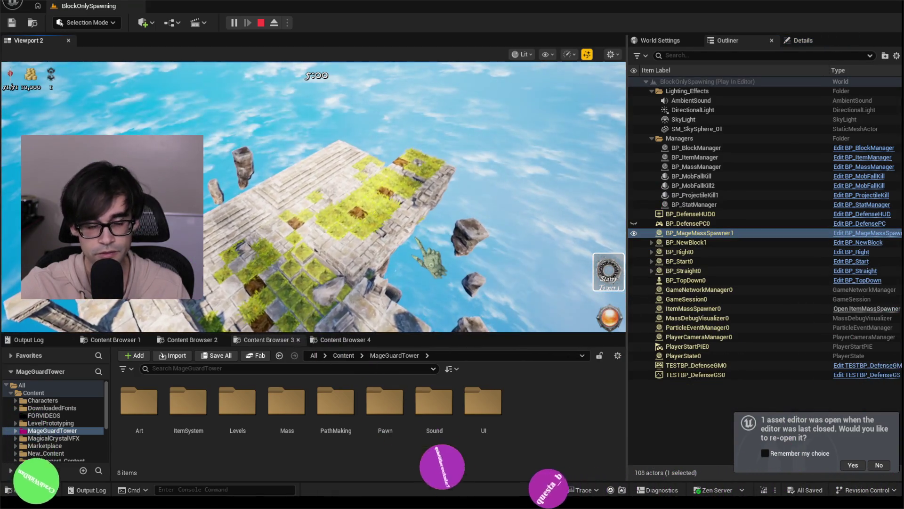
key("grave")
key("Up")
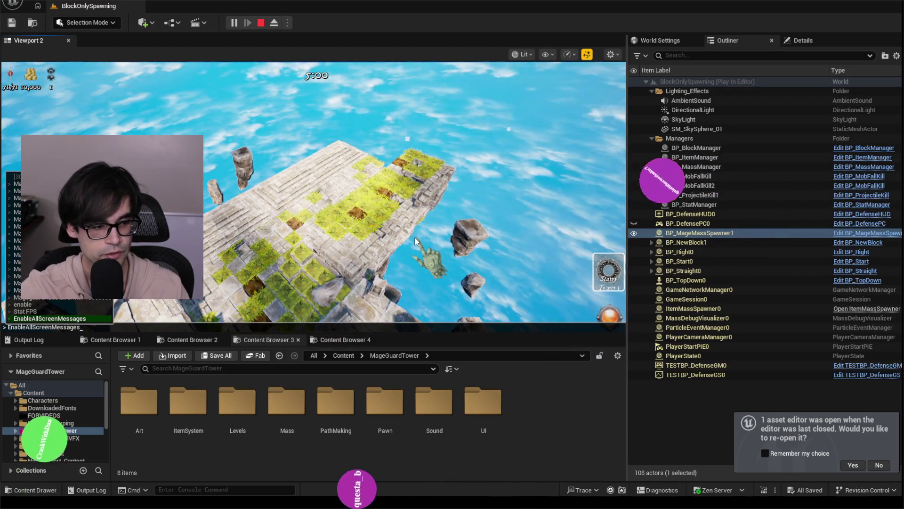